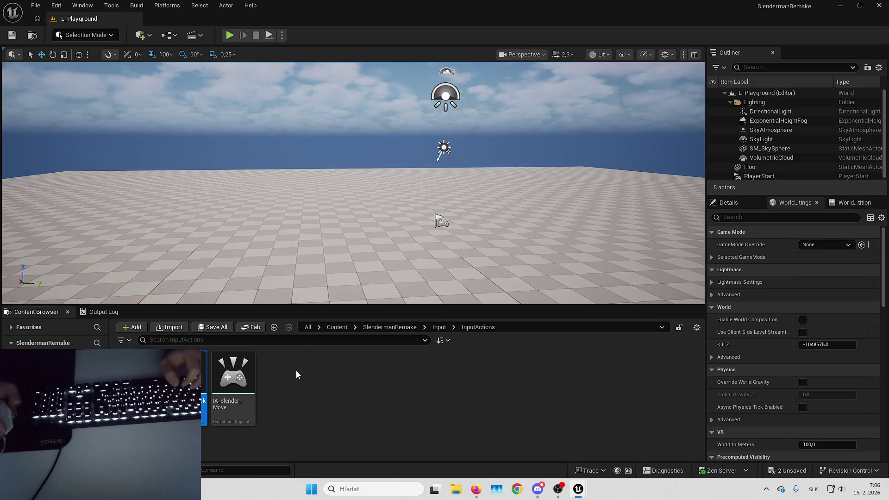
Step: Create the IA_Slender_Sprint input action in InputActions, then open IMC_DefaultSlender
left_click(437, 397)
type("IA")
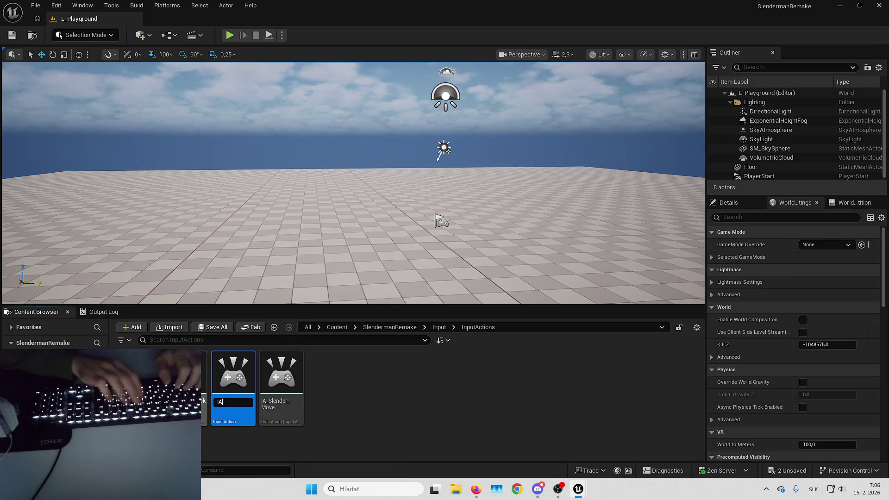
type("_Slende")
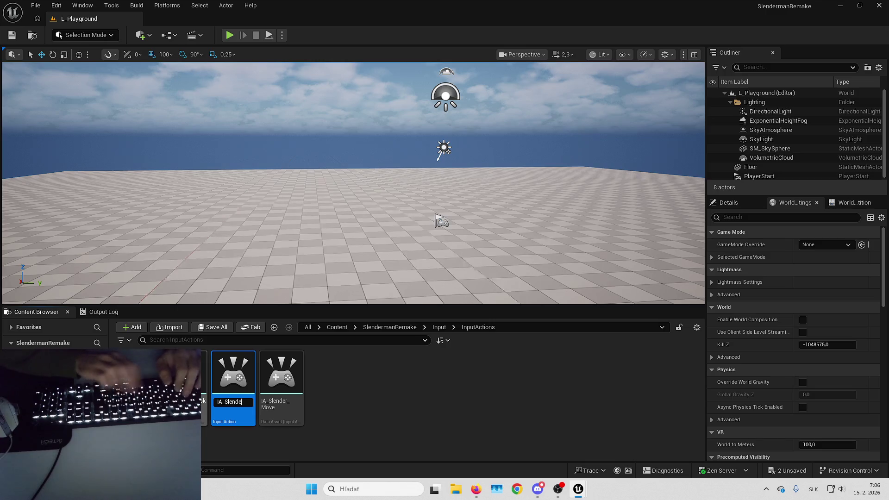
type("r_Sprint")
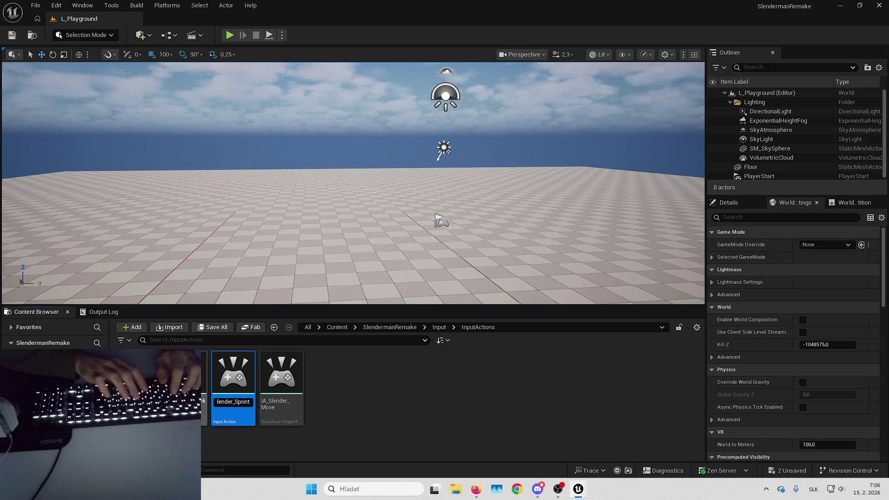
key("Return")
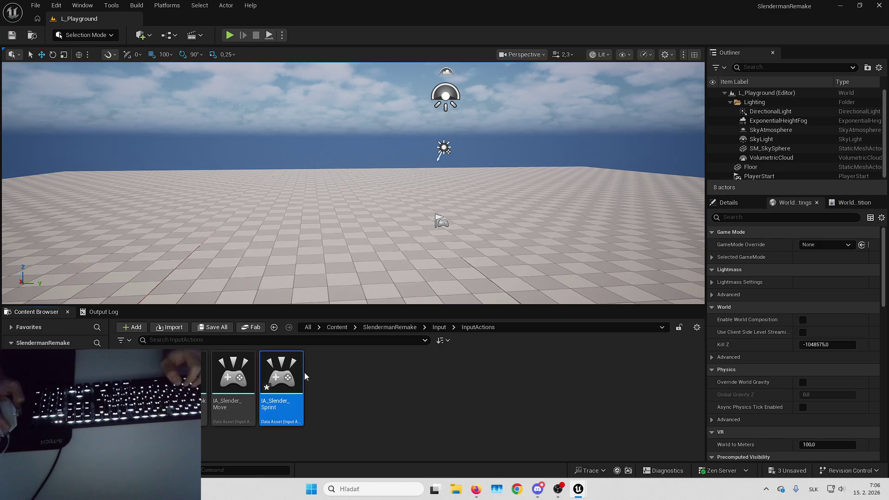
left_click(348, 372)
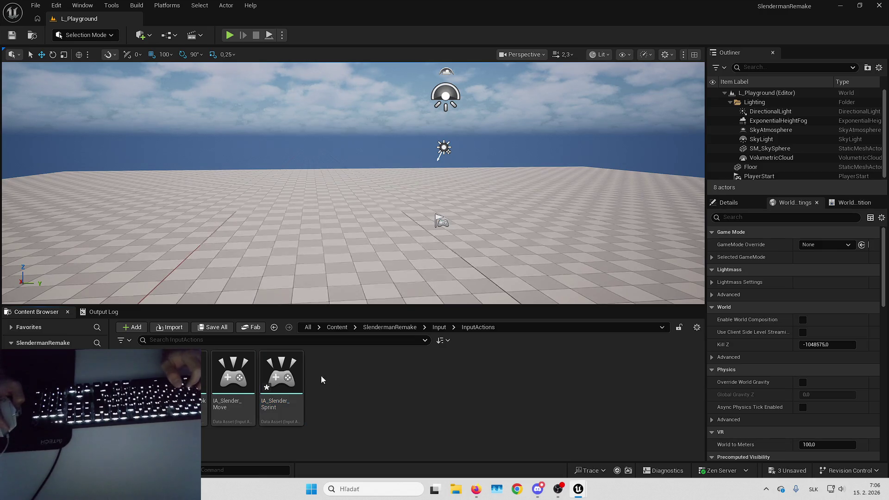
double_click(139, 375)
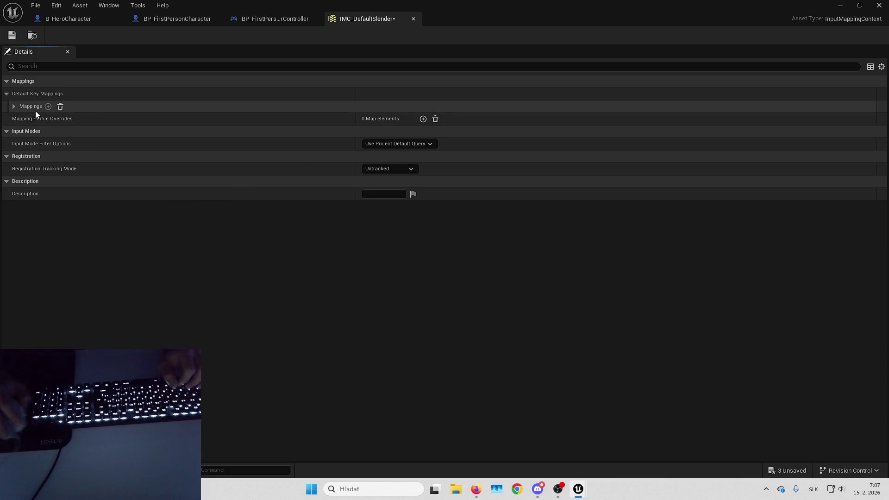
Step: Add a mapping to IMC_DefaultSlender and assign it IA_Slender_Move
left_click(48, 106)
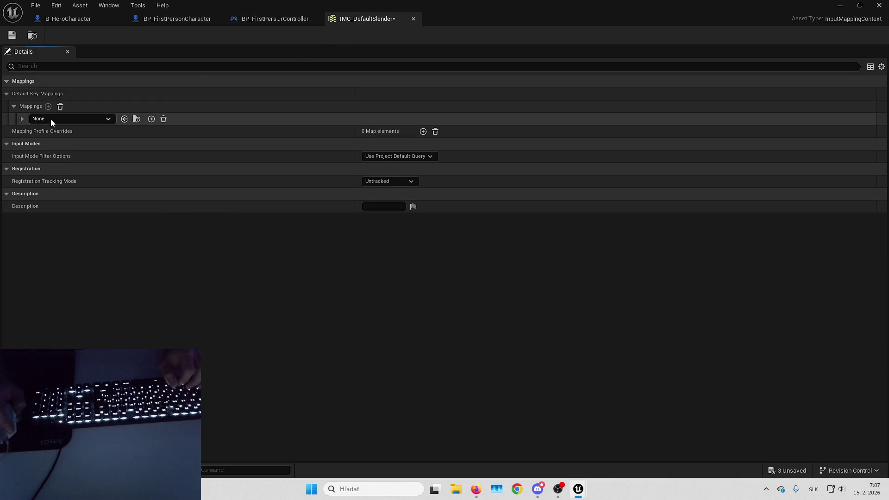
left_click(52, 118)
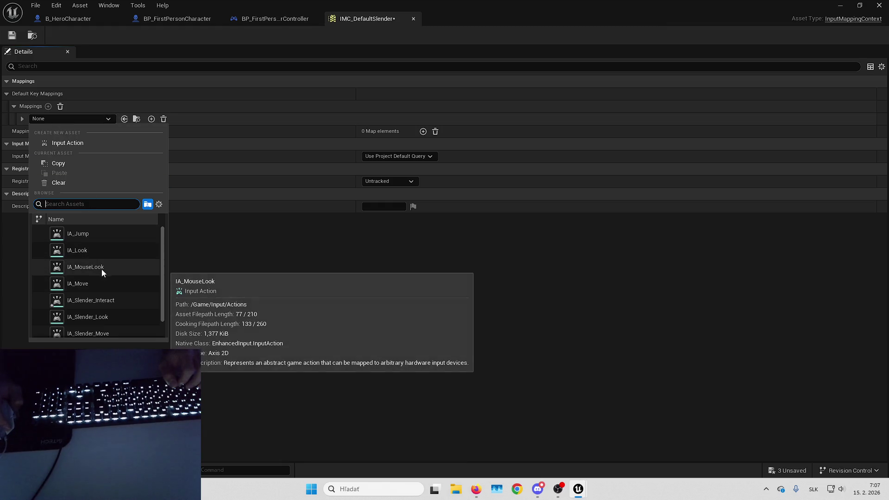
type("slender")
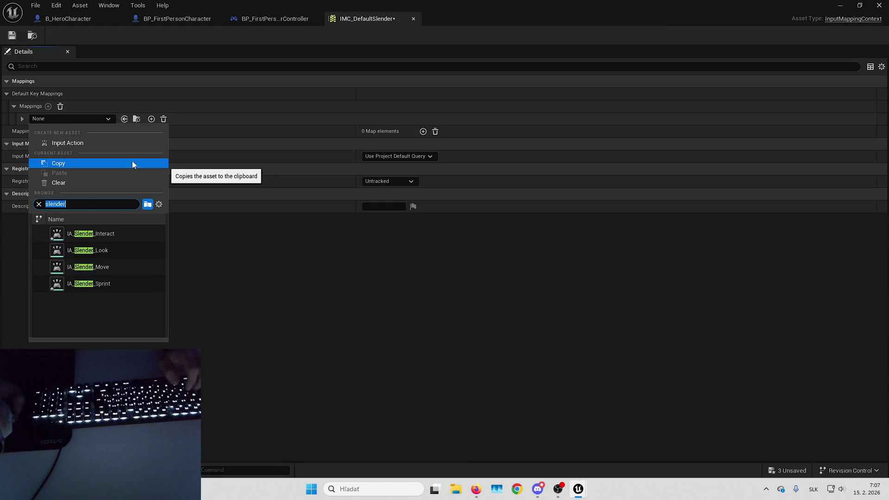
left_click(113, 273)
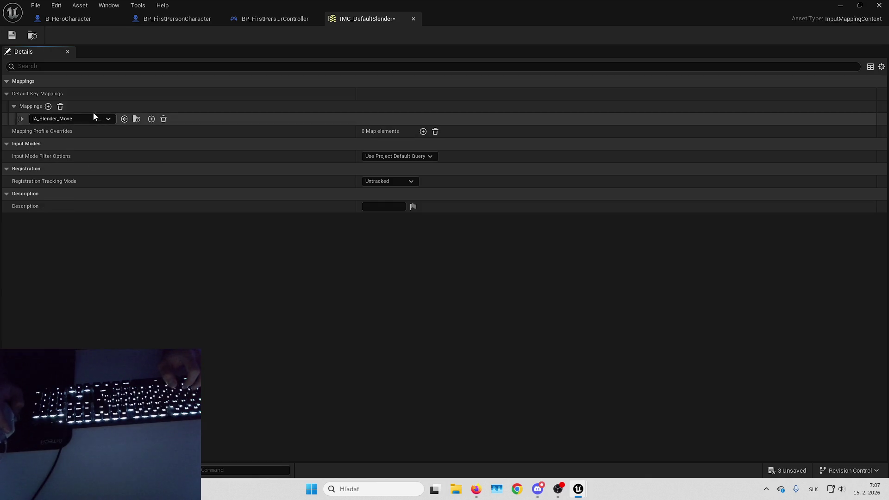
Step: Add a second empty mapping, expand the move mapping's key settings, and open IA_Move
left_click(48, 107)
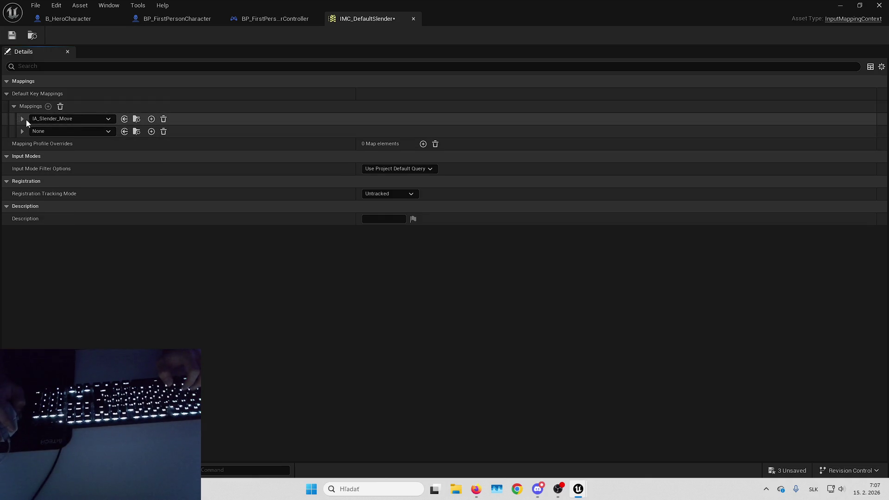
left_click(23, 120)
left_click(30, 132)
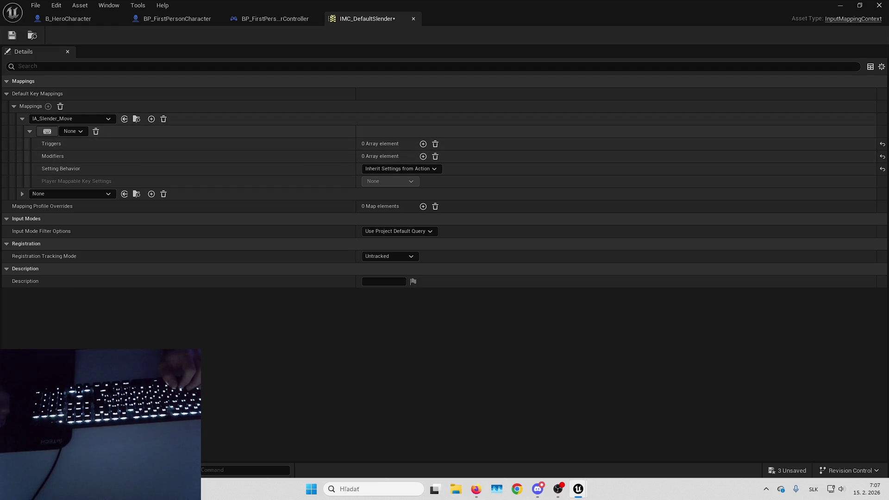
left_click(840, 5)
double_click(279, 376)
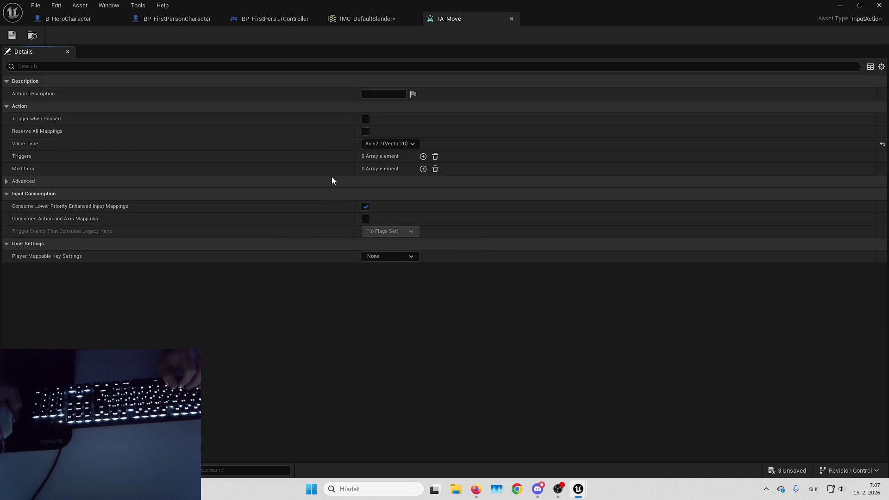
Step: Set IA_Move aside, then open and close the IA_Jump input action
left_click(840, 6)
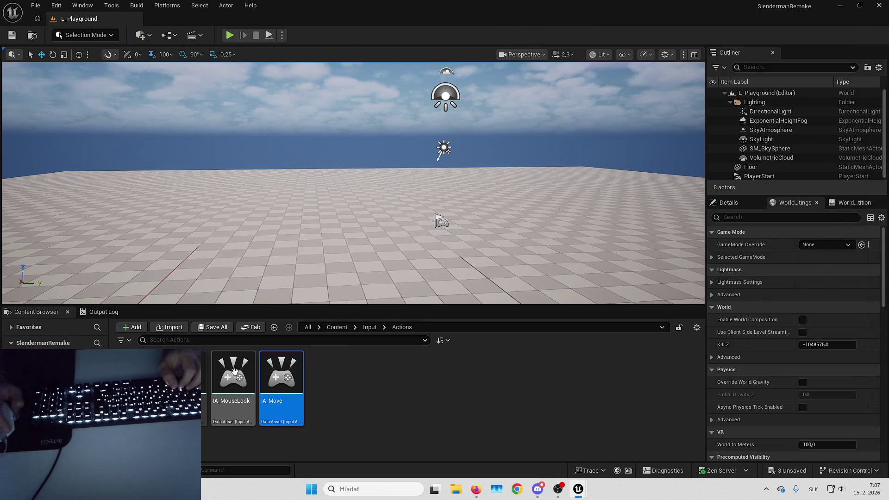
left_click(185, 384)
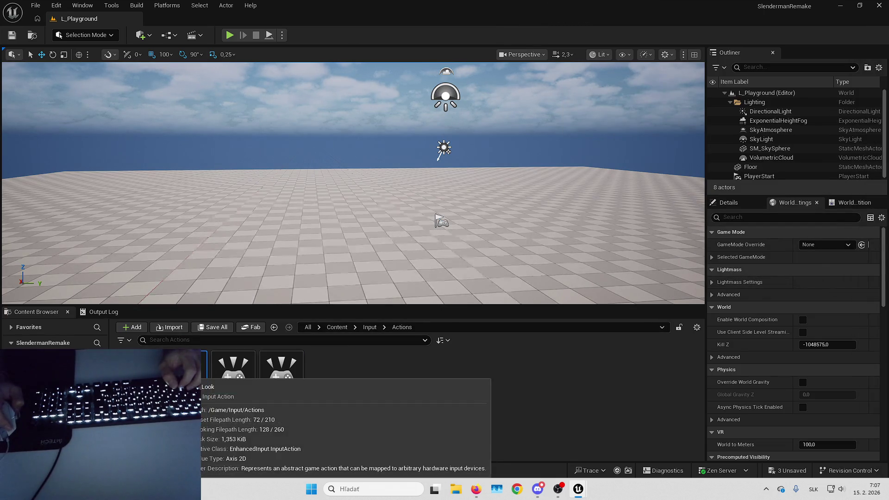
key("Return")
left_click(708, 19)
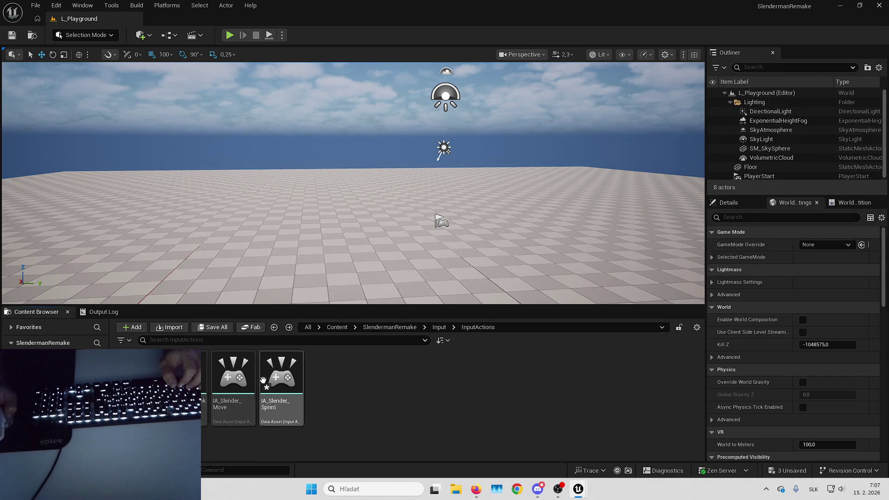
Step: Open IA_Slender_Move and IA_Slender_Look for editing, then return to IMC_DefaultSlender
left_click(226, 379)
key("Left")
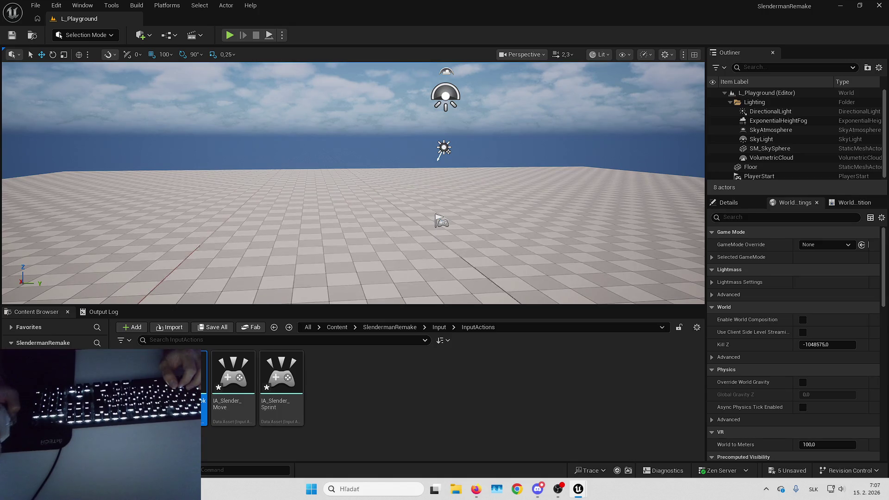
key("alt+Tab")
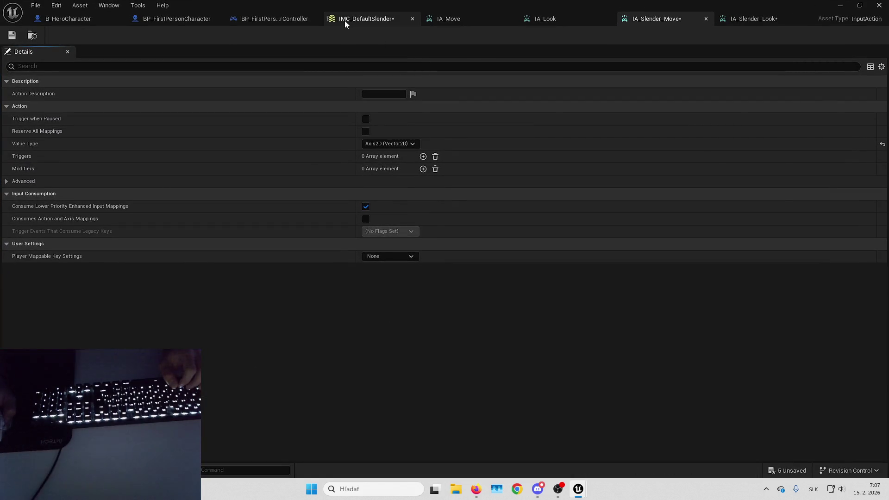
left_click(344, 20)
Step: Bind W and A to IA_Slender_Move, adding new key rows as needed
left_click(46, 132)
key("w")
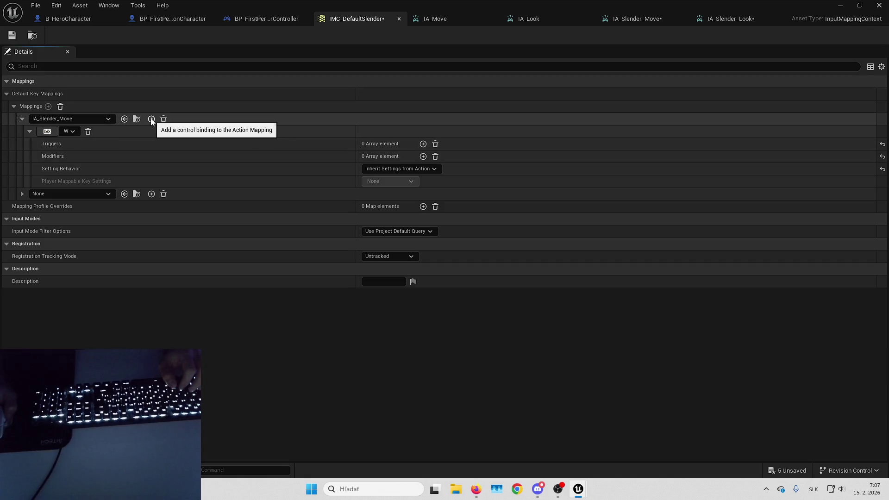
left_click(152, 120)
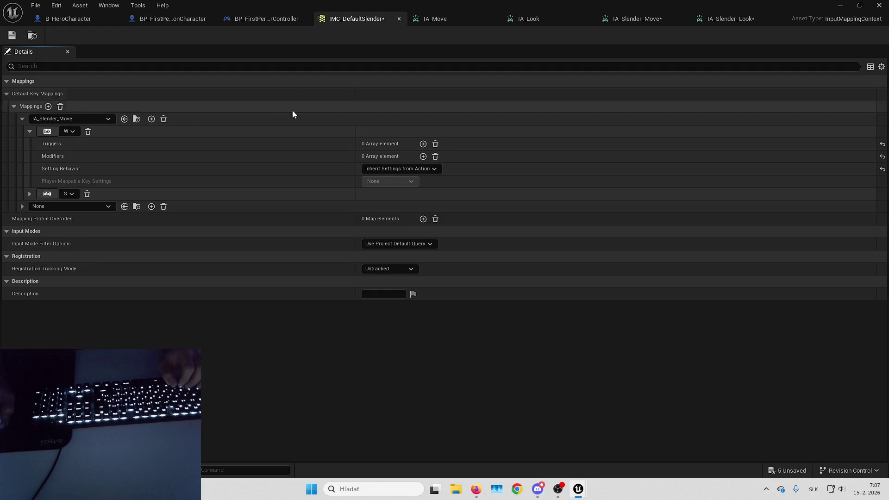
left_click(152, 119)
left_click(47, 206)
key("a")
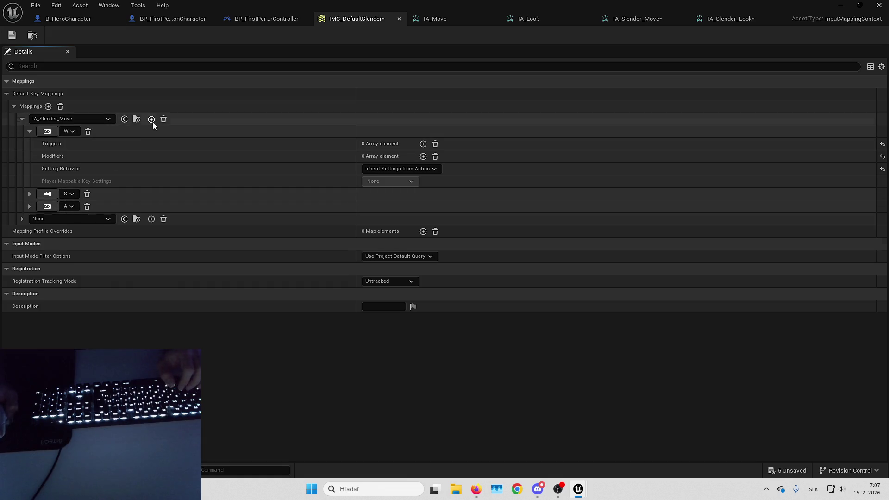
Step: Bind D on a fourth row, expand the key bindings, and add a modifier to W
left_click(151, 119)
left_click(46, 218)
key("d")
left_click(29, 218)
left_click(30, 206)
left_click(30, 193)
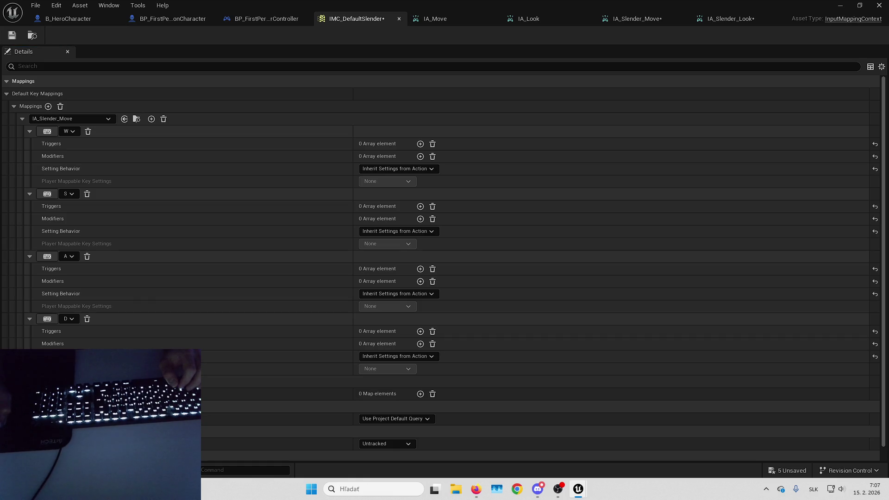
left_click(420, 157)
Step: Give W a Swizzle Input Axis Values modifier, briefly adding then removing a Negate
left_click(407, 171)
type("swi")
left_click(405, 205)
left_click(421, 156)
left_click(400, 195)
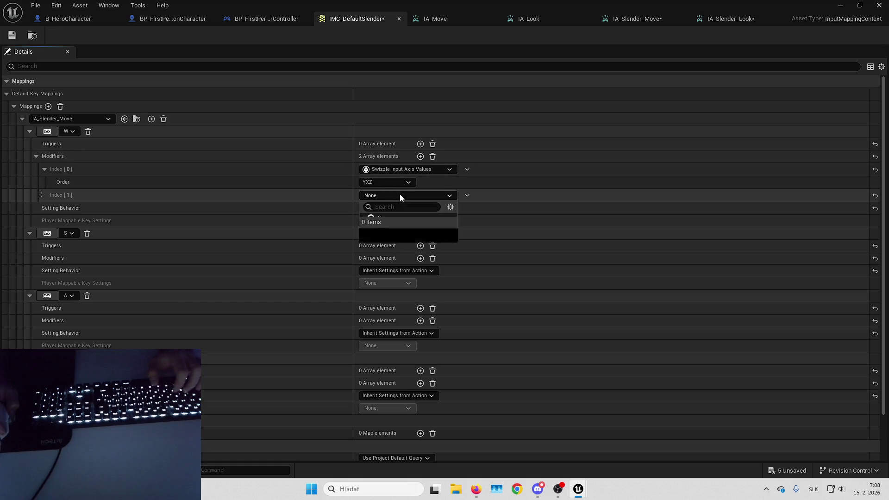
type("neg")
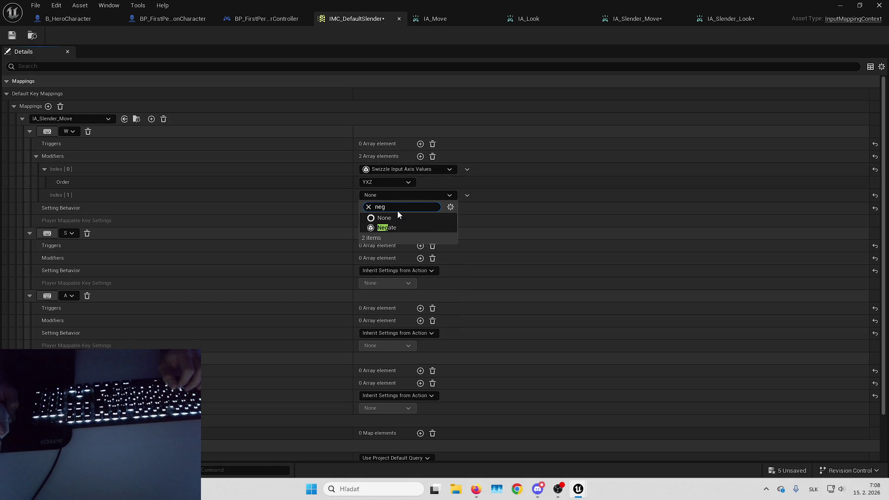
left_click(387, 228)
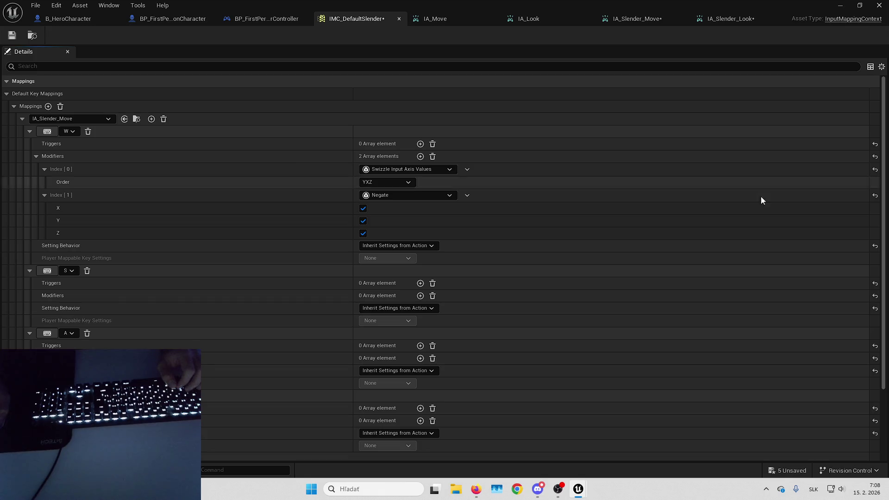
left_click(480, 219)
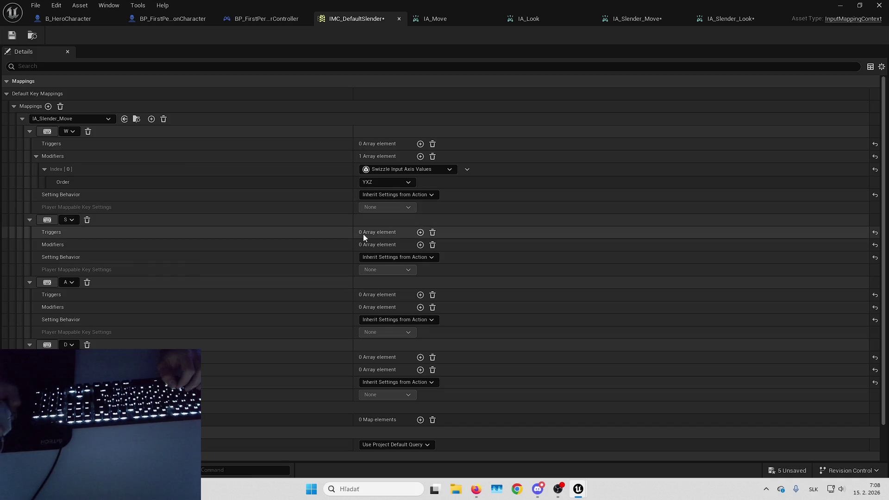
Step: Give the S binding a Swizzle Input Axis Values modifier plus a Negate modifier
left_click(420, 244)
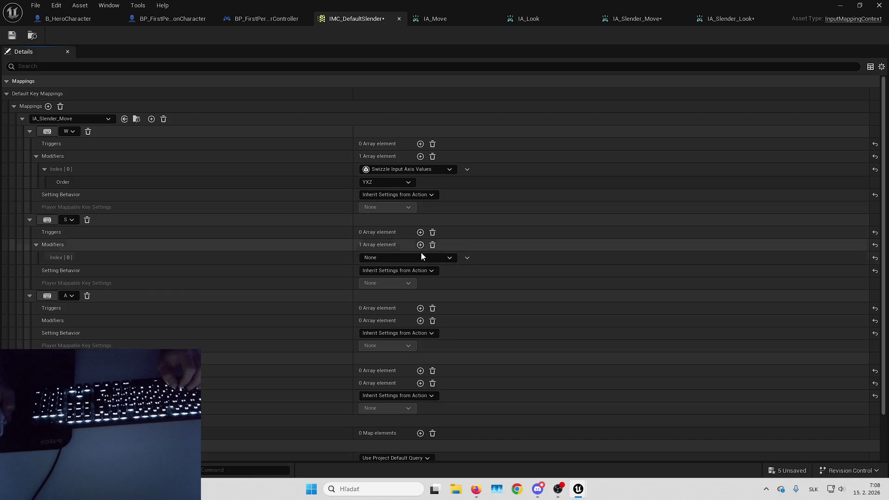
left_click(421, 257)
type("ss")
key("BackSpace")
type("w")
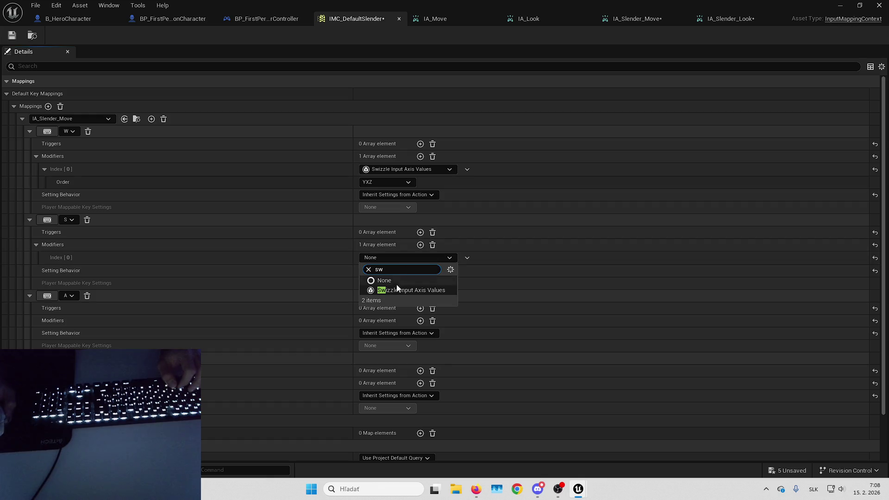
key("Return")
left_click(420, 245)
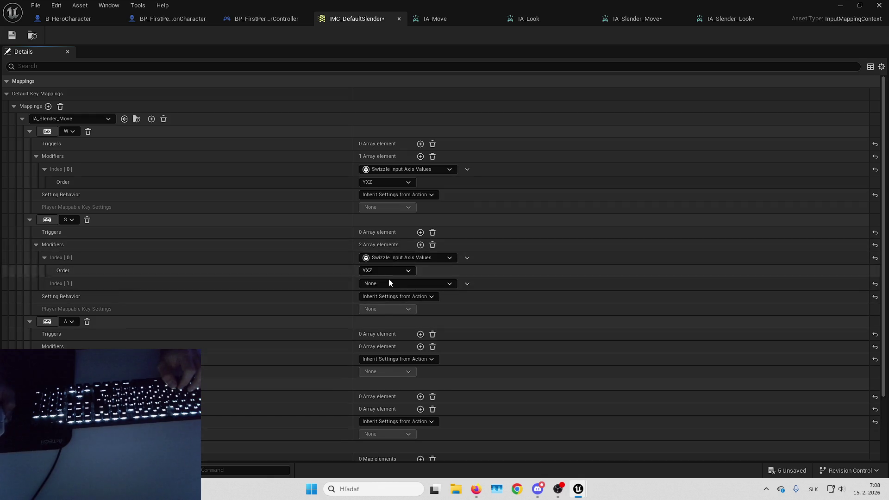
left_click(388, 284)
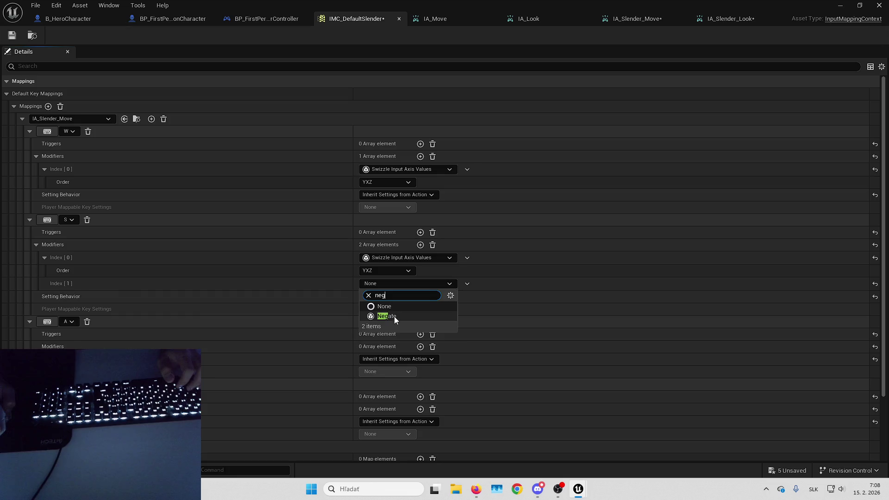
left_click(393, 316)
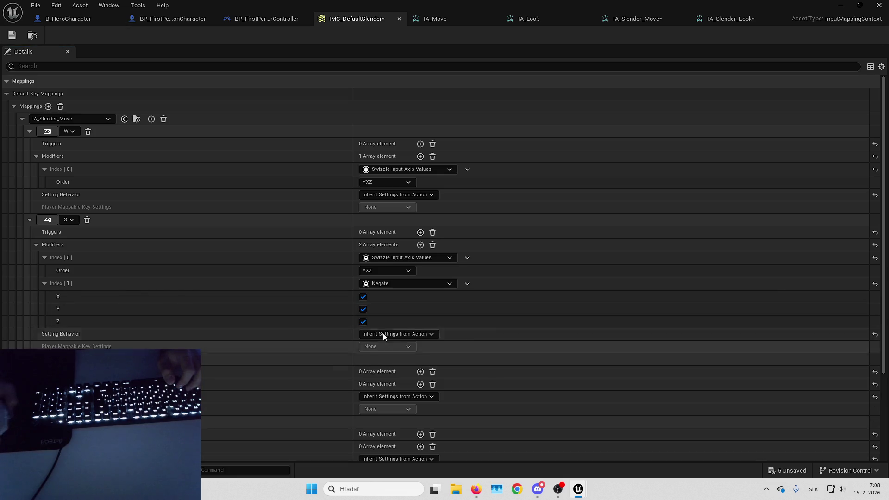
Step: Add a Negate modifier to the A key binding
scroll(384, 337, "down", 5)
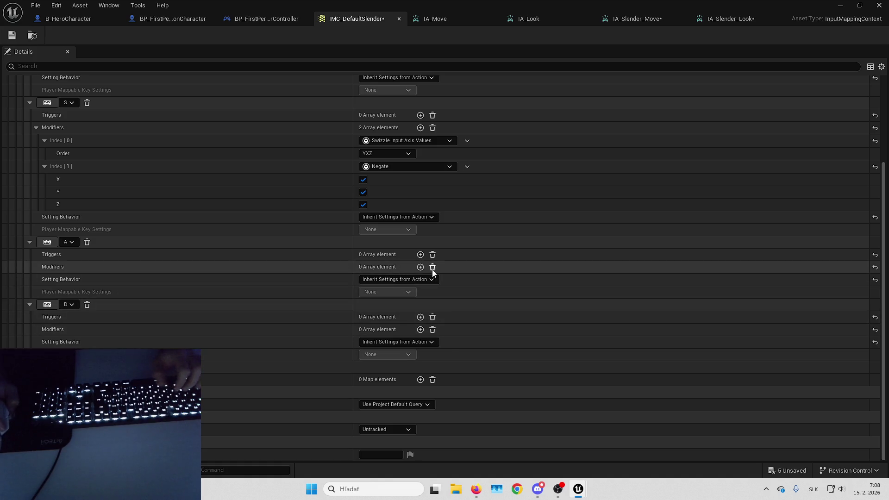
left_click(420, 267)
left_click(400, 280)
type("neg")
left_click(396, 311)
Step: Add and then remove a modifier on D, and collapse the IA_Slender_Move mapping
scroll(393, 260, "down", 2)
left_click(421, 332)
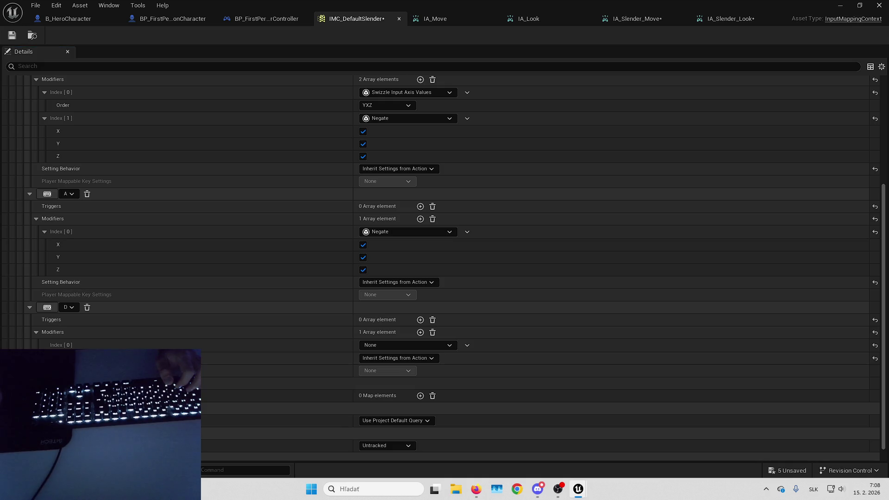
left_click(433, 332)
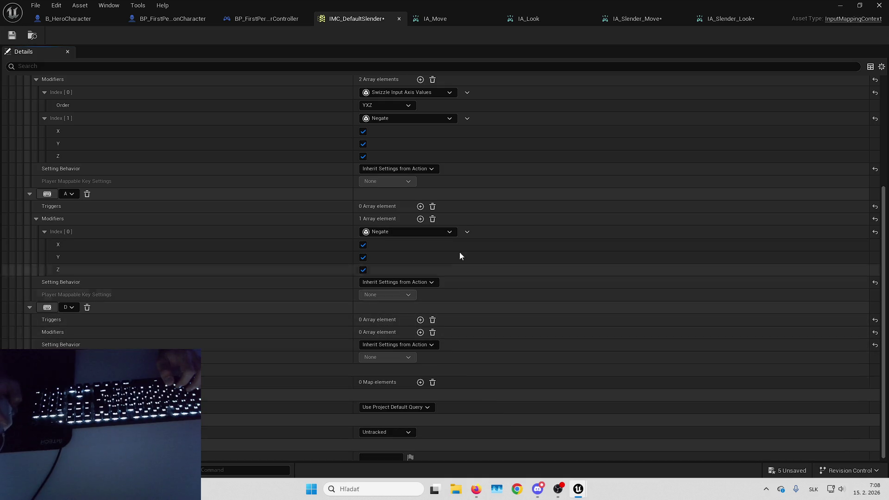
scroll(118, 190, "up", 7)
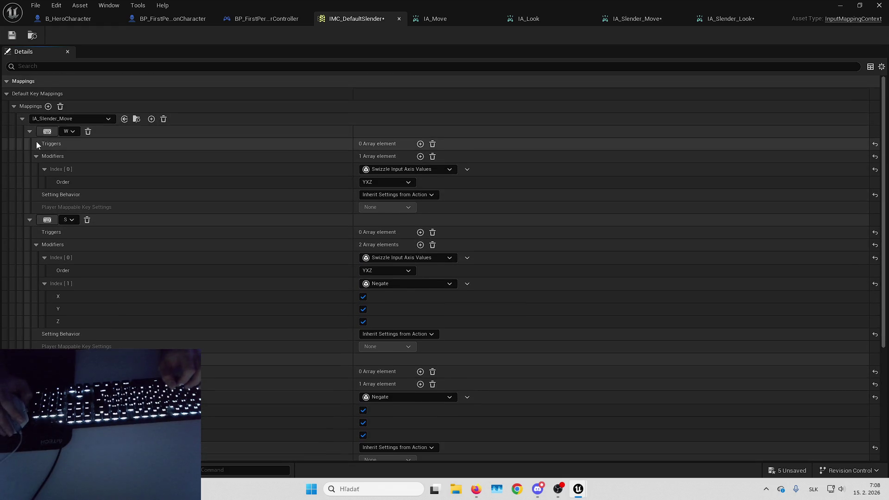
left_click(21, 120)
Step: Assign IA_Slender_Look to the new mapping and bind it to Mouse XY 2D-Axis
left_click(60, 133)
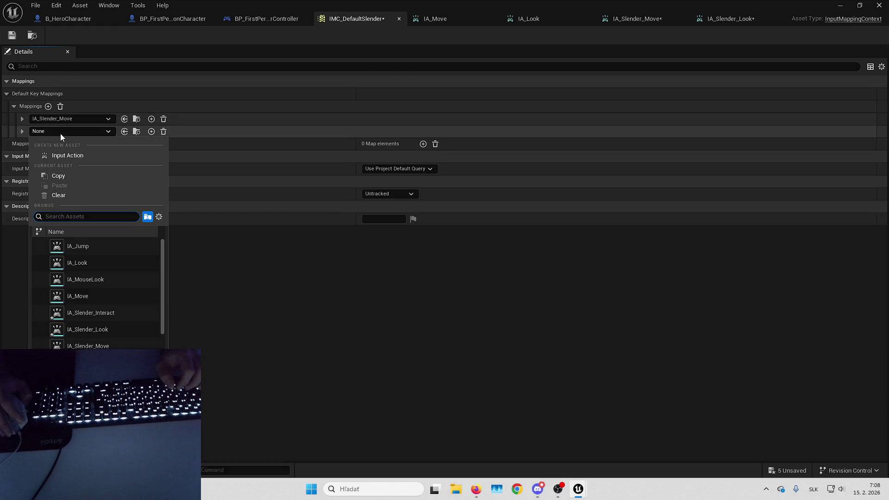
type("slender")
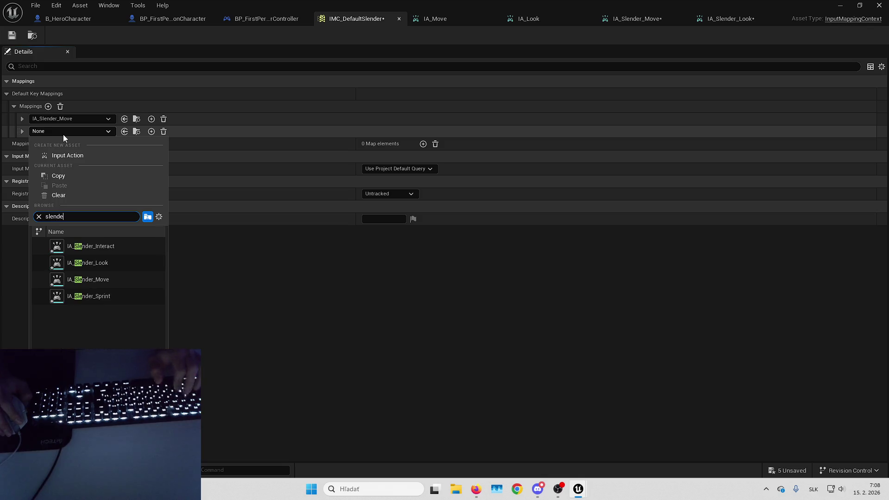
left_click(110, 264)
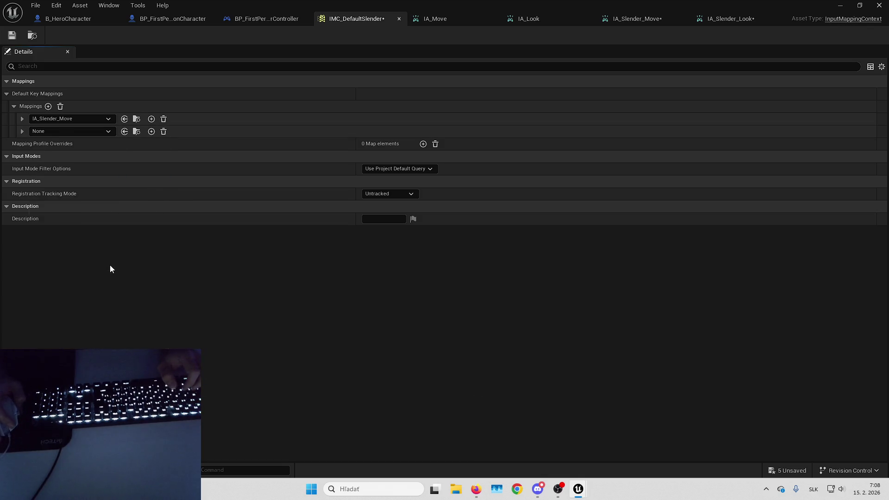
left_click(22, 131)
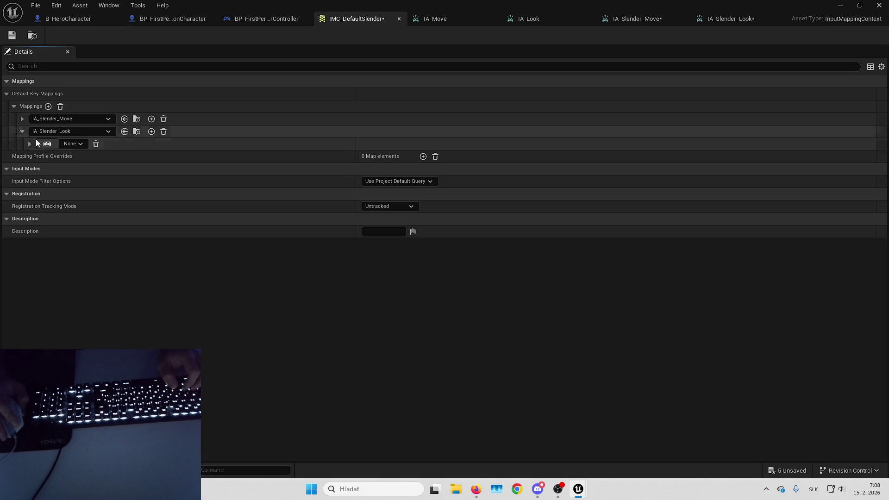
left_click(64, 144)
type("mouse")
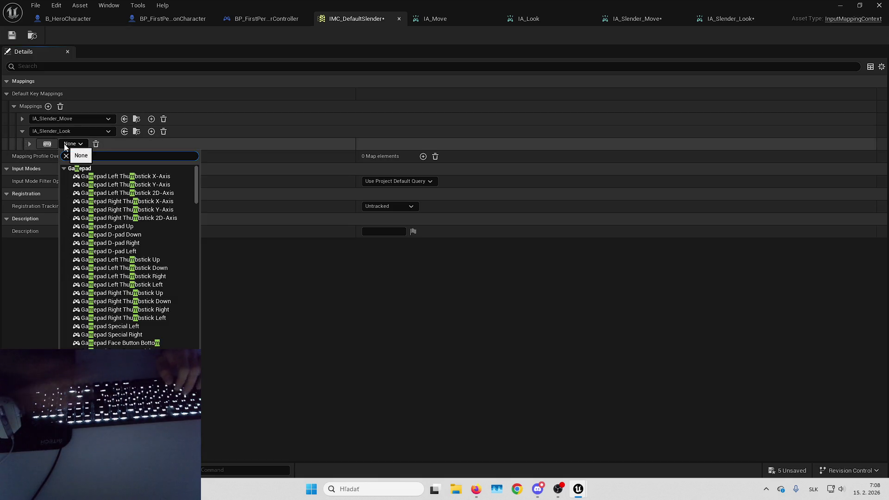
left_click(132, 192)
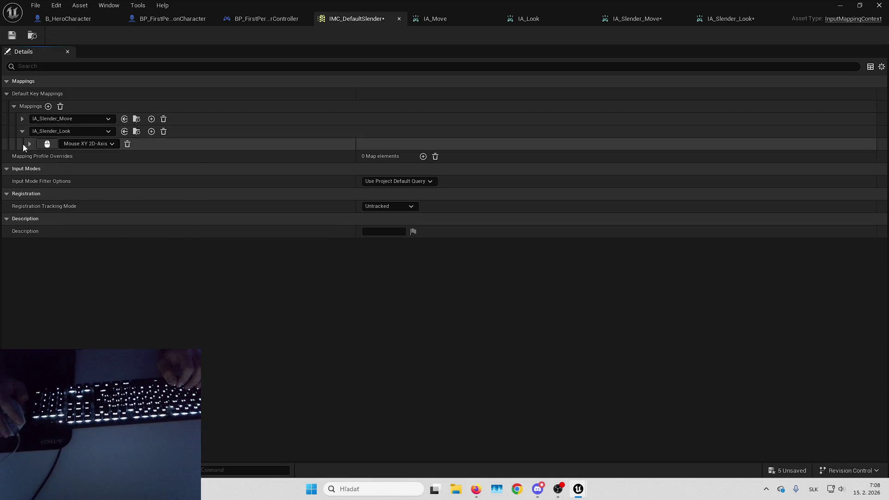
Step: Add an empty modifier to the mouse key, then return to the level editor and select IMC_MouseLook
left_click(29, 144)
left_click(423, 168)
left_click(407, 181)
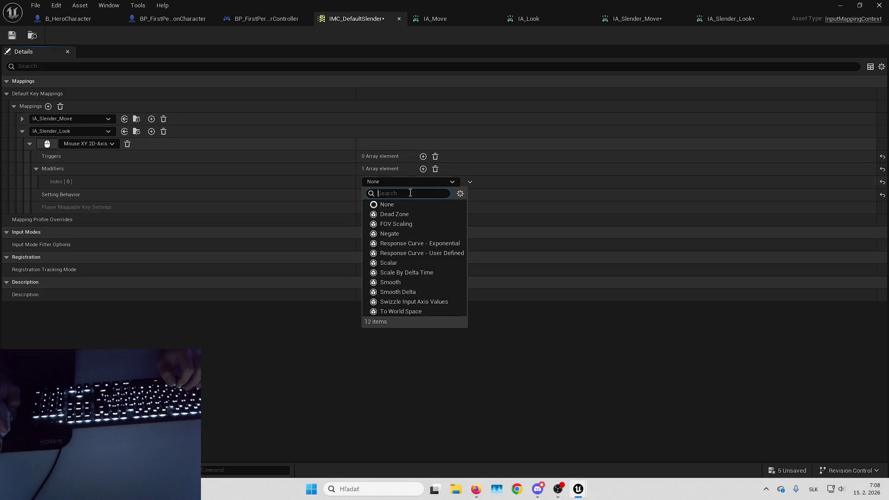
left_click(238, 249)
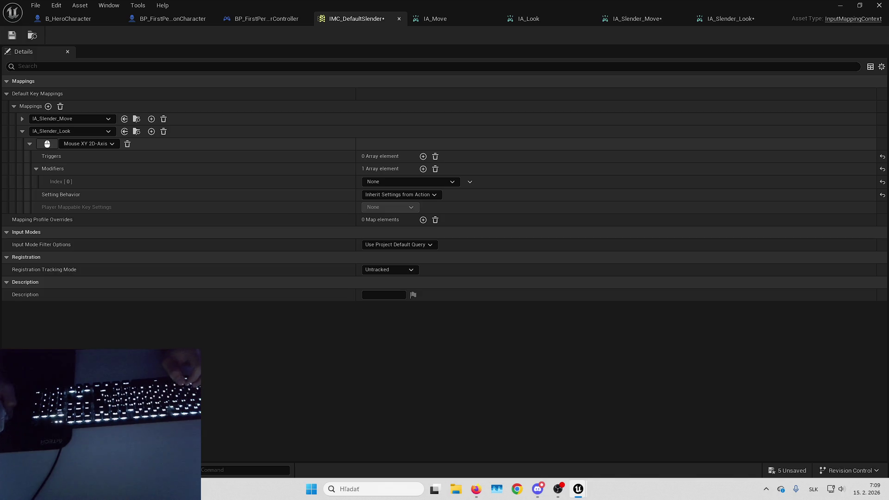
key("alt+Tab")
key("alt+Tab")
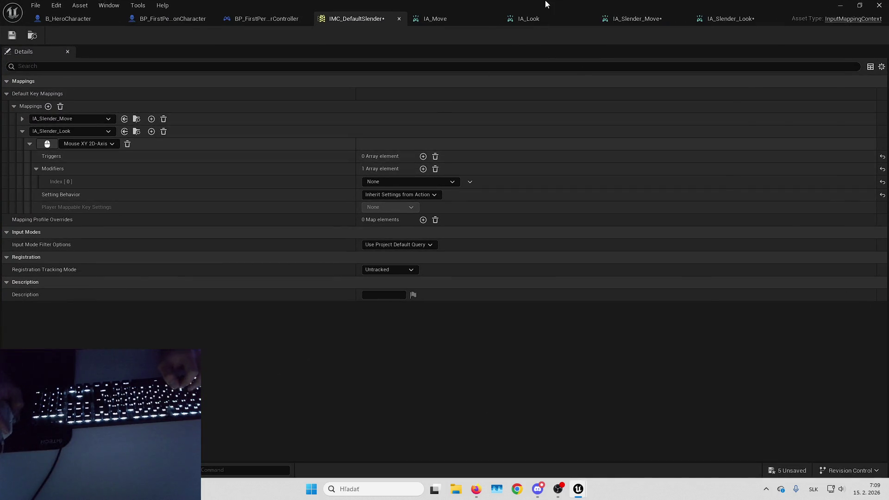
key("alt+Tab")
left_click(283, 369)
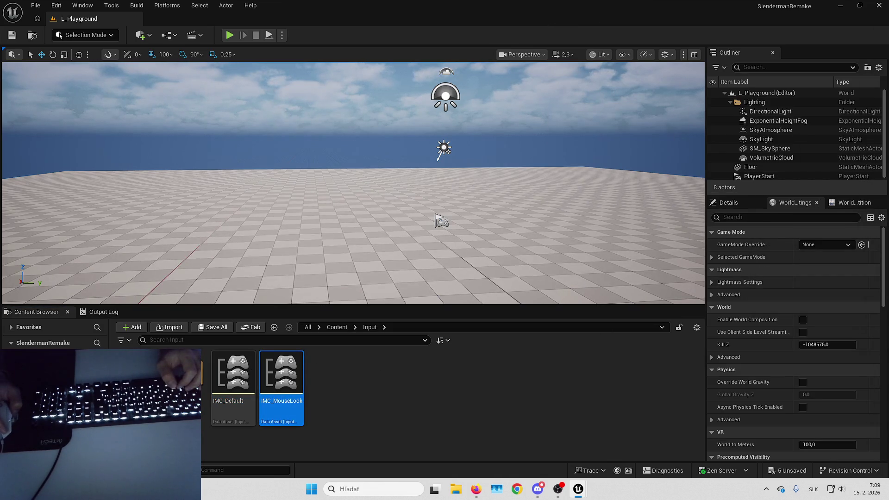
Step: Using IMC_MouseLook as reference, make the mouse look modifier Negate with only Y checked
double_click(283, 369)
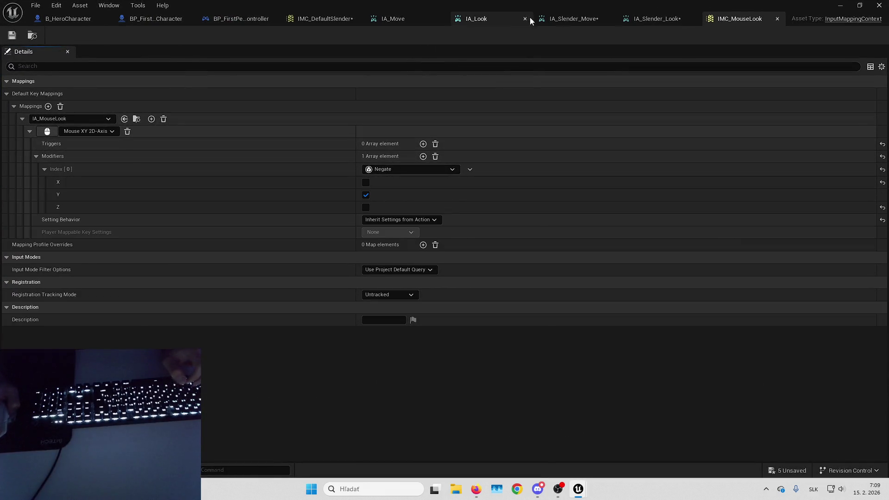
left_click(532, 19)
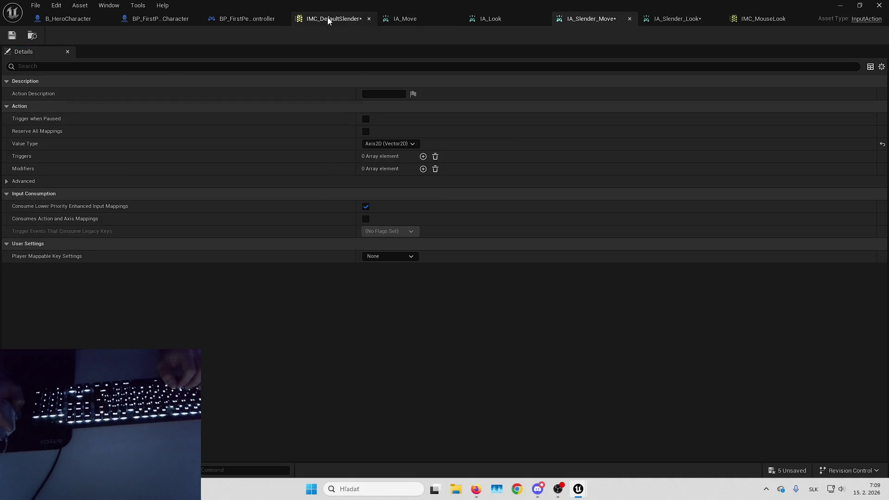
left_click(327, 19)
left_click(407, 182)
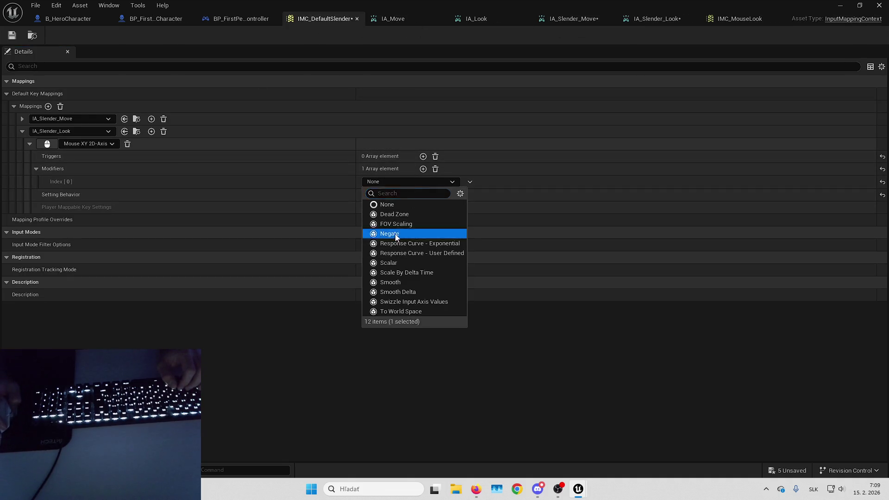
left_click(395, 234)
scroll(340, 277, "down", 5)
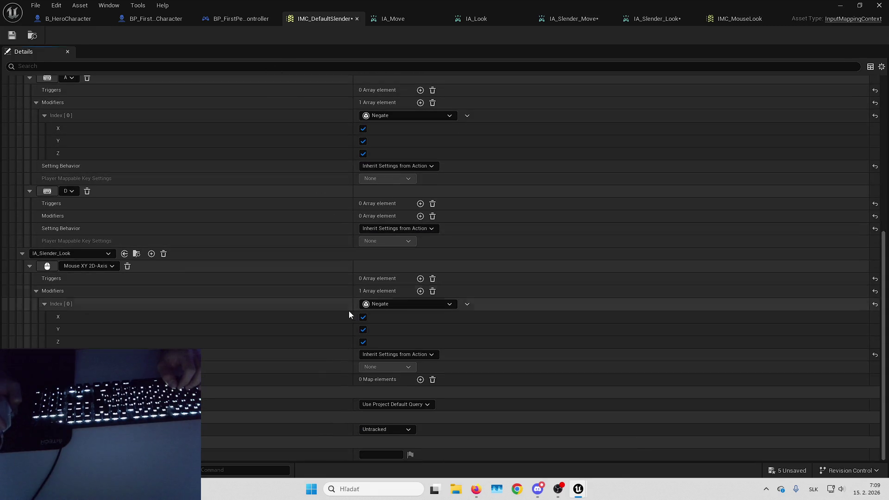
left_click(363, 342)
left_click(363, 317)
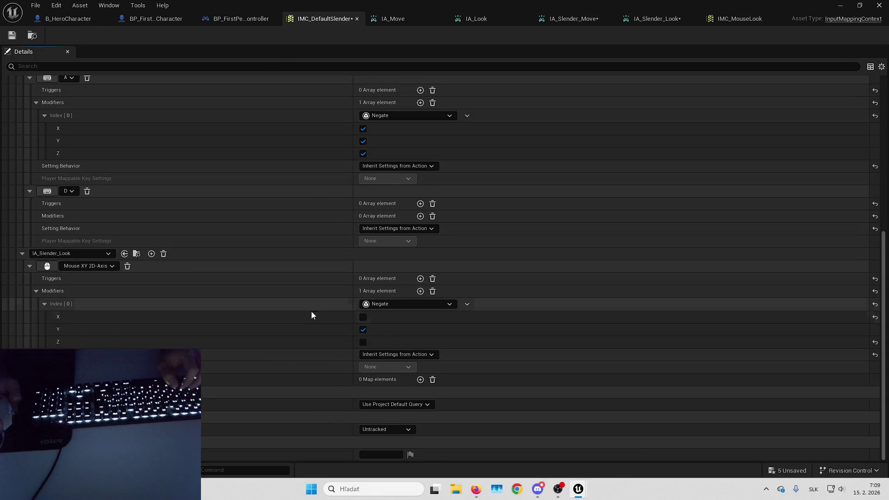
Step: Collapse the look and move mappings and assign IA_Slender_Sprint to a mapping
scroll(265, 306, "down", 2)
scroll(250, 259, "up", 2)
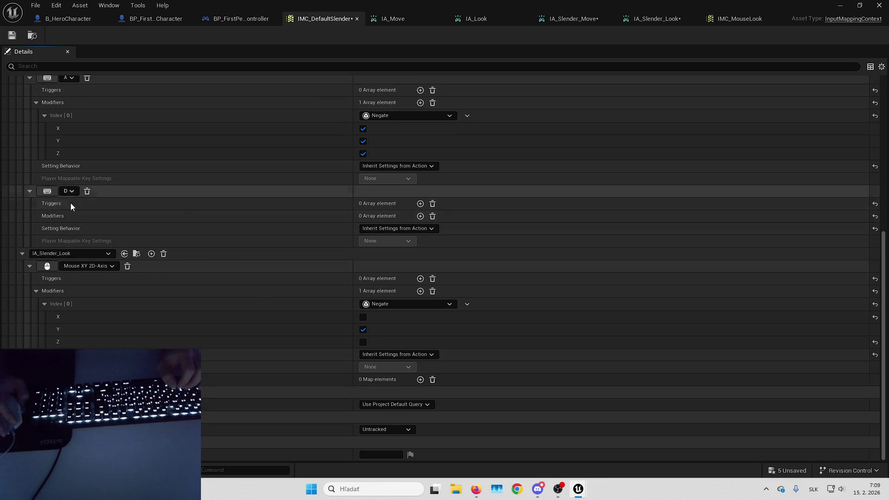
left_click(23, 252)
scroll(23, 185, "up", 10)
left_click(22, 119)
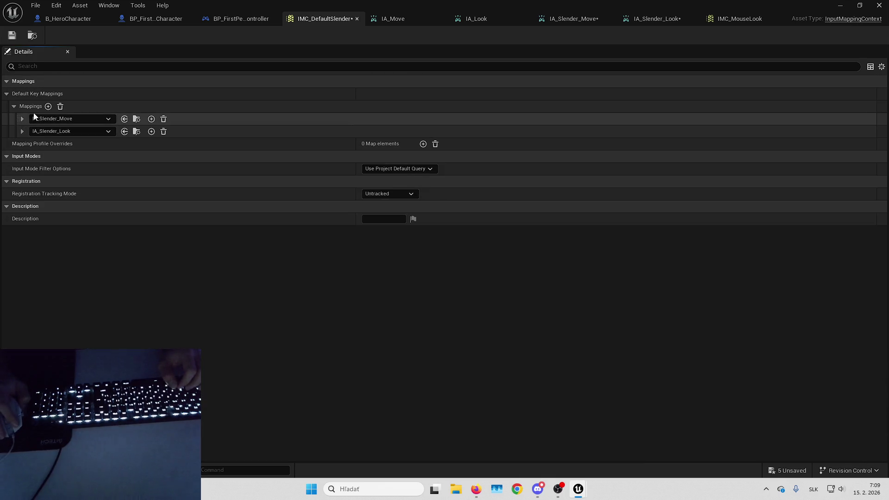
left_click(14, 106, "shift")
scroll(116, 146, "down", 5)
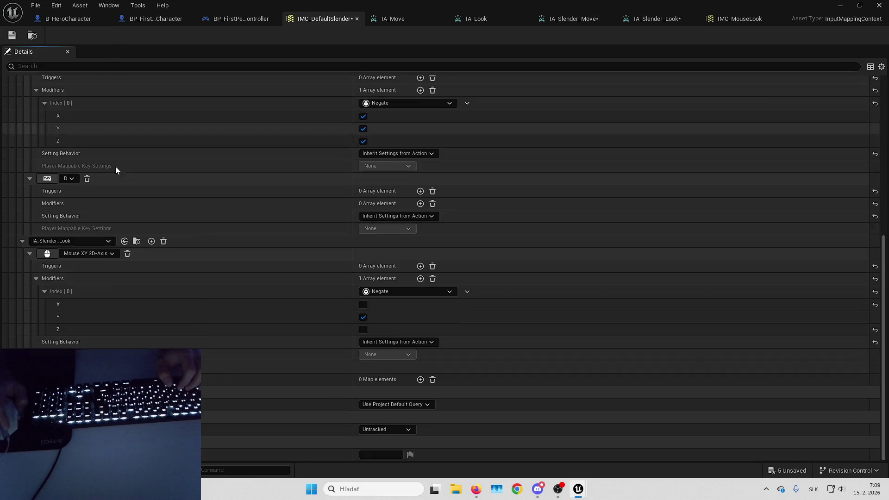
left_click(69, 241)
type("slender")
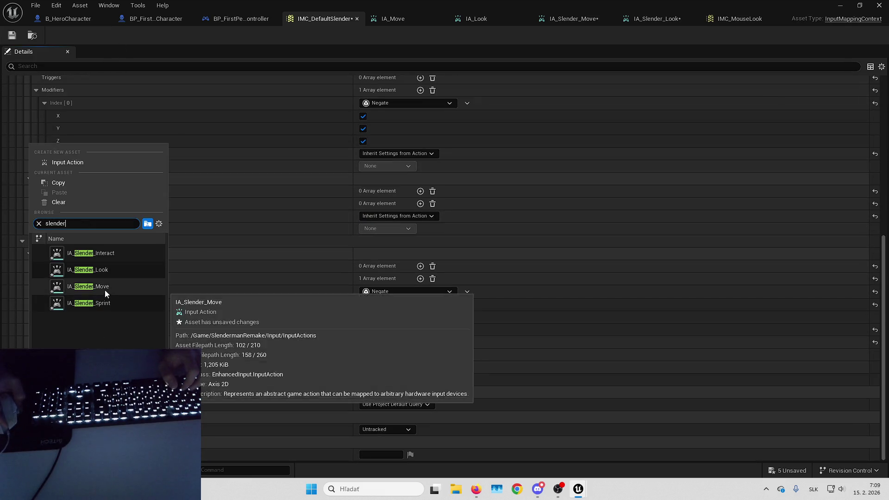
left_click(117, 302)
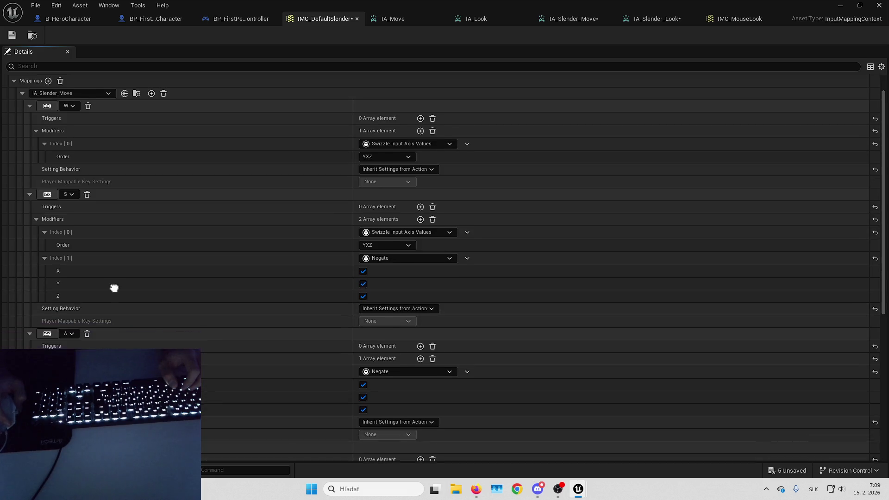
scroll(114, 289, "down", 5)
scroll(116, 301, "down", 1)
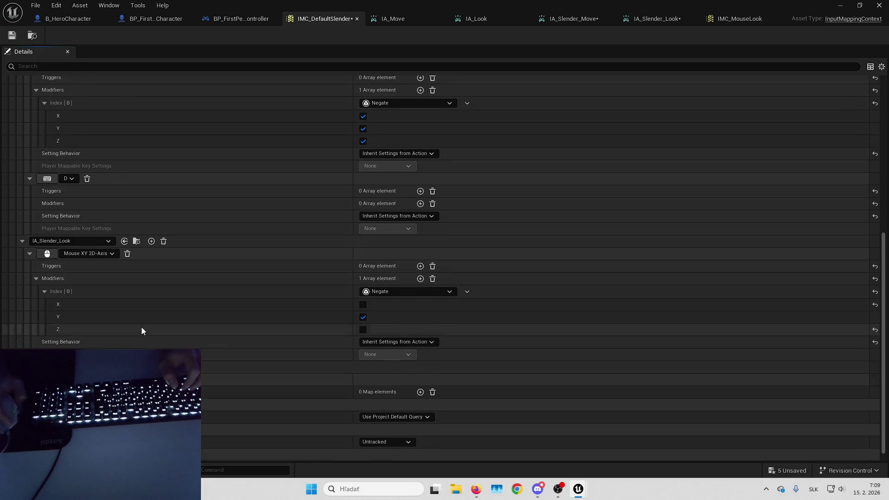
scroll(116, 278, "up", 6)
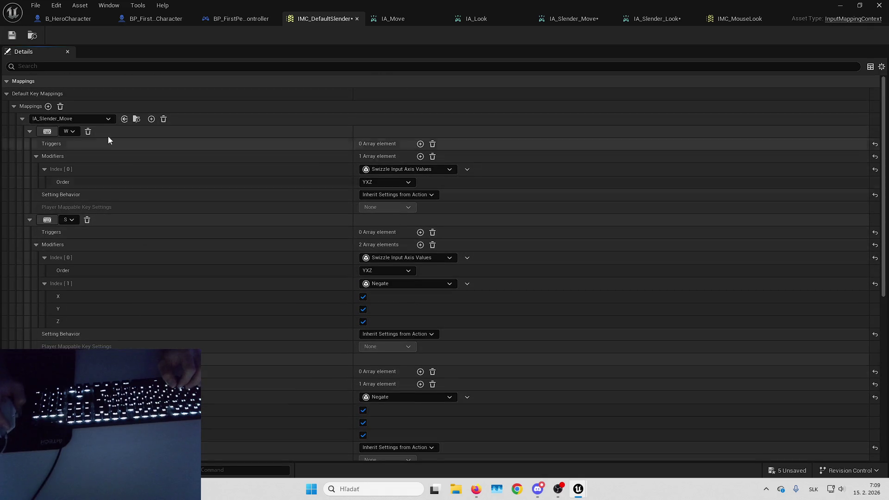
Step: Add another mapping with a Slender action, then save all assets
left_click(48, 106)
scroll(146, 284, "down", 6)
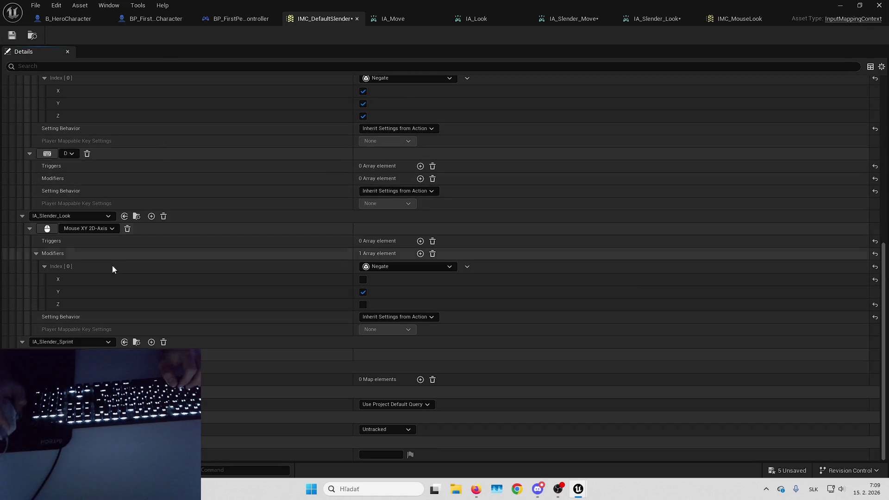
left_click(70, 342)
type("slender")
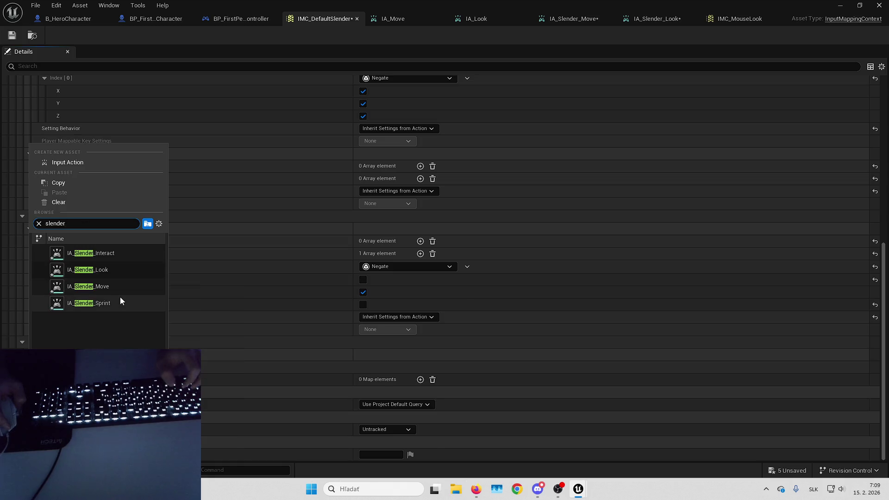
left_click(123, 252)
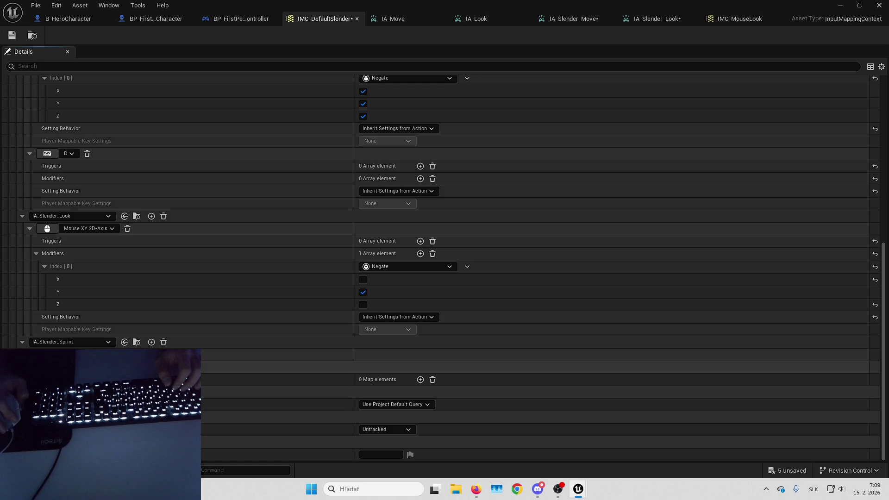
scroll(180, 307, "up", 5)
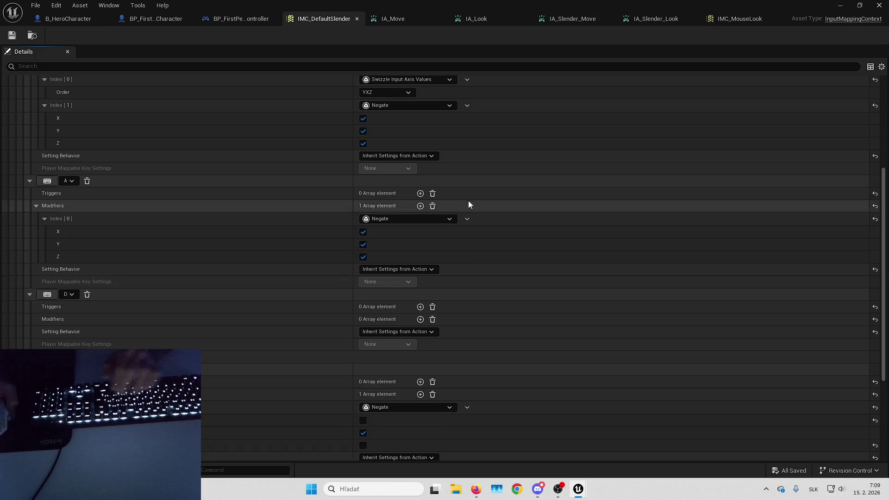
key("alt+Tab")
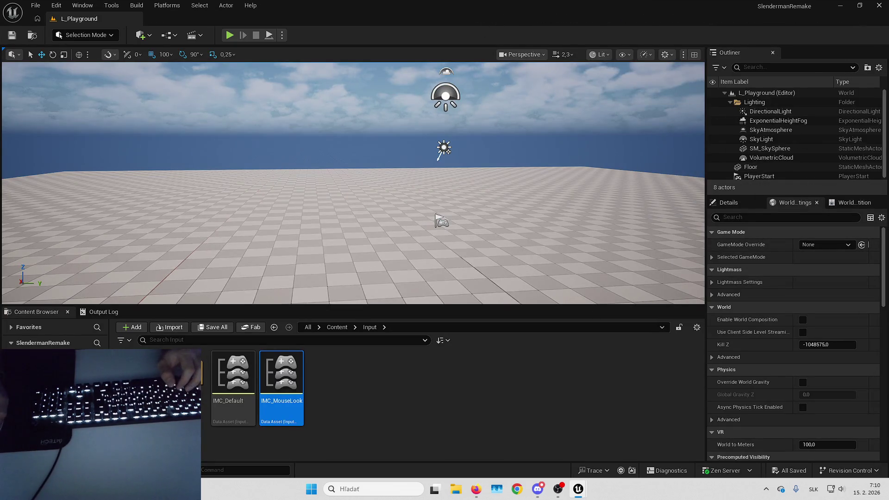
Step: Create B_SlenderPlayerController in Blueprints from the PlayerController parent class and open it
left_click(37, 363)
right_click(376, 371)
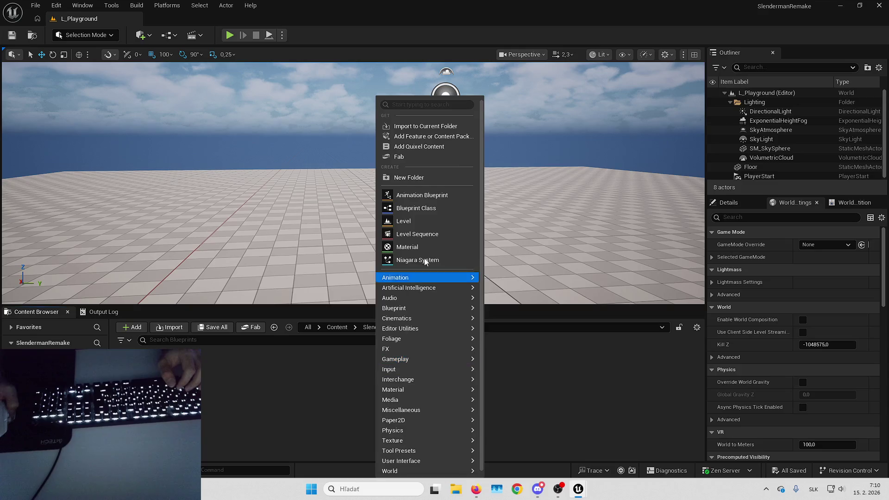
left_click(410, 208)
type("playercontr")
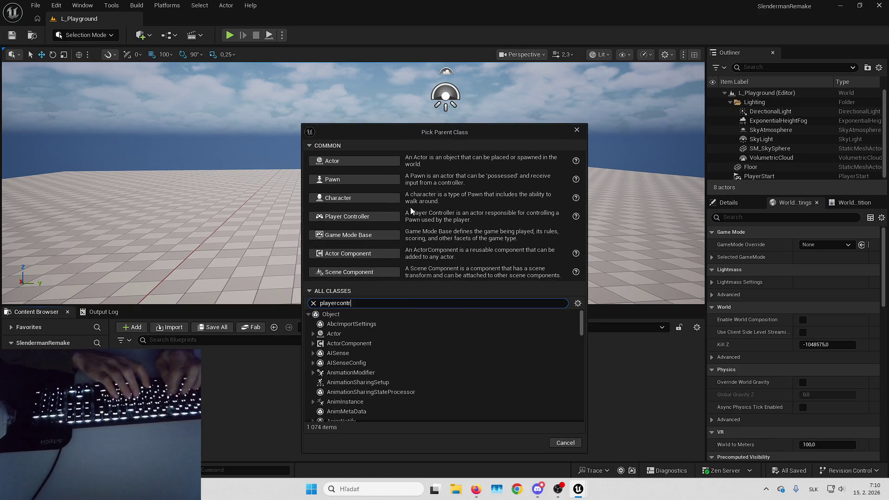
type("o")
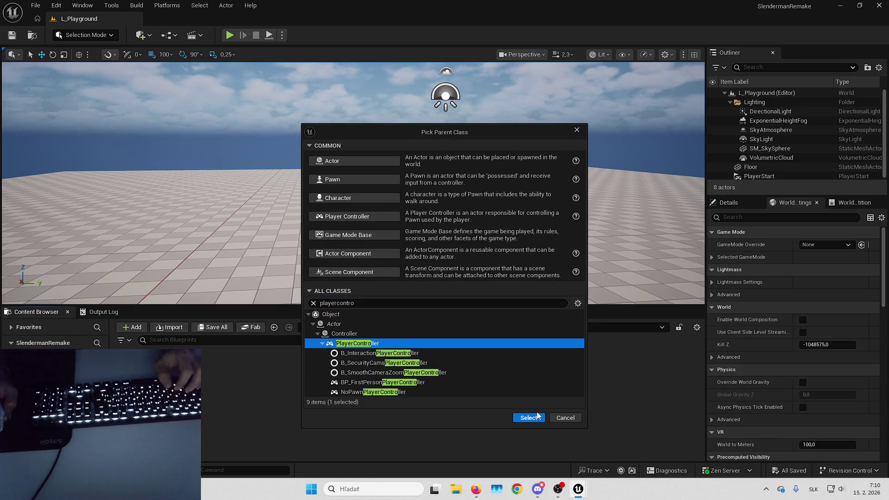
left_click(536, 416)
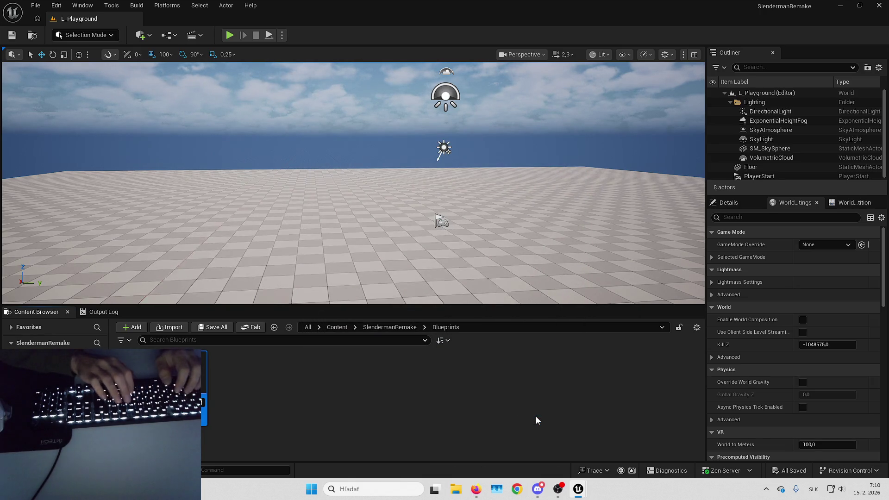
key("Return")
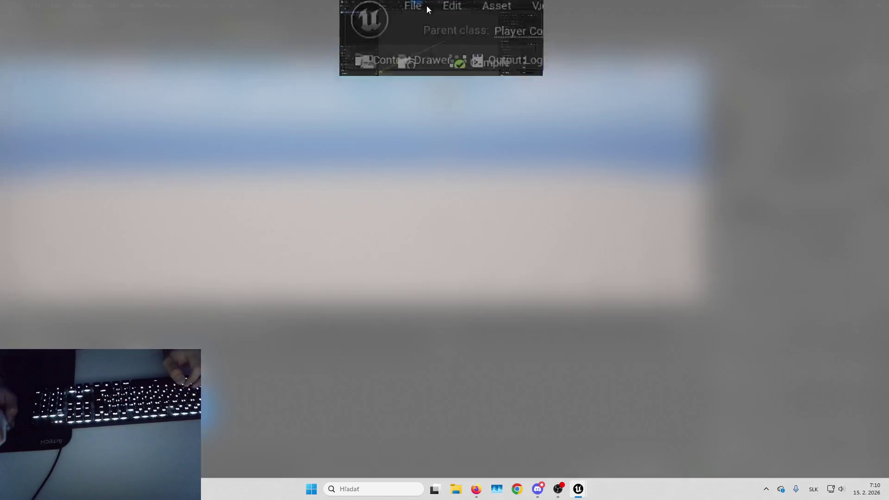
Step: Delete Event Tick and place a Get Enhanced Input Local Player Subsystem node below BeginPlay
key("Delete")
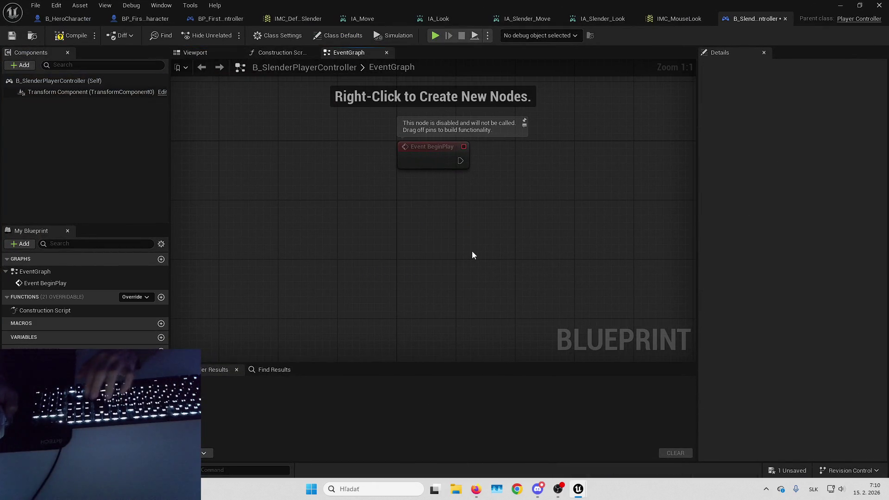
right_click(471, 251)
type("get enhanced input")
key("Escape")
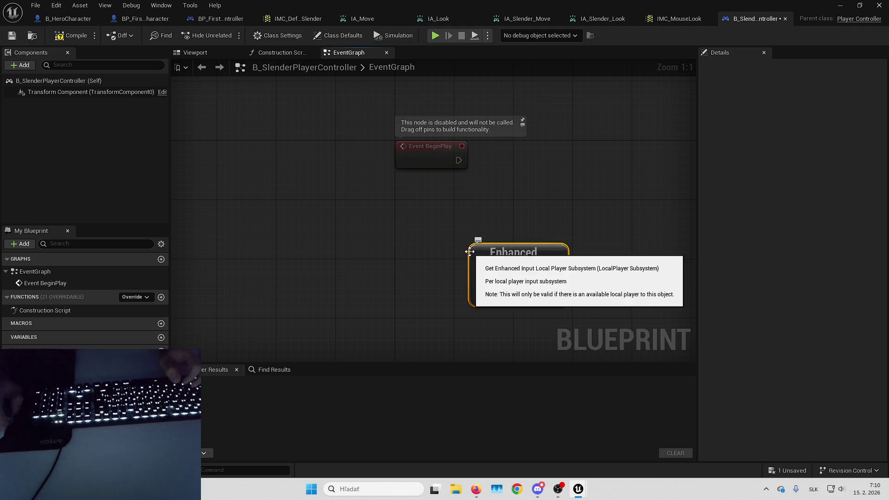
mouse_move(464, 255)
left_mouse_down()
mouse_move(424, 252)
mouse_move(409, 268)
mouse_move(428, 229)
mouse_move(324, 239)
left_mouse_up()
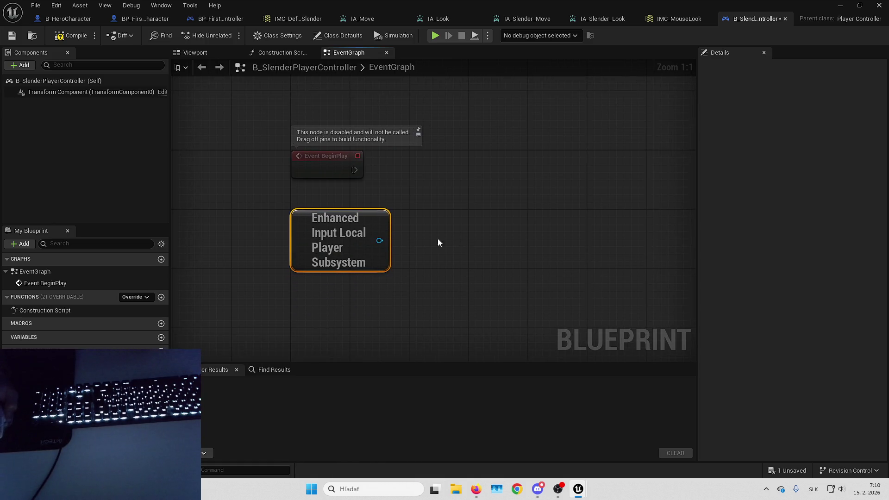
Step: Wire an Add Mapping Context node with IMC_DefaultSlender after BeginPlay and compile
left_click_drag(413, 211, 420, 205)
type("add map")
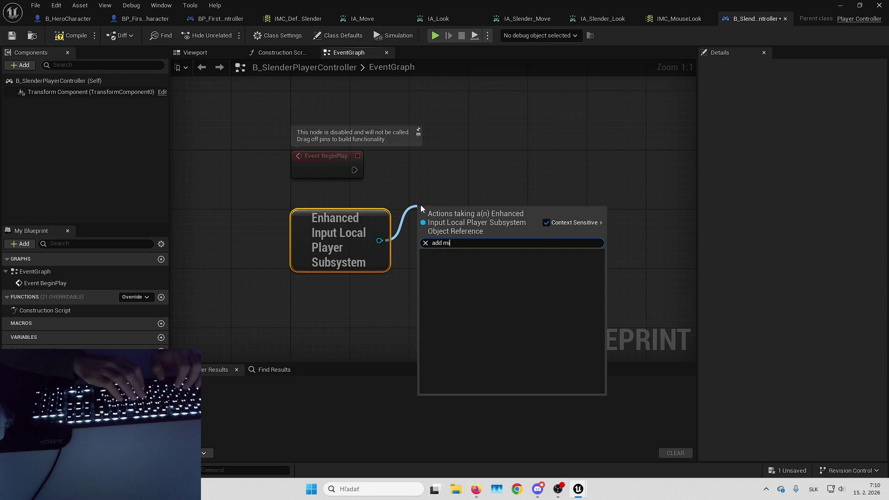
key("Return")
mouse_move(470, 226)
left_mouse_down()
mouse_move(455, 169)
mouse_move(468, 171)
left_mouse_up()
left_click_drag(371, 171, 354, 170)
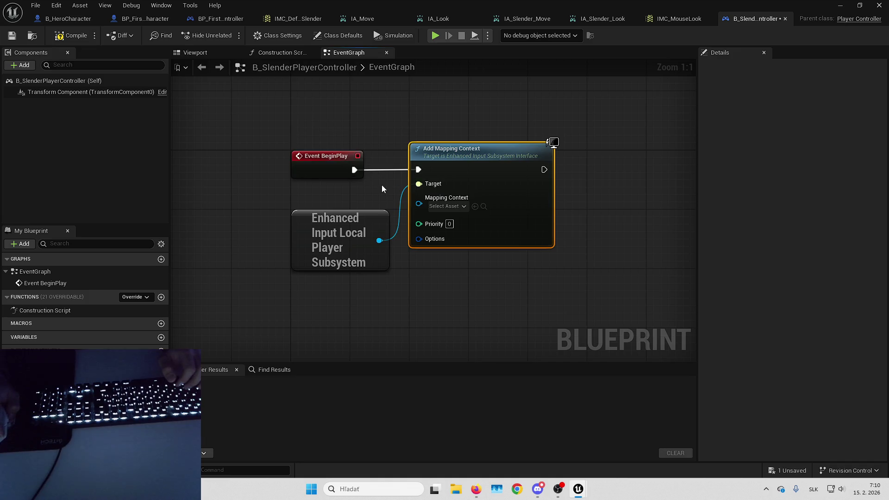
left_click(448, 206)
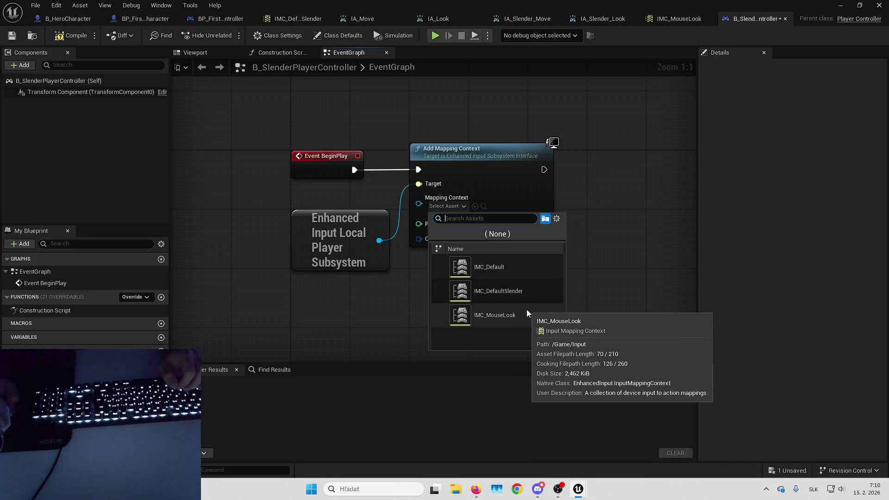
left_click(527, 296)
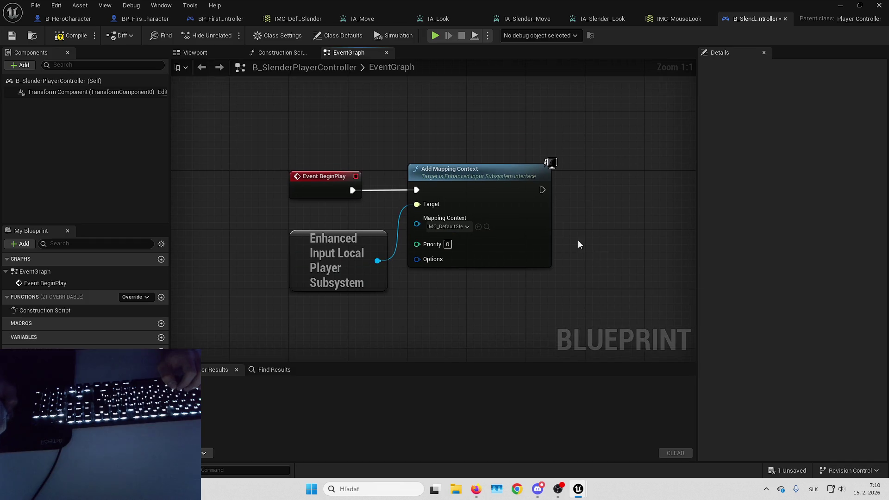
left_click(84, 36)
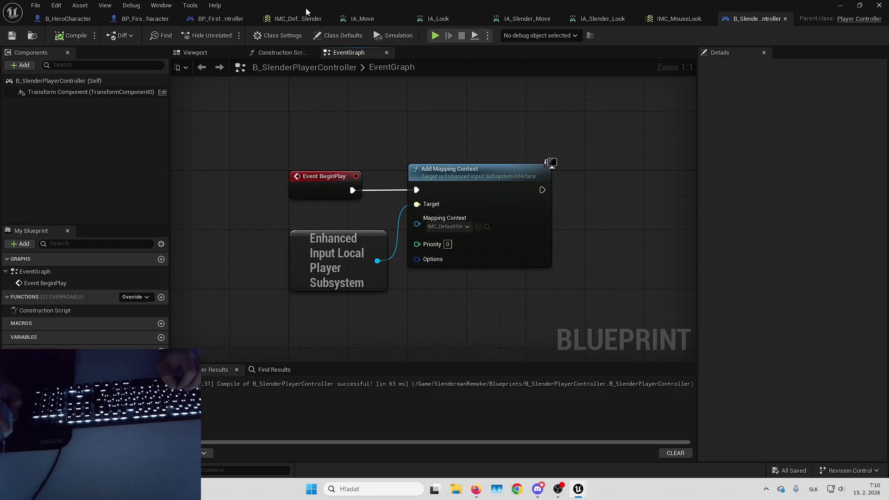
key("alt+Tab")
Step: Create a GameModeBase Blueprint class named SlenderGameMode in the Blueprints folder
right_click(371, 409)
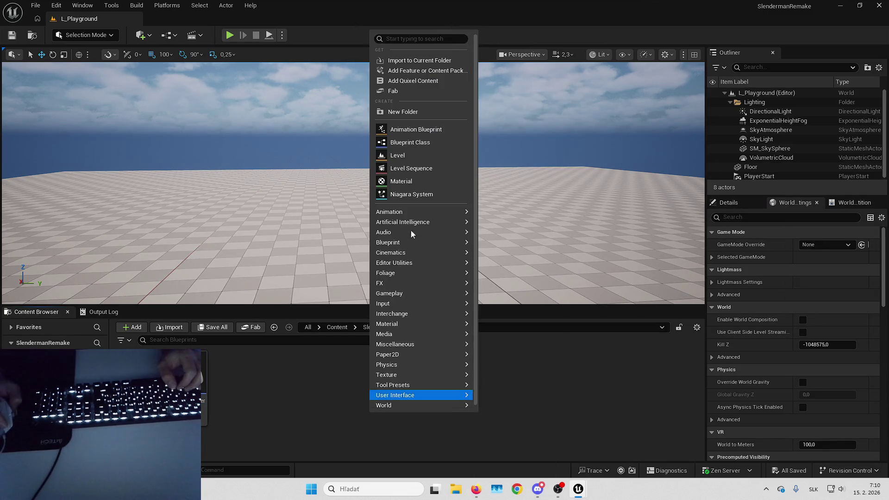
left_click(423, 146)
type("game mode")
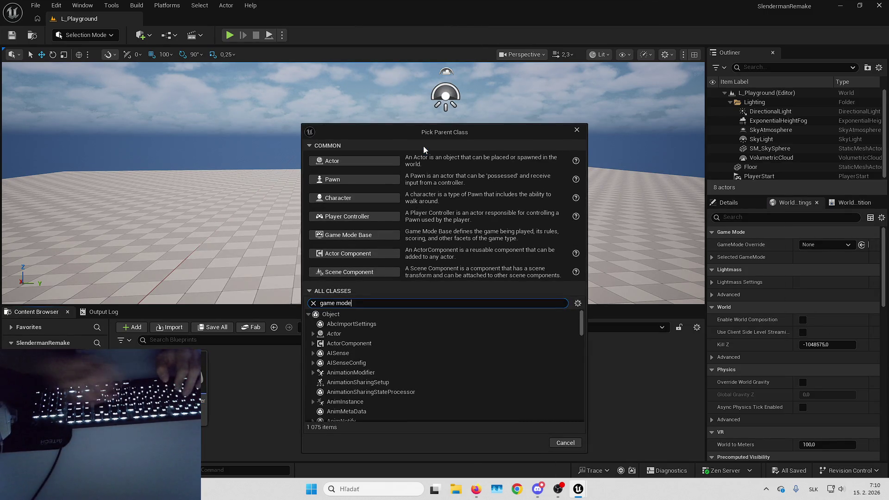
left_click(393, 382)
left_click(532, 440)
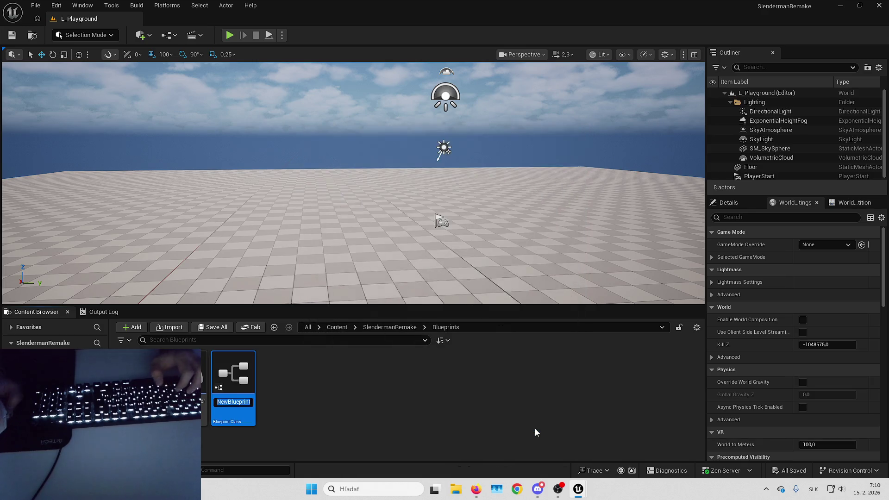
type("SlenderGameMode")
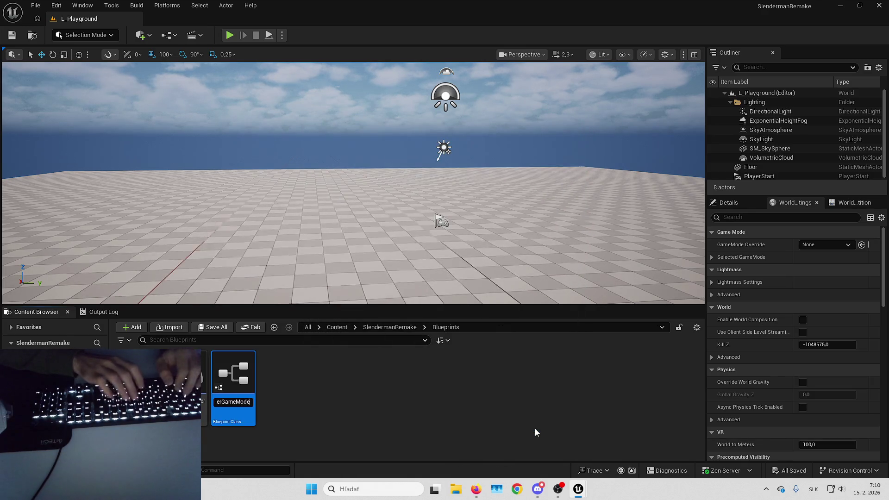
key("Return")
Step: In Maps & Modes, set the Editor Startup Map to L_Playground and the Game Default Map to L_Forest
left_click(56, 5)
left_click(109, 157)
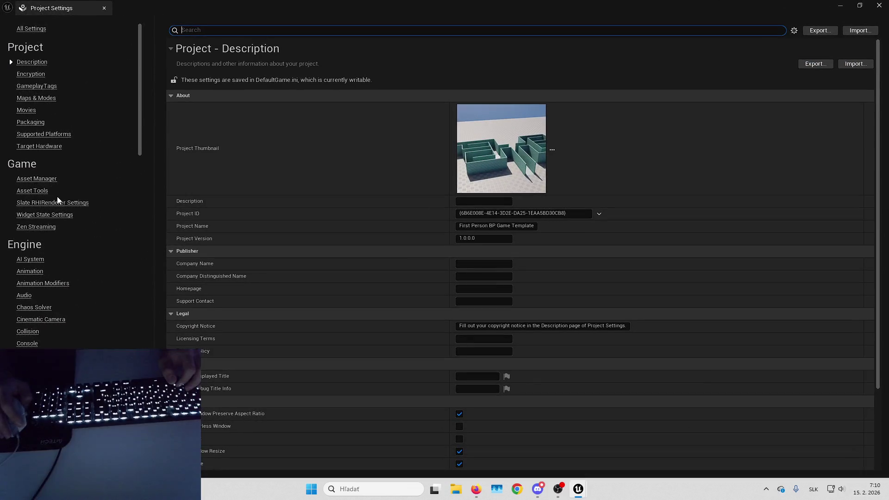
left_click(37, 100)
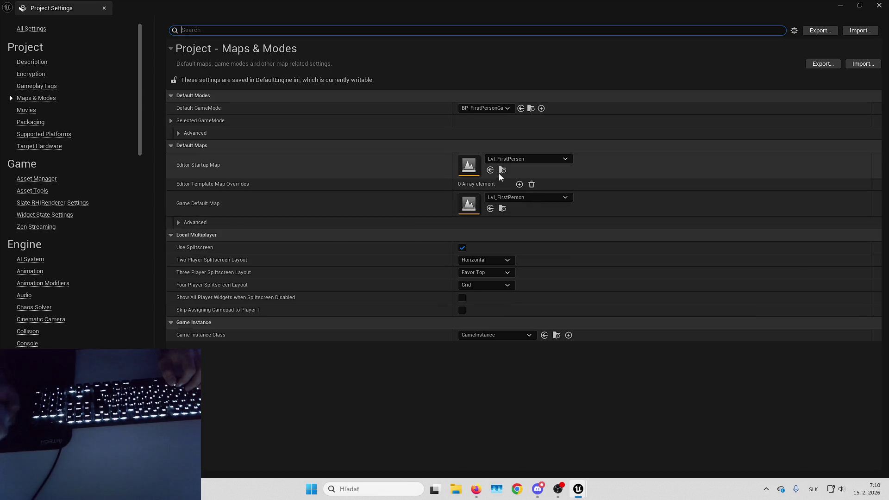
left_click(527, 195)
type("proto")
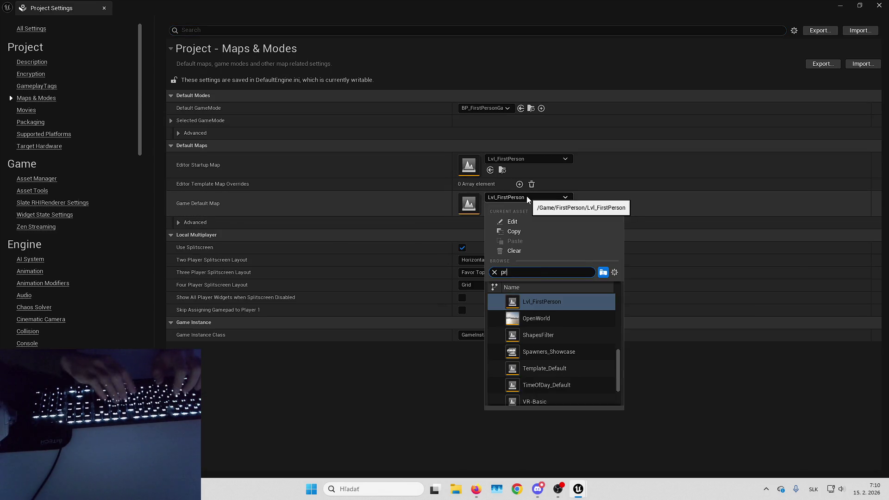
left_click(513, 159)
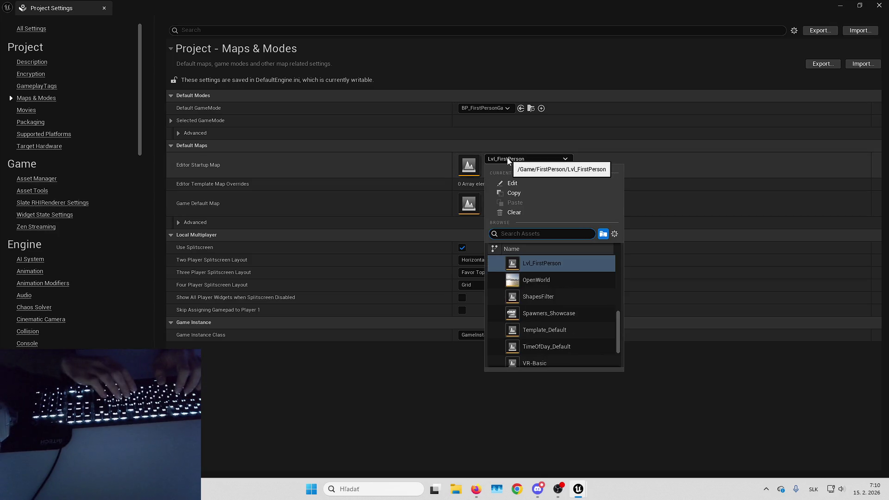
type("play")
key("Return")
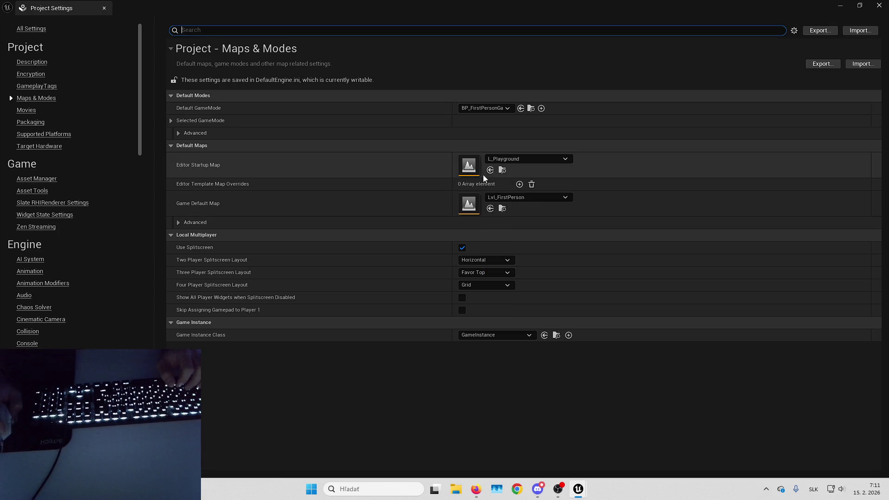
left_click(501, 197)
type("L_")
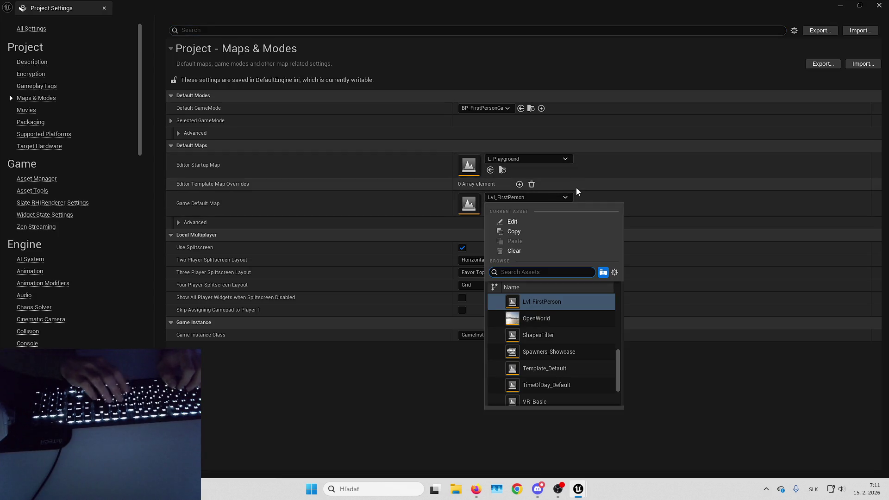
type("Fo")
key("Return")
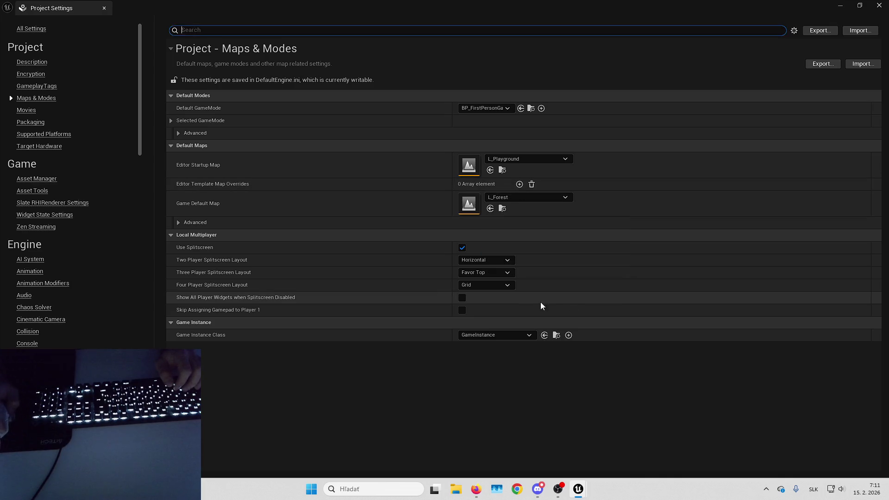
Step: Make B_SlenderGameMode the Default GameMode, then return to the B_HeroCharacter blueprint
left_click(484, 107)
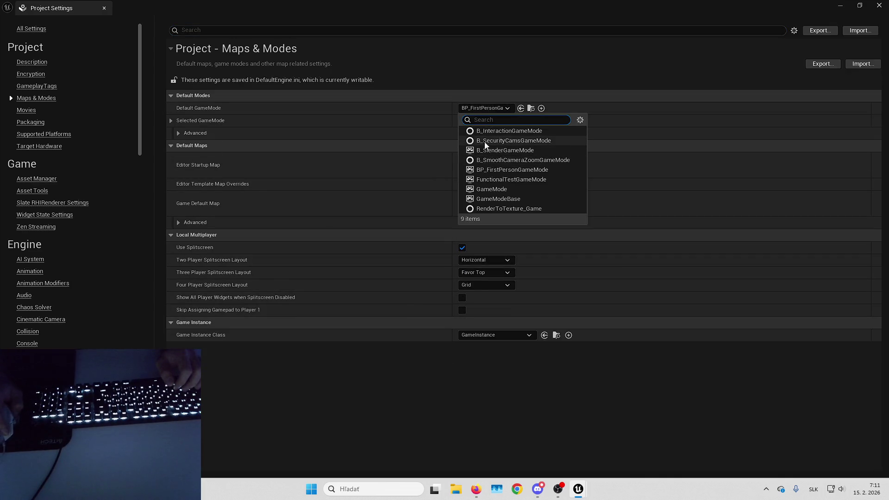
left_click(506, 150)
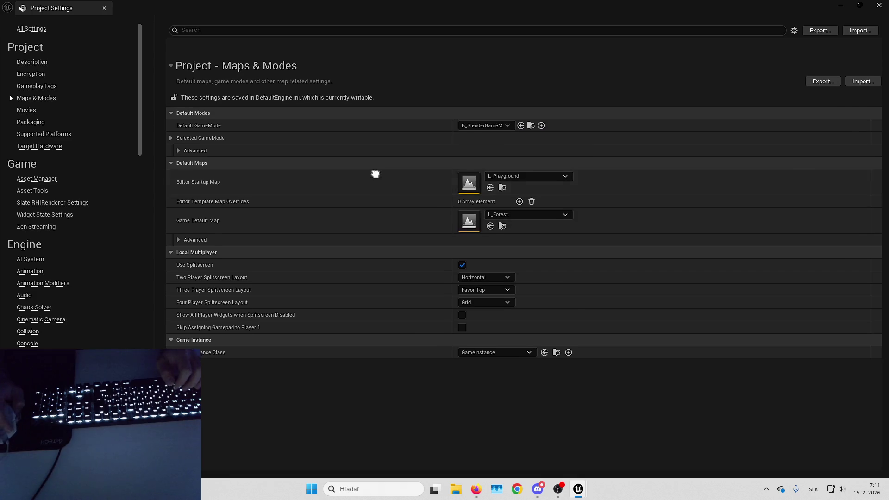
left_click(882, 3)
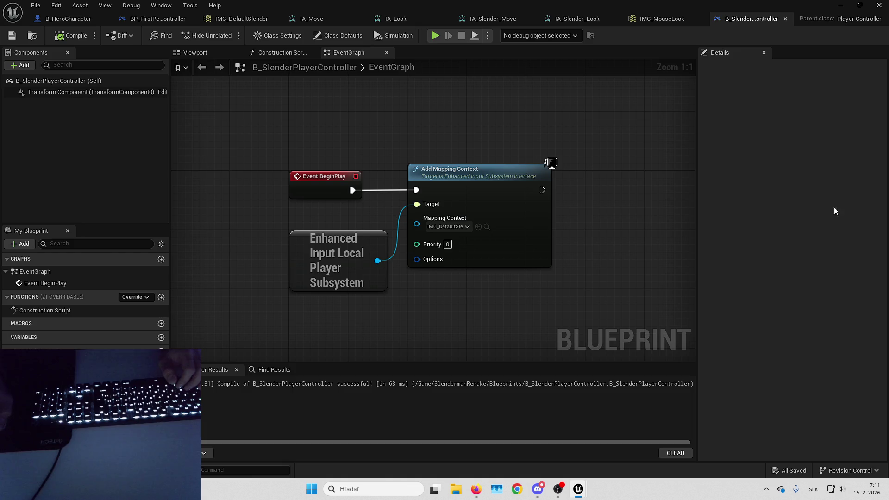
left_click(61, 20)
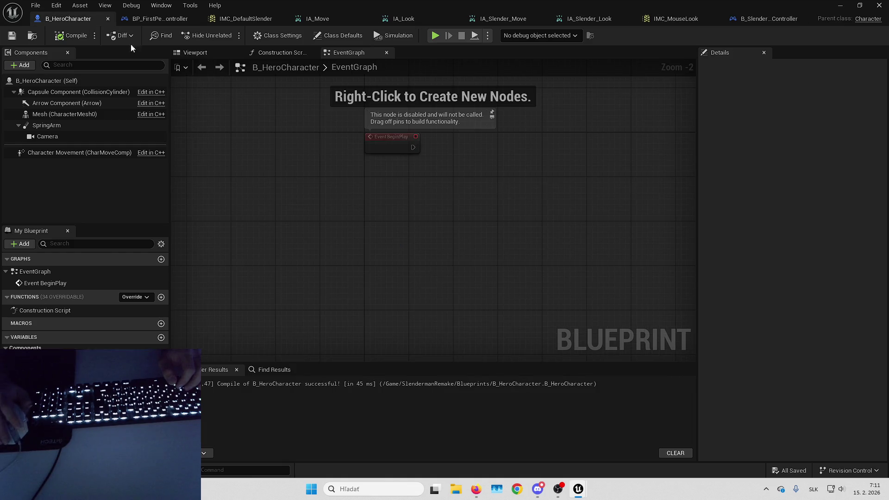
Step: Add the IA_Slender_Move event and break its Action Value with a Break Vector 2D node
right_click(355, 184)
type("ia_slender")
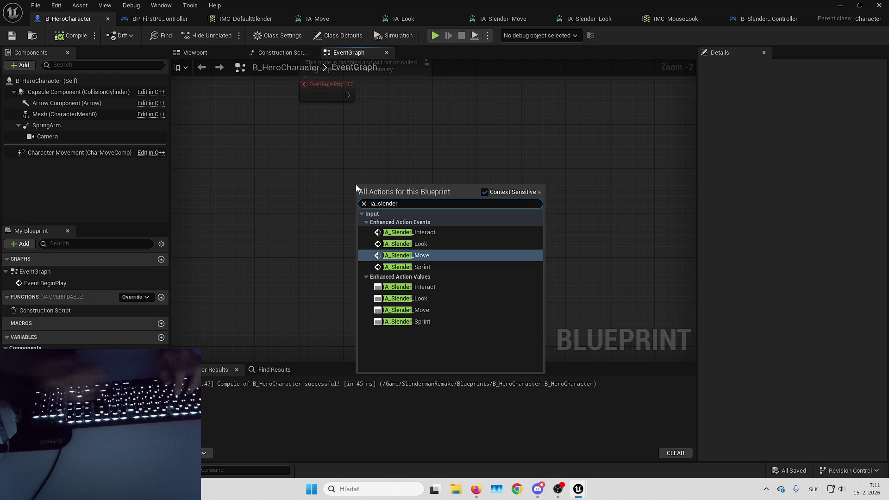
left_click(432, 255)
mouse_move(373, 196)
left_mouse_down()
mouse_move(323, 229)
mouse_move(256, 222)
left_mouse_up()
scroll(339, 235, "up", 1)
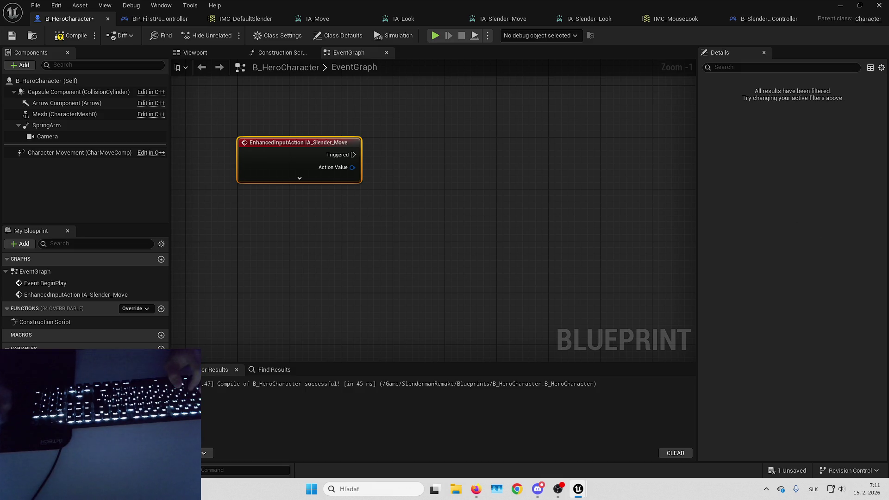
left_click(425, 162)
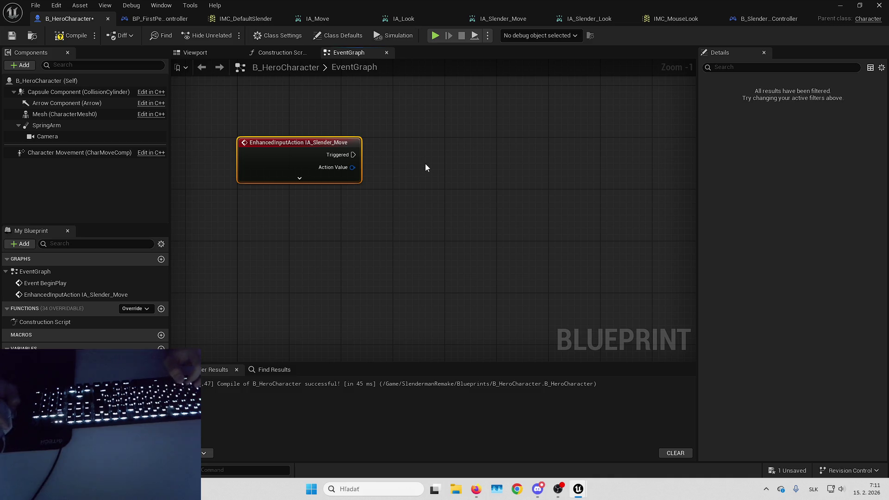
left_click_drag(352, 168, 378, 176)
left_click(403, 275)
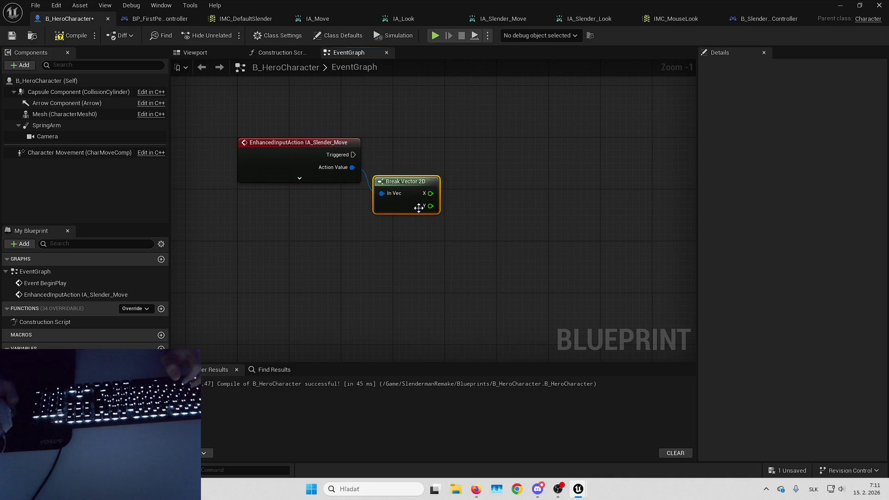
Step: Add an Add Movement Input node using Get Actor Right Vector as direction and X as scale
right_click(379, 197)
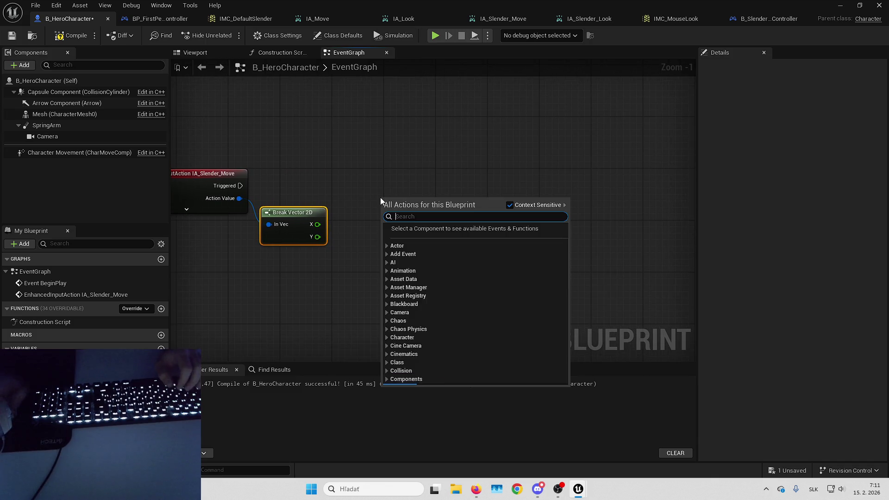
type("add movement input")
key("Return")
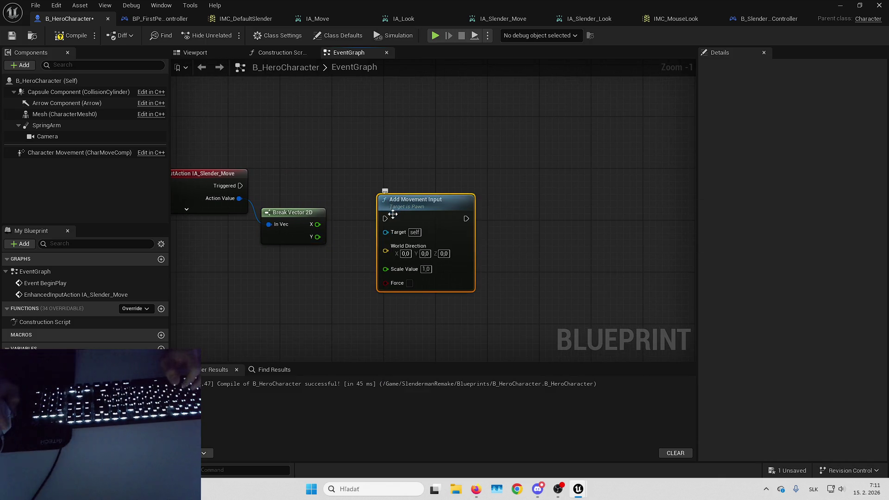
mouse_move(465, 227)
left_mouse_down()
mouse_move(448, 195)
mouse_move(468, 191)
left_mouse_up()
left_click(310, 166)
left_click_drag(382, 135, 434, 136)
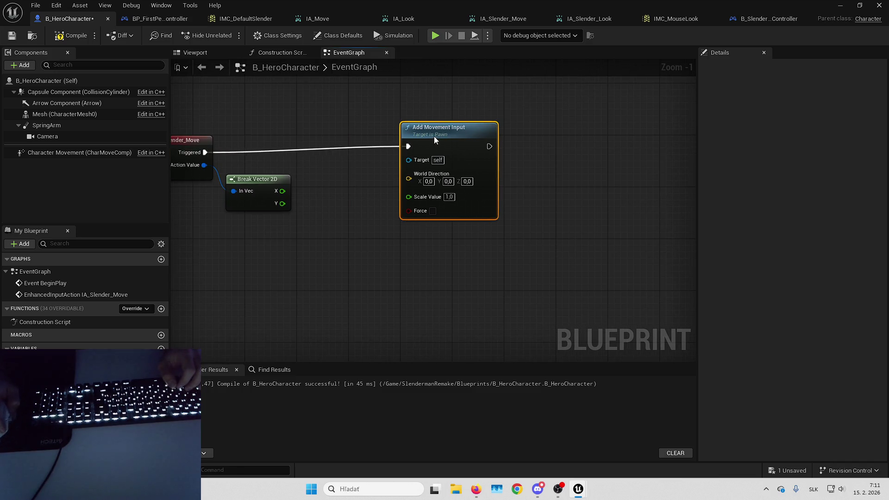
left_click_drag(259, 179, 265, 244)
right_click(262, 202)
type("getactorrig")
key("Return")
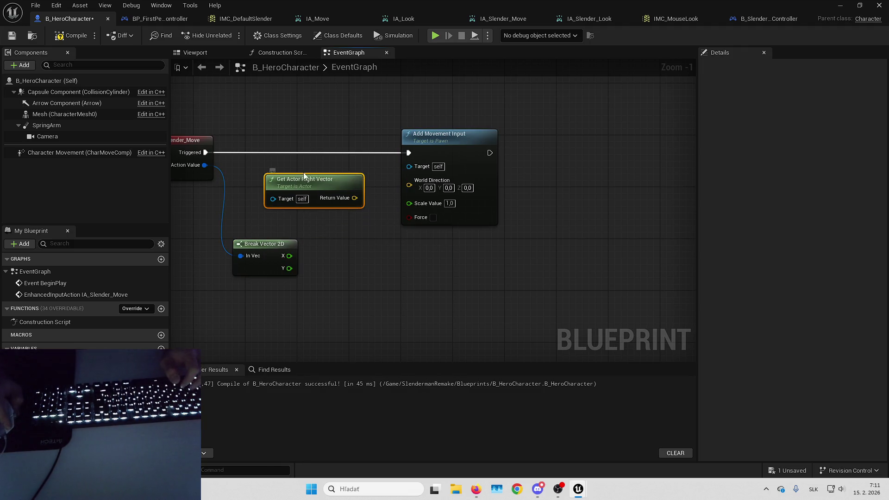
left_click_drag(397, 194, 409, 184)
left_click_drag(339, 243, 360, 238)
left_click_drag(257, 249, 288, 223)
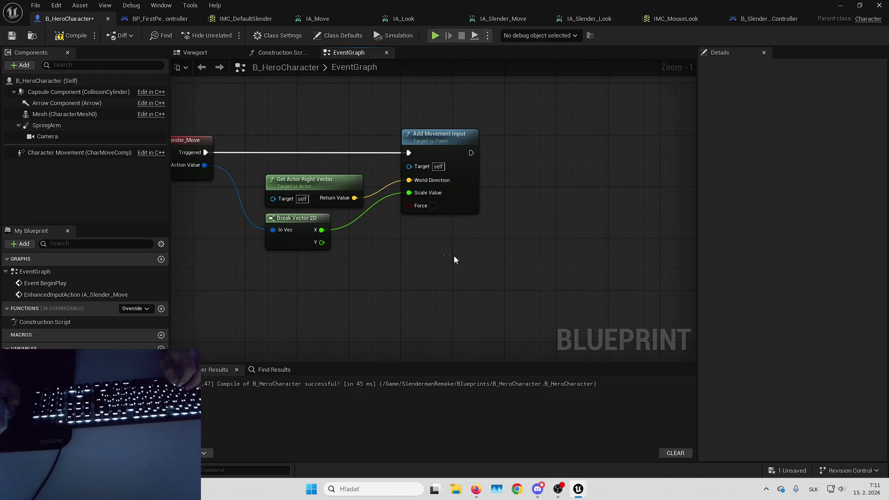
Step: Chain a second Add Movement Input using Get Actor Forward Vector and Y, then test-play
right_click(491, 205)
type("get actor forward")
key("Return")
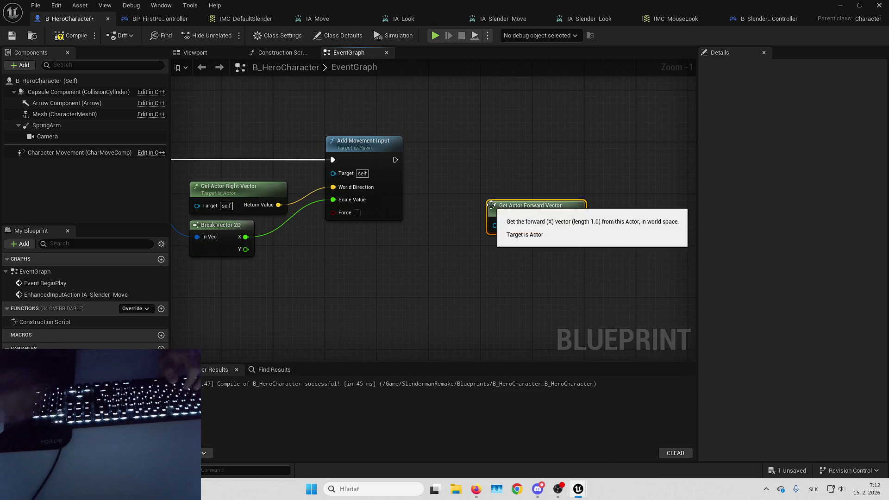
right_click(548, 151)
type("addmoveme")
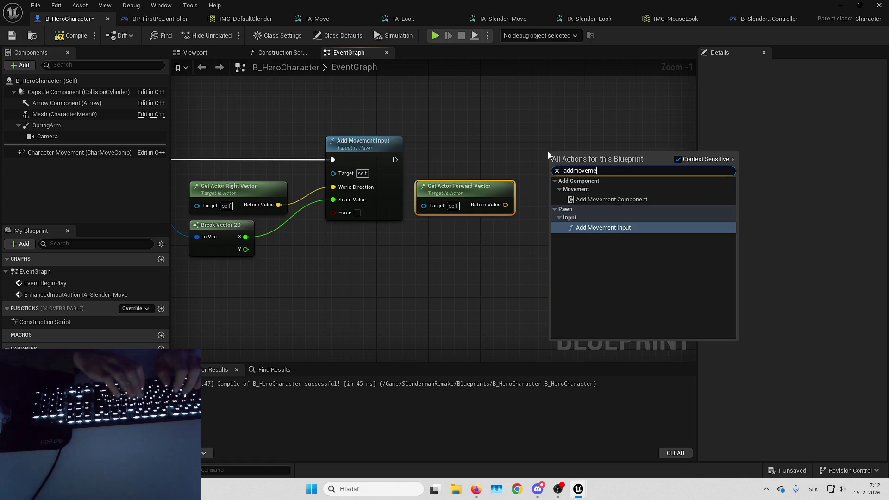
key("Return")
left_click_drag(552, 172, 421, 163)
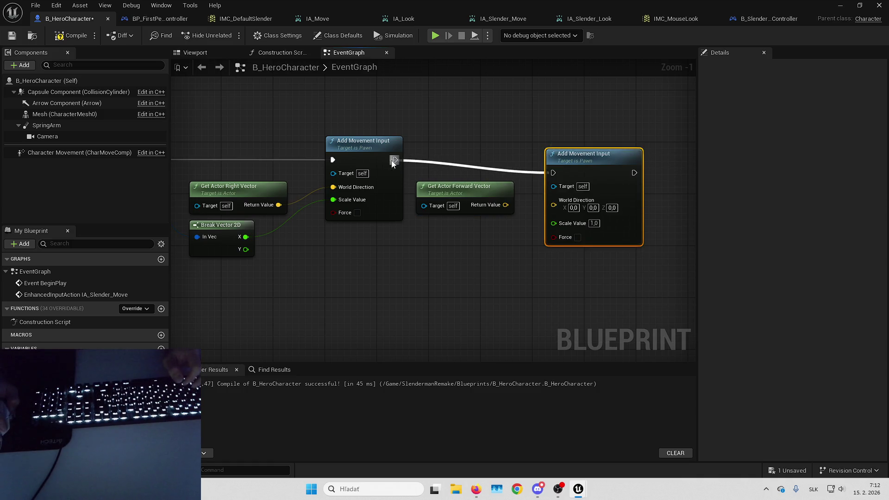
left_click_drag(635, 151, 622, 139)
left_click_drag(506, 204, 541, 188)
mouse_move(327, 227)
left_mouse_down()
mouse_move(596, 210)
mouse_move(623, 177)
left_mouse_up()
left_click_drag(440, 248, 388, 253)
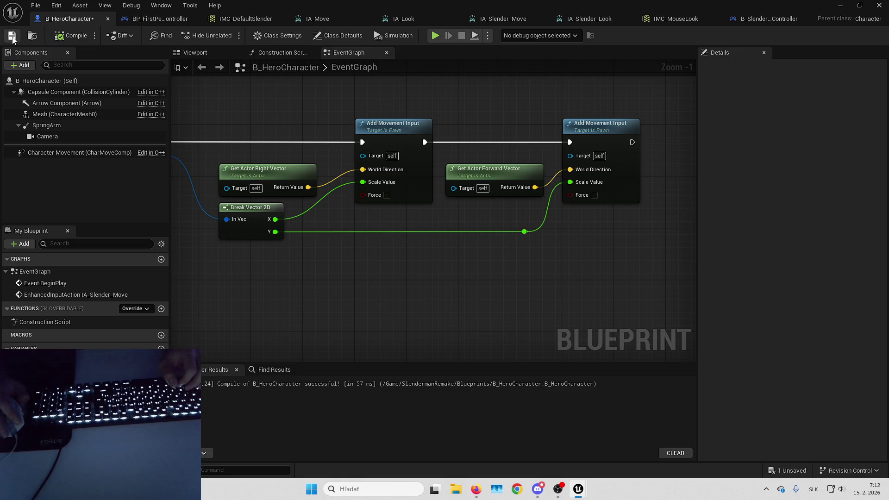
key("alt+p")
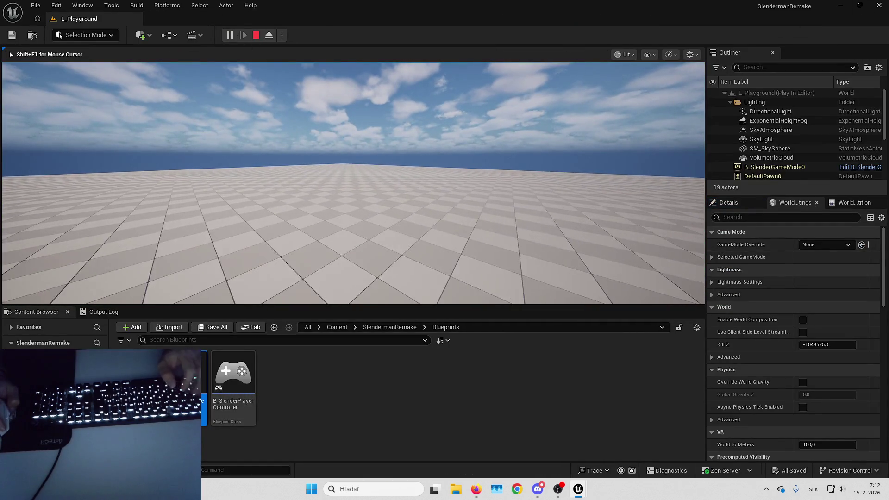
Step: Stop the playtest and set B_SlenderGameMode's Player Controller Class to B_SlenderPlayerController
key("Escape")
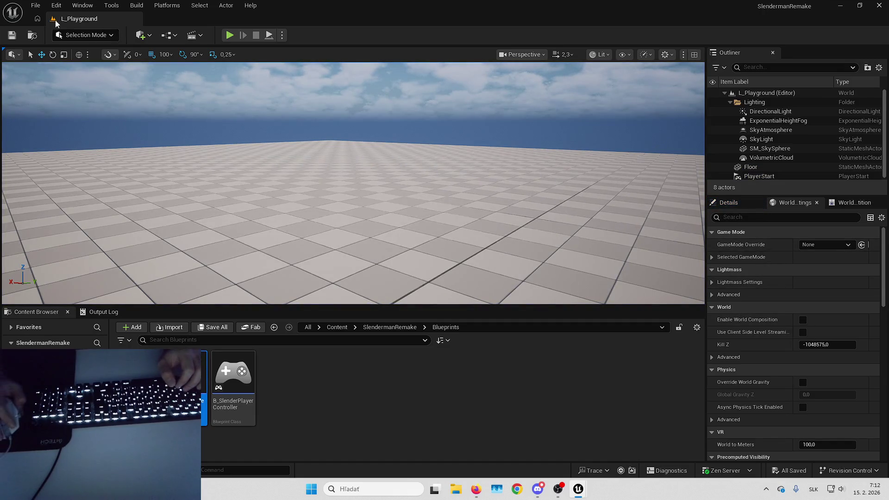
left_click(56, 5)
double_click(187, 380)
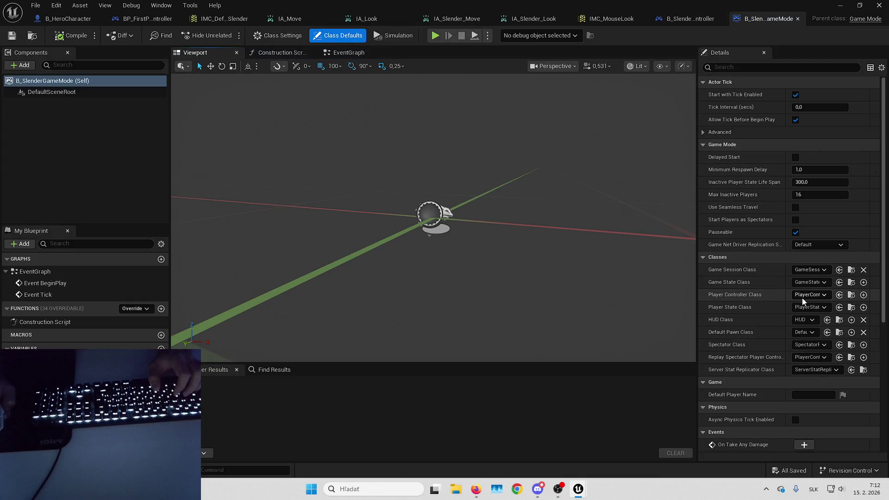
left_click(809, 295)
type("s")
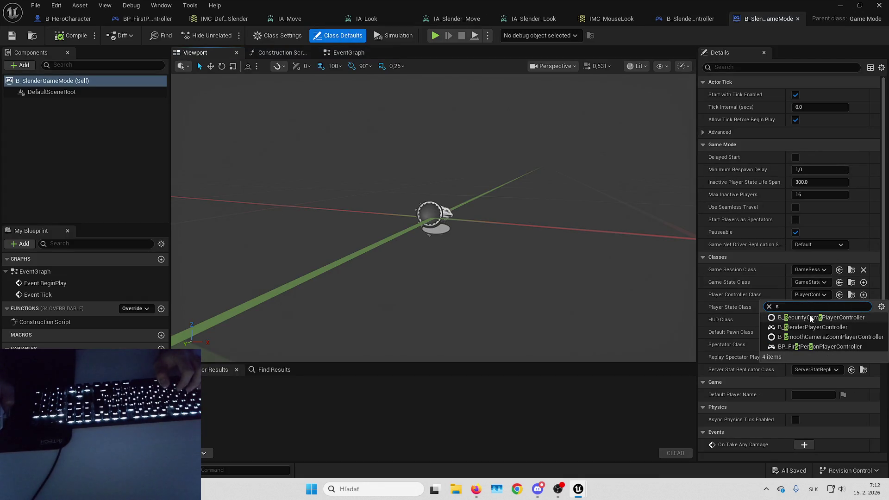
left_click(809, 329)
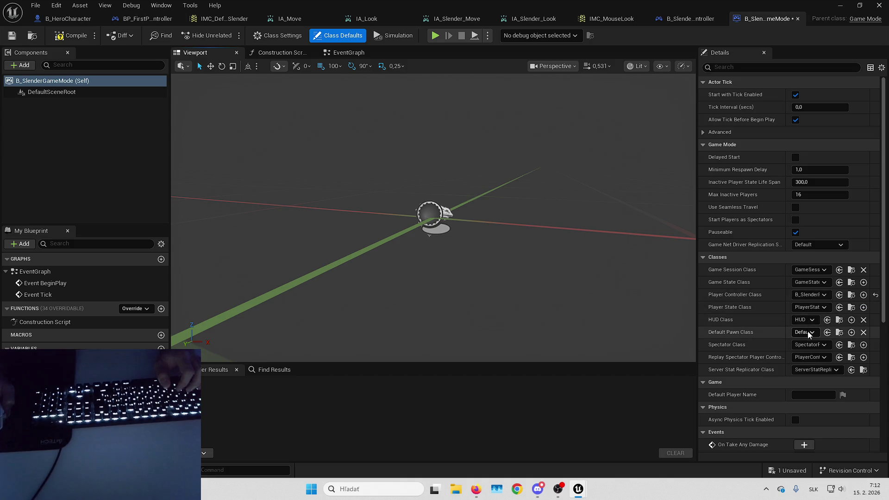
Step: Set the Default Pawn Class to B_HeroCharacter and save the game mode
left_click(807, 332)
type("slen")
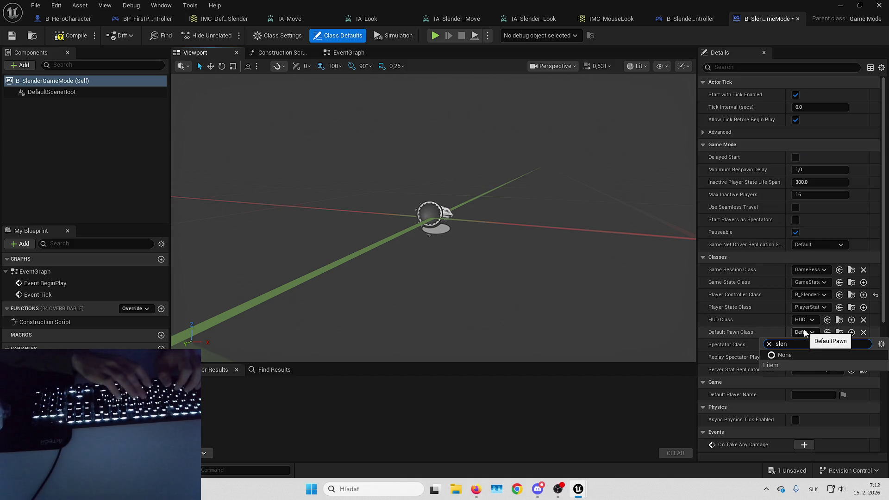
key("BackSpace")
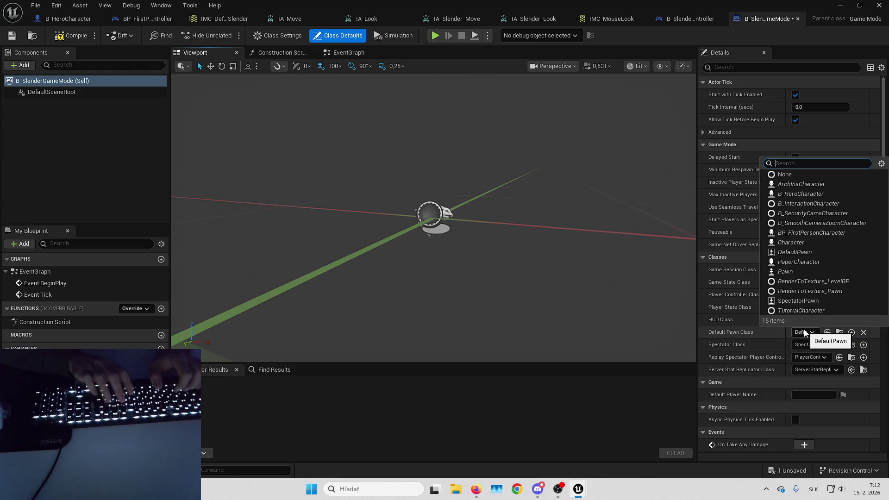
type("hero")
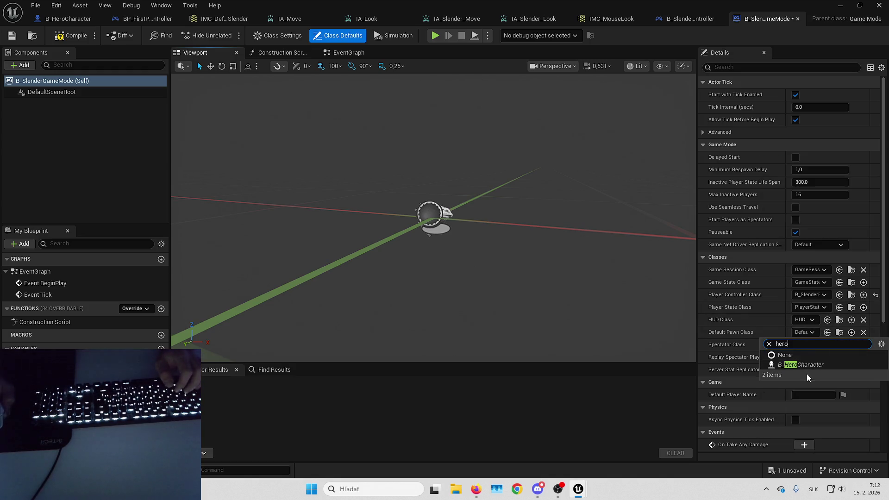
left_click(806, 370)
key("ctrl+s")
Step: Test-play the level, walking the hero forward, then return to the hero's IA_Slender_Move graph
key("alt+Tab")
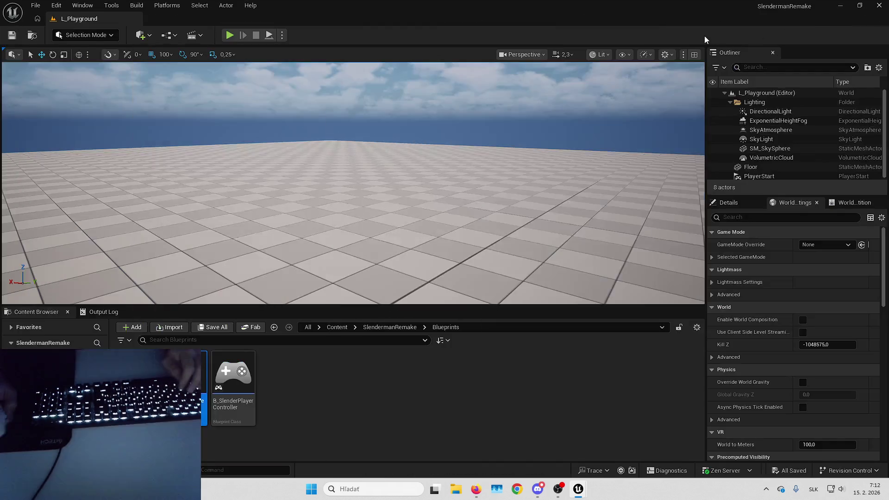
key("alt+p")
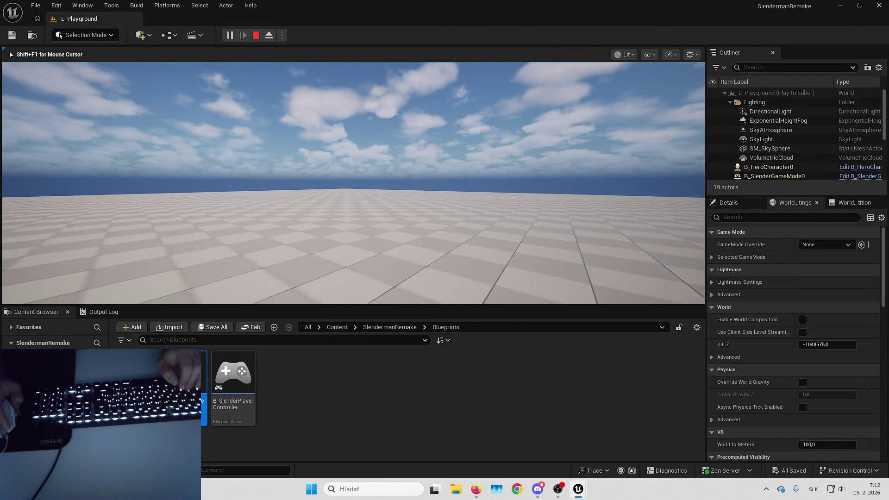
key("w")
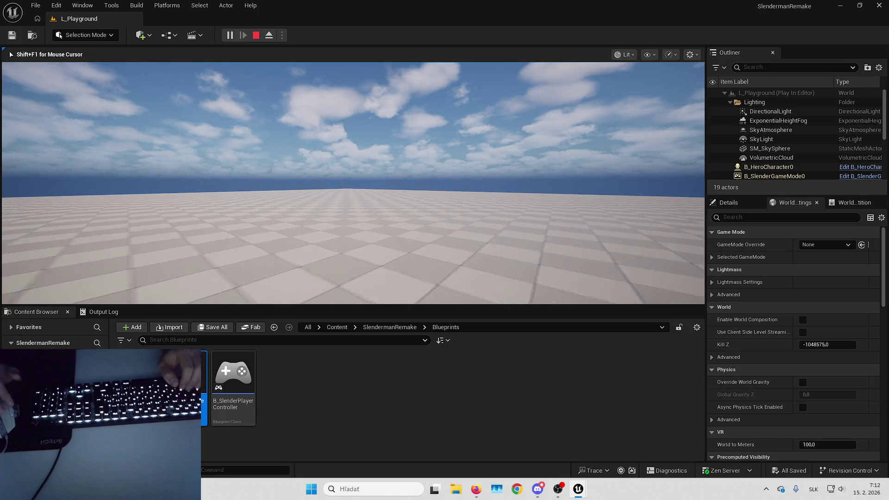
key("Escape")
key("alt+Tab")
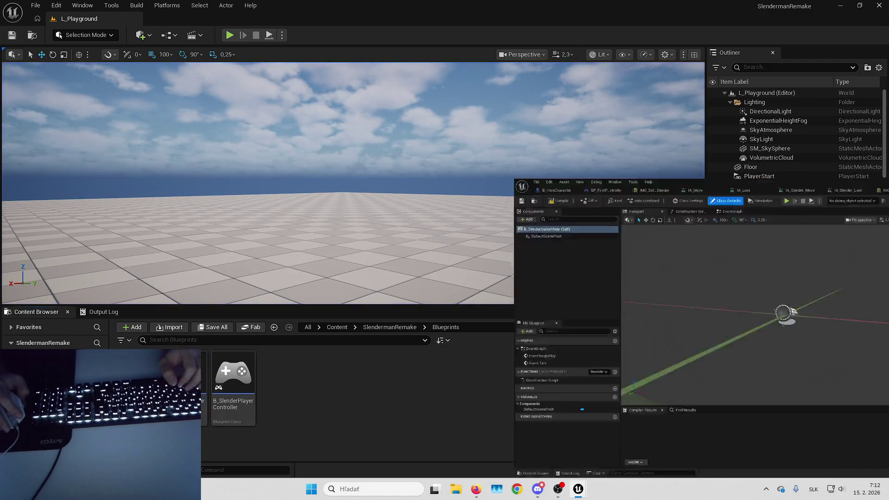
mouse_move(529, 235)
left_mouse_down()
mouse_move(713, 265)
mouse_move(736, 201)
left_mouse_up()
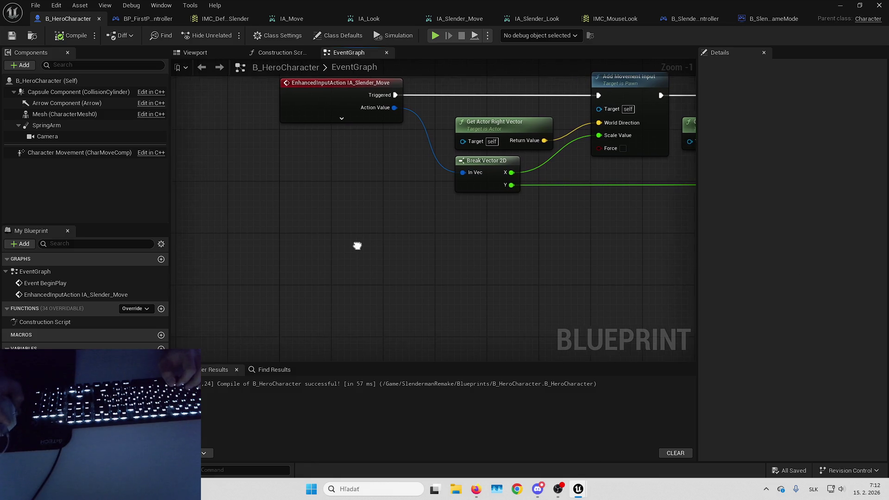
Step: Add the IA_Slender_Look event with a Break Vector 2D on its Action Value
right_click(315, 244)
type("ia_slender")
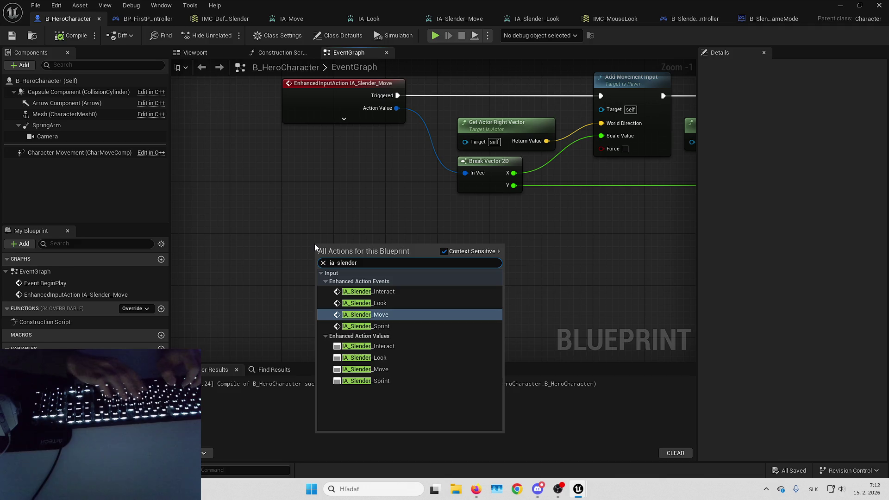
left_click(387, 302)
left_click_drag(355, 262, 324, 262)
type("break vector")
left_click(375, 299)
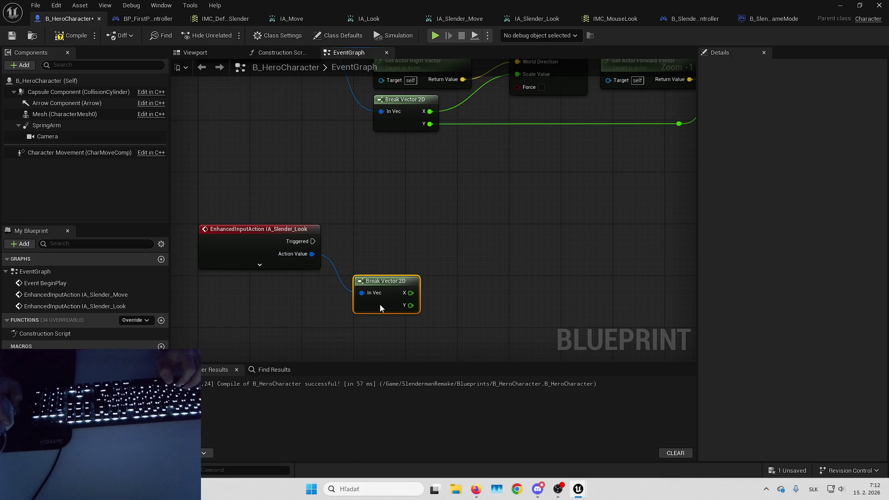
Step: Add an Add Controller Yaw Input node triggered by the event and driven by X
right_click(431, 201)
type("add con")
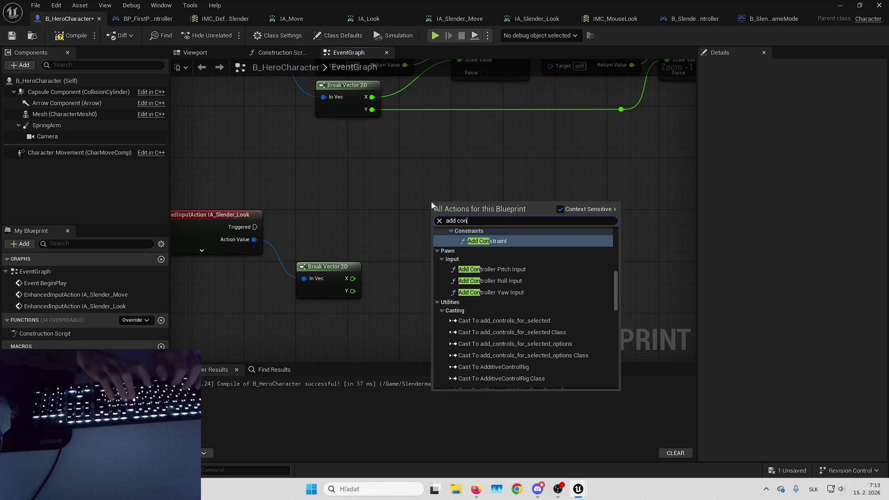
type("trol yaw")
key("Return")
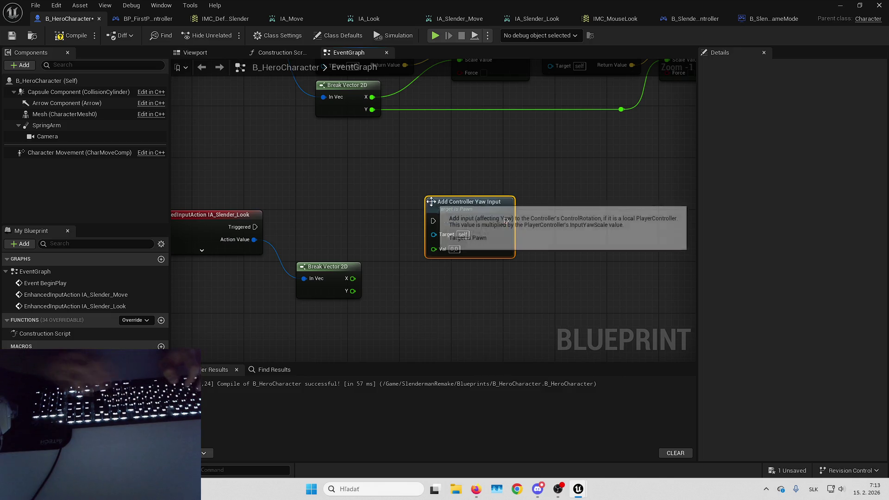
left_click_drag(433, 221, 255, 227)
left_click_drag(467, 202, 438, 202)
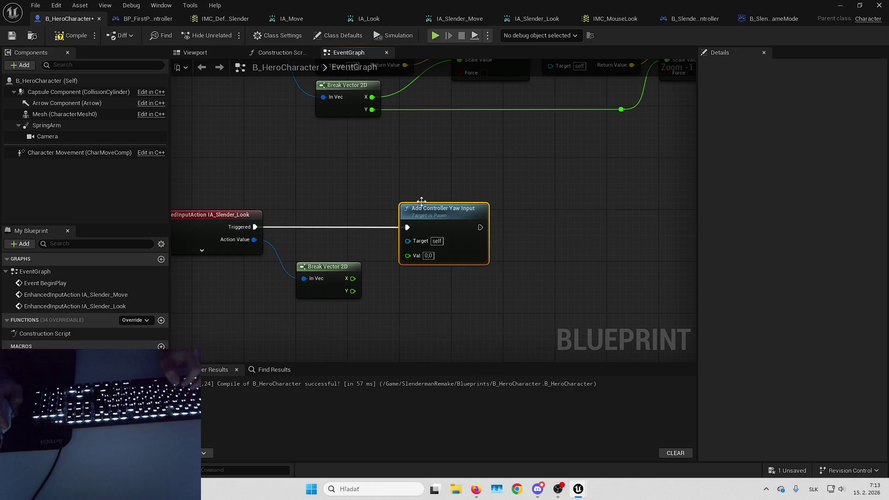
left_click_drag(426, 235, 429, 234)
Step: Chain an Add Controller Pitch Input driven by Y via a reroute, compile, save, and test-play
right_click(532, 221)
type("add pitch")
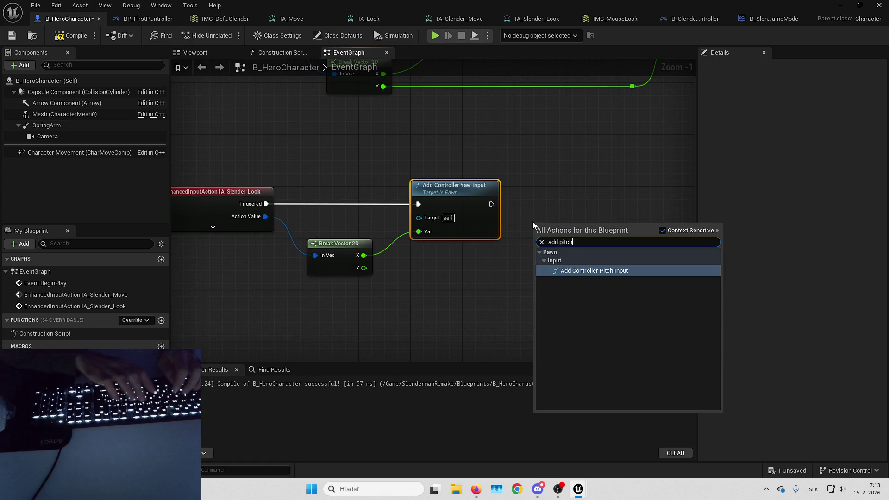
key("Return")
mouse_move(565, 223)
left_mouse_down()
mouse_move(560, 186)
mouse_move(492, 207)
left_mouse_up()
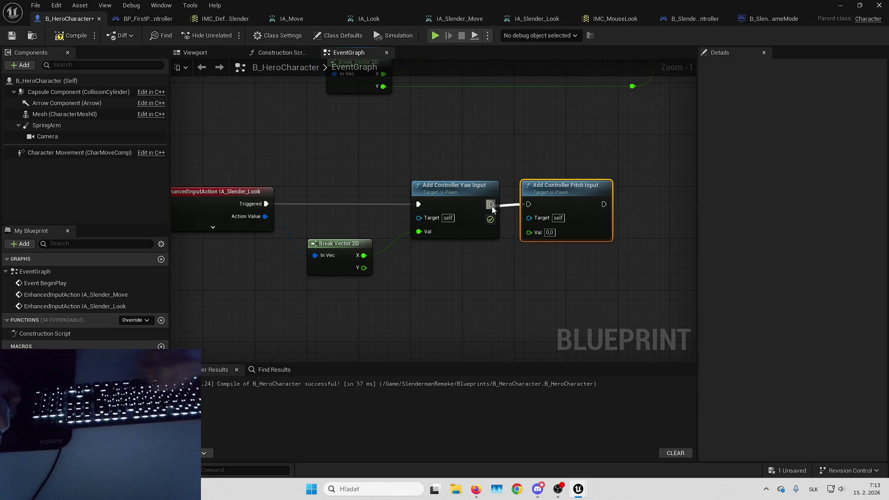
left_click_drag(529, 232, 364, 268)
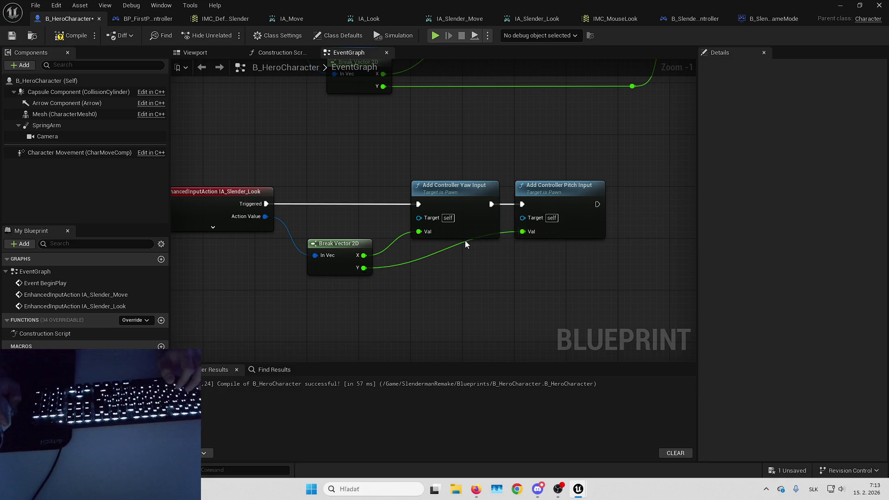
double_click(465, 243)
key("q")
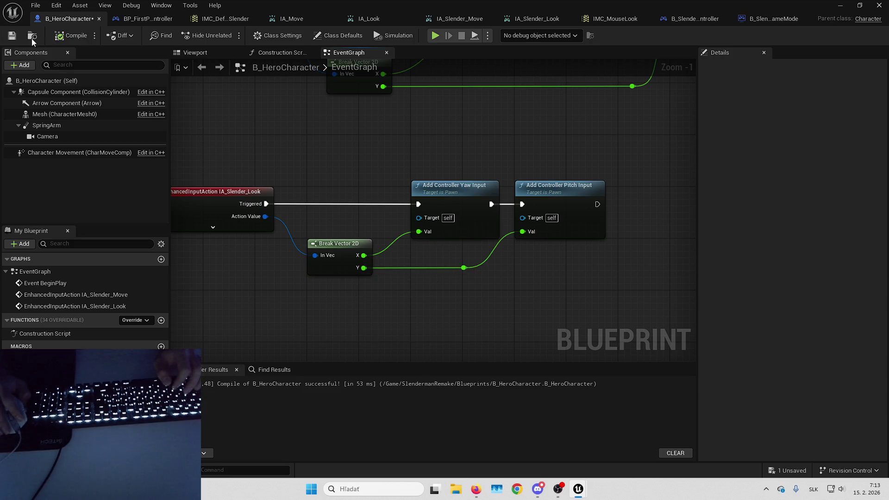
left_click(12, 36)
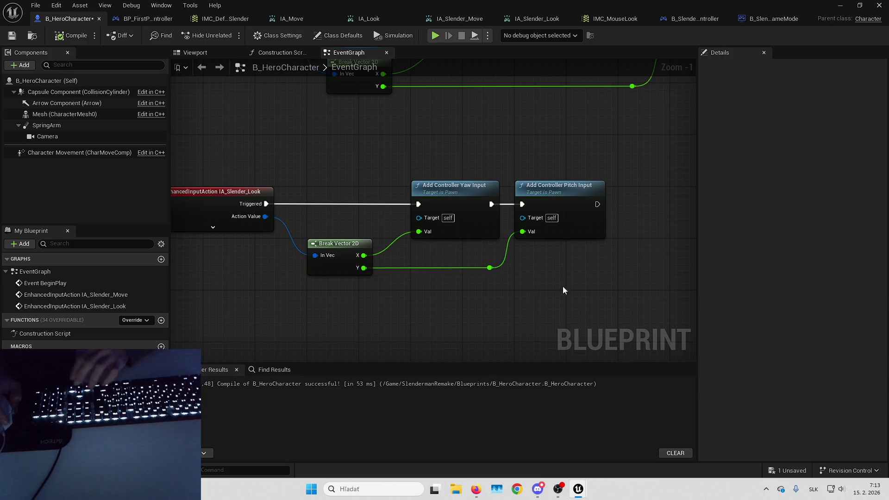
key("ctrl+s")
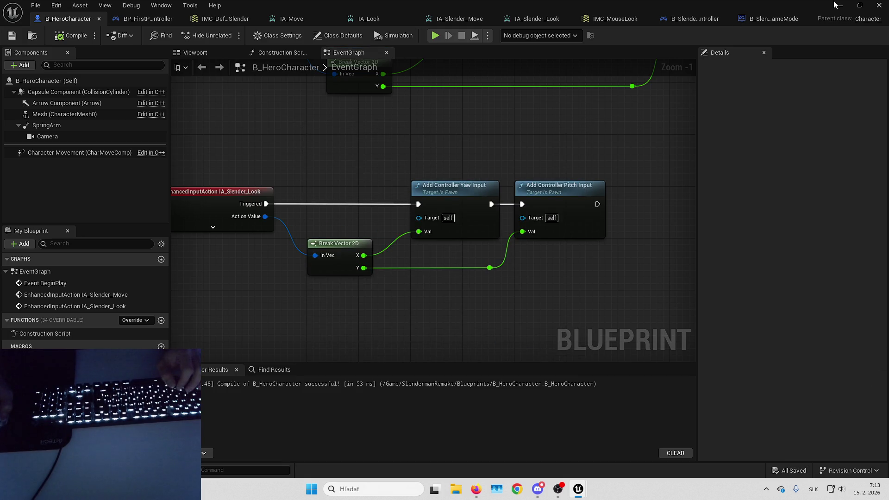
key("alt+p")
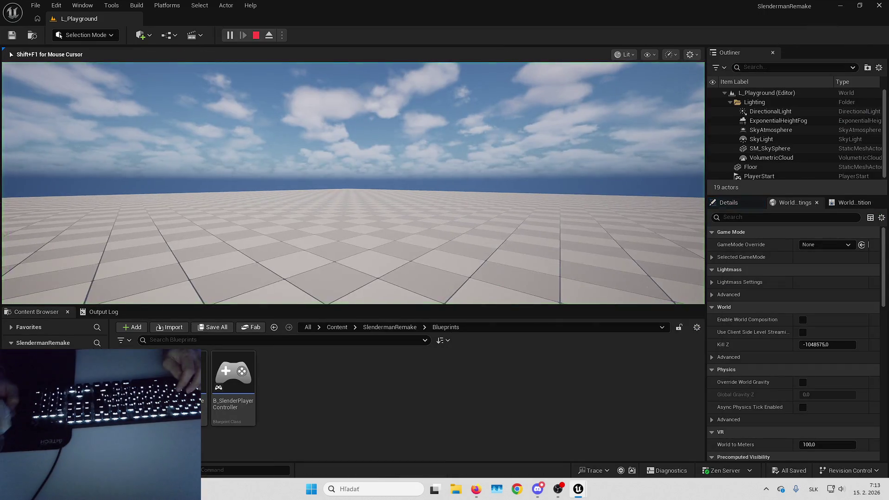
Step: Stop the playtest and enable Use Pawn Control Rotation on B_HeroCharacter's Camera
key("Escape")
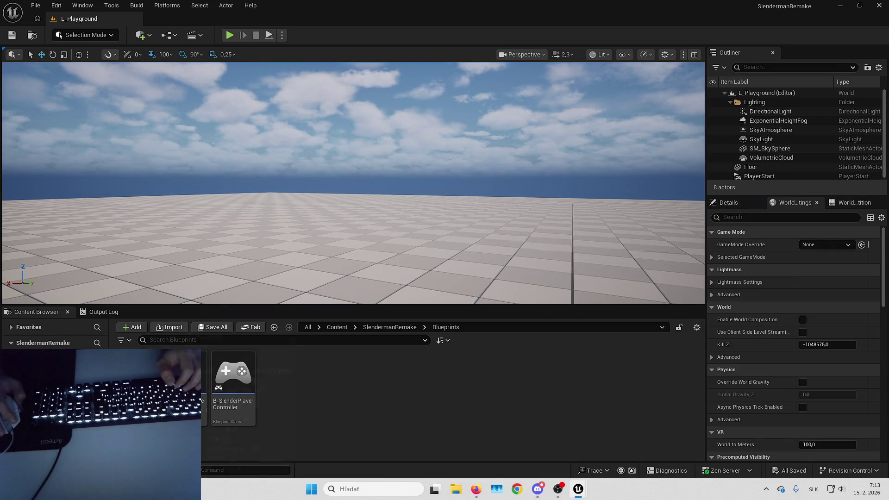
key("alt+Tab")
left_click(60, 137)
left_click(795, 300)
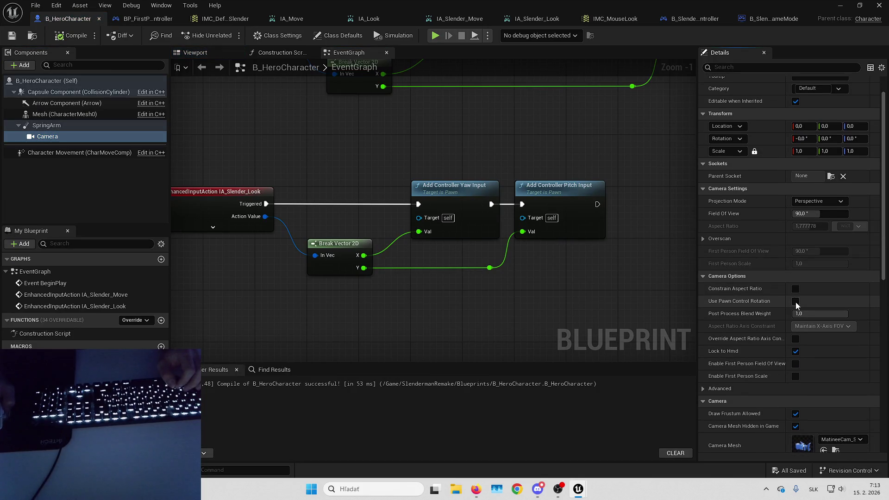
Step: Test mouse look in the running game, briefly in full-screen view
key("alt+Tab")
left_click(527, 209)
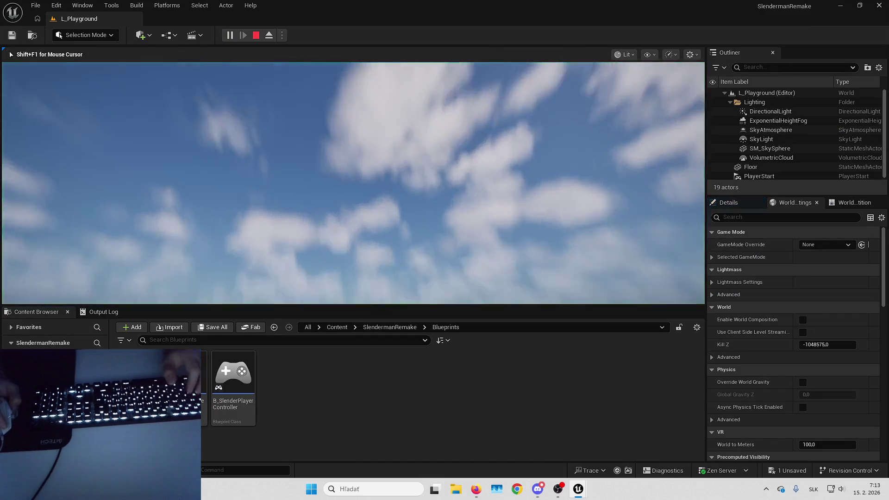
key("F11")
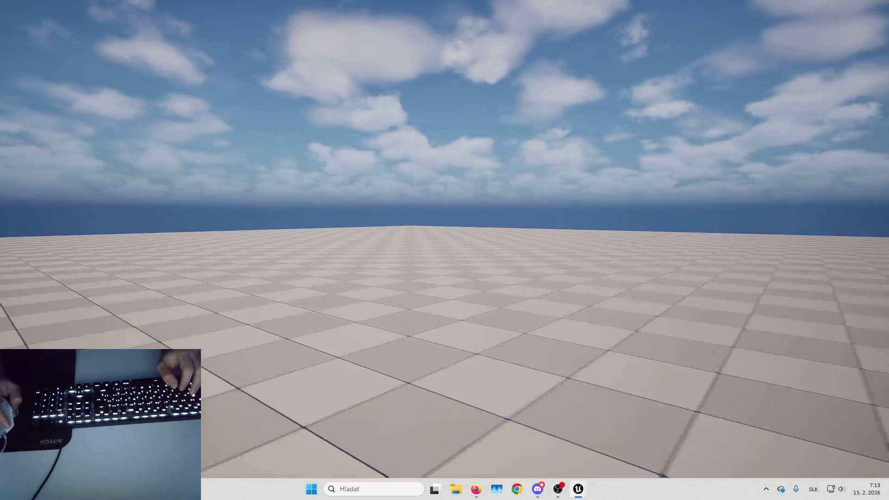
key("F11")
Step: Save B_HeroCharacter and rearrange the graph view around the look input nodes
key("alt+Tab")
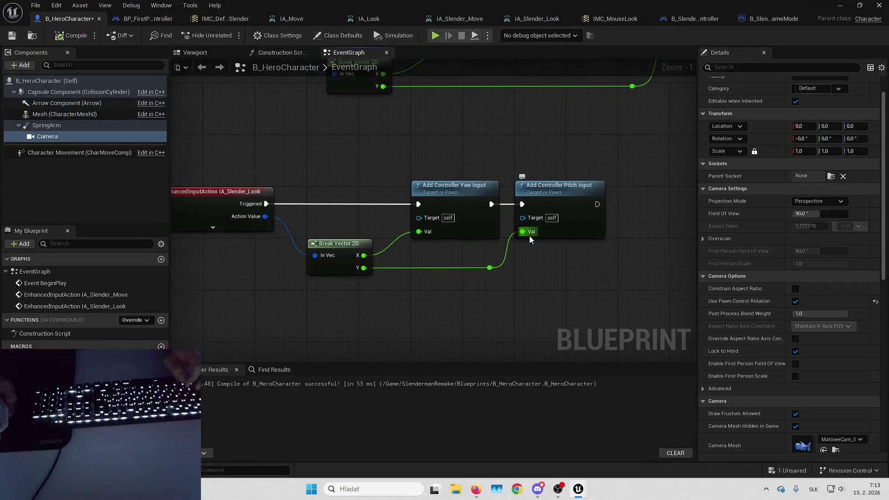
left_click_drag(559, 276, 567, 264)
left_click(787, 470)
key("Return")
left_click_drag(561, 287, 584, 259)
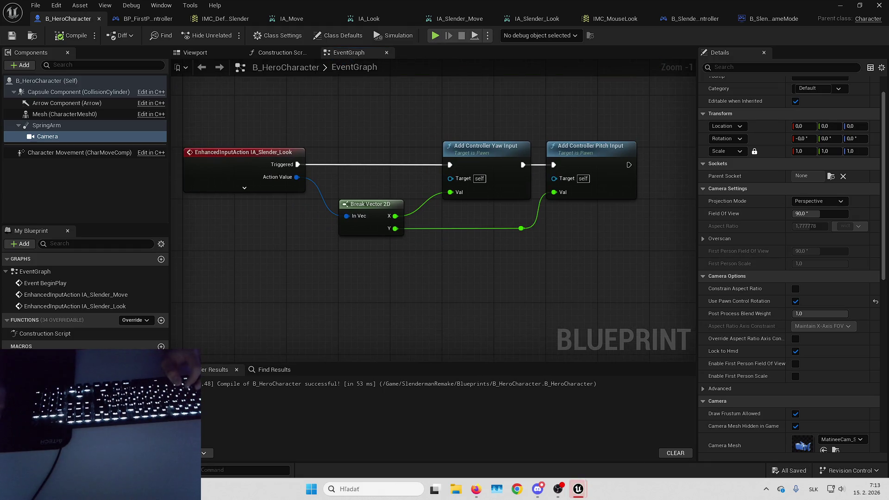
left_click_drag(342, 295, 396, 276)
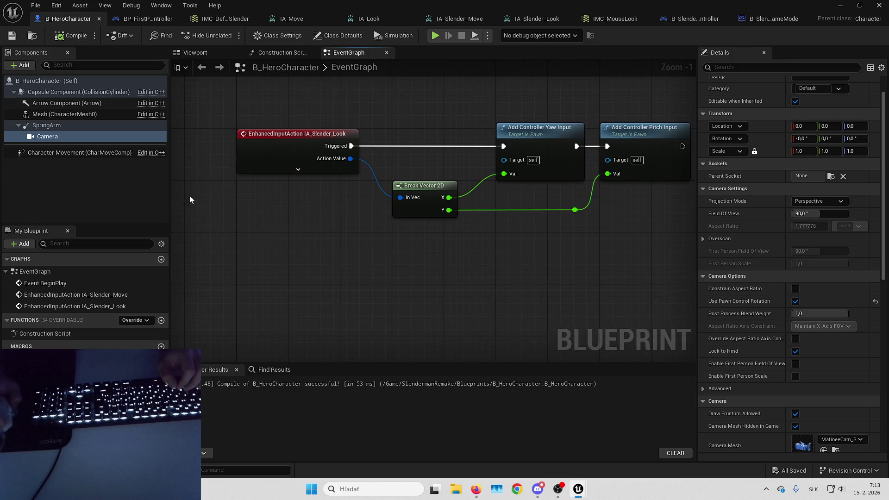
left_click_drag(170, 192, 153, 193)
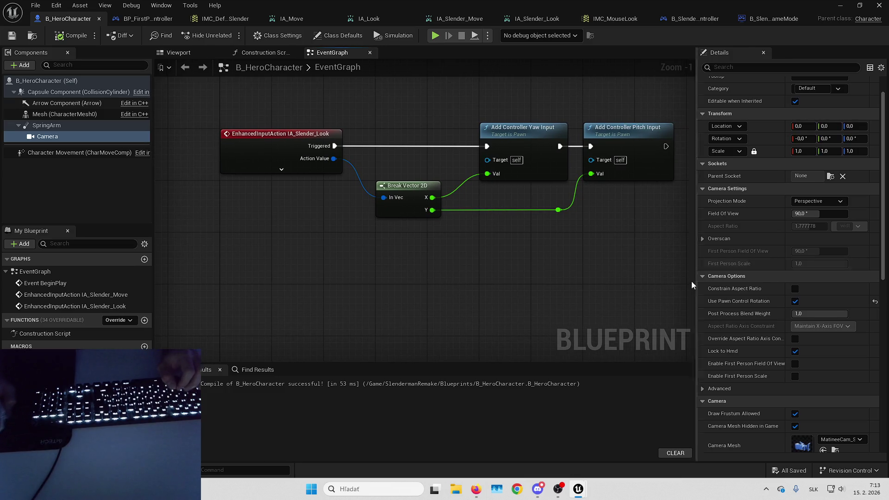
left_click_drag(698, 268, 711, 266)
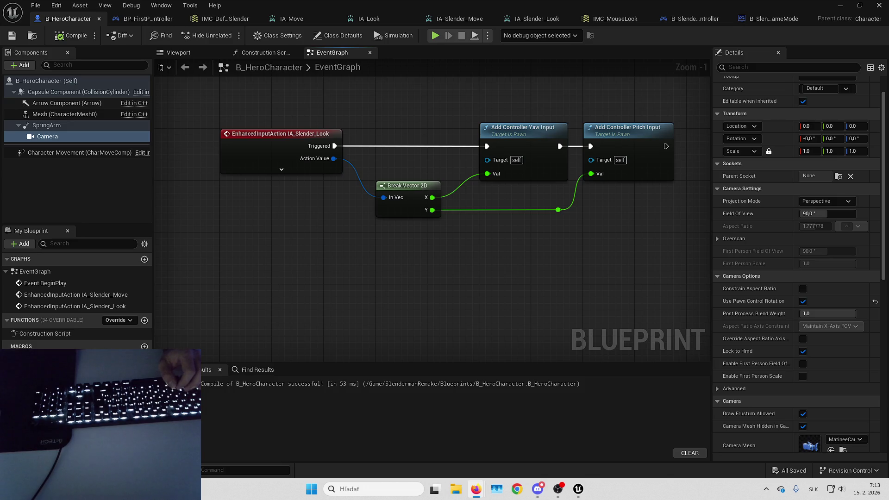
left_click_drag(417, 277, 435, 241)
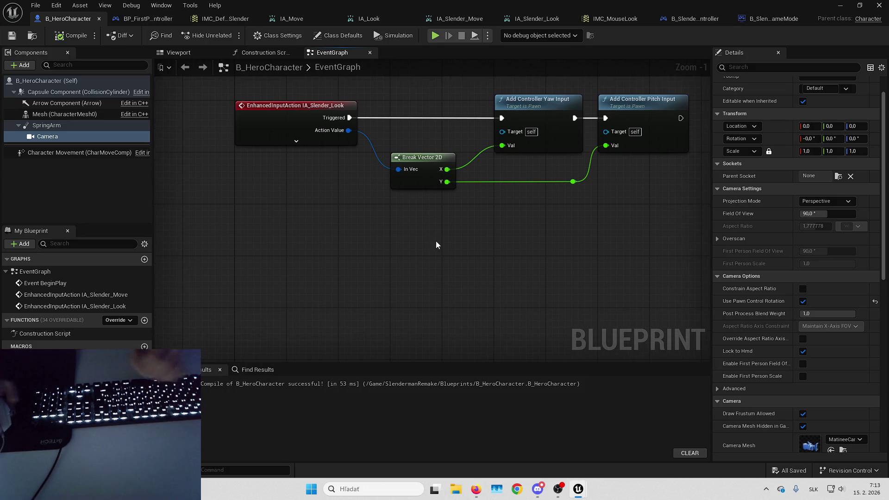
Step: Add the IA_Slender_Sprint input event to the hero's event graph
right_click(312, 249)
type("ia_slender")
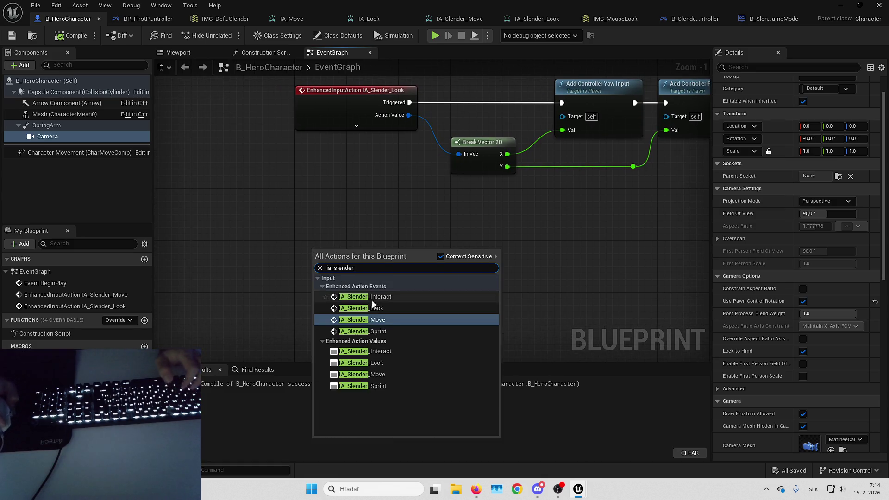
left_click(389, 330)
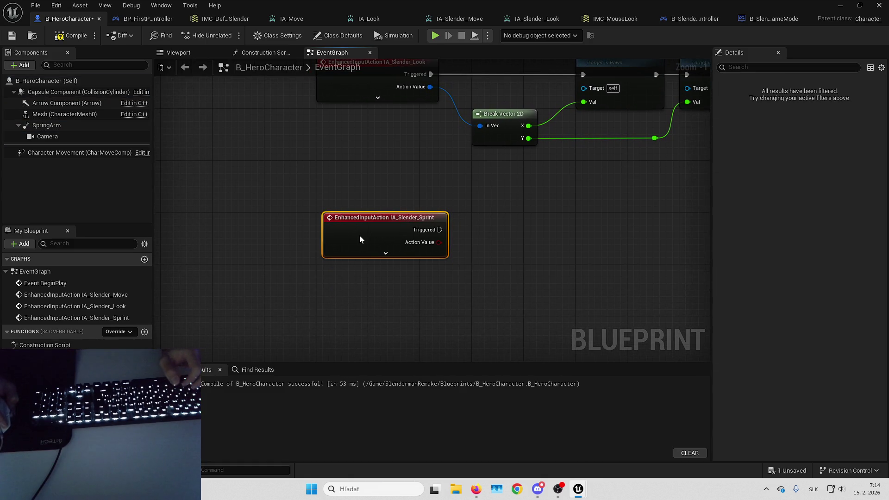
mouse_move(565, 224)
left_mouse_down()
mouse_move(481, 235)
mouse_move(368, 206)
mouse_move(438, 272)
left_mouse_up()
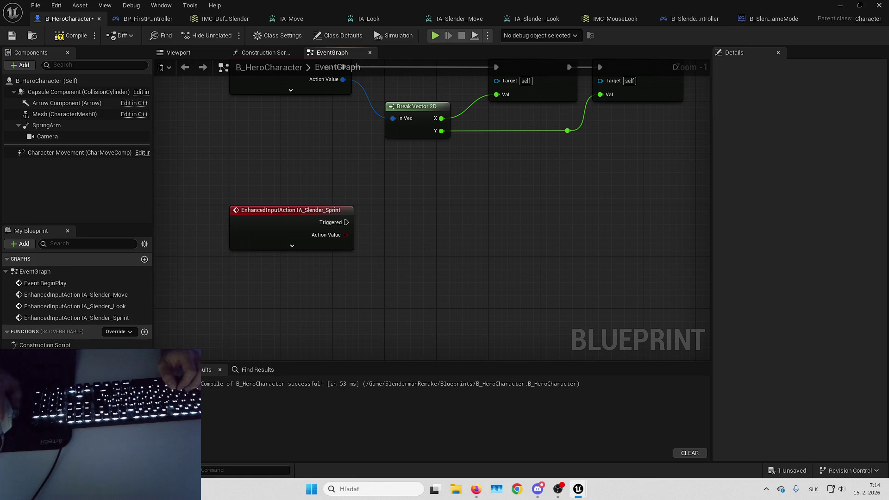
Step: Create Float variables DefaultWalkSpeed and SprintWalkSpeed
left_click(144, 368)
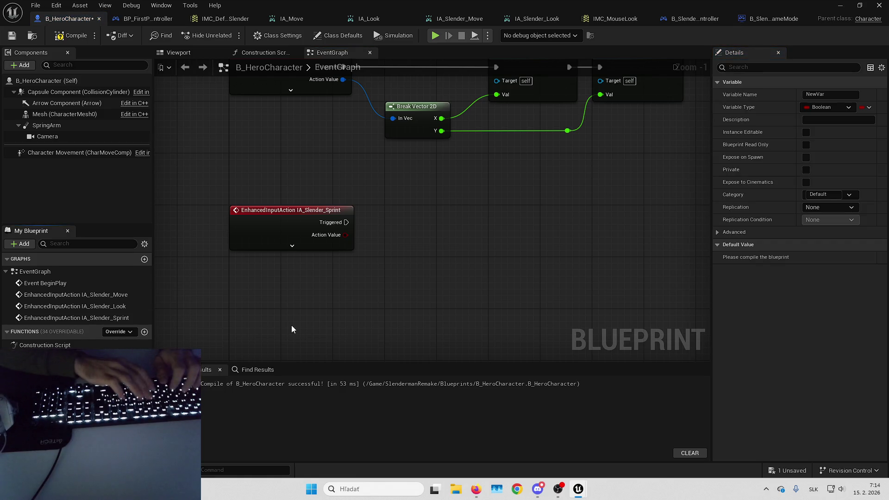
type("DefaultWalkSpeed")
key("Return")
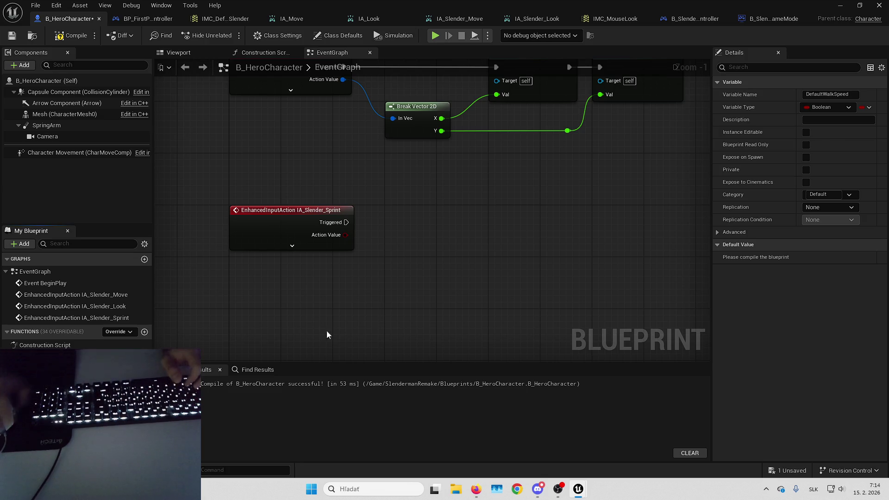
left_click(134, 391)
left_click(106, 282)
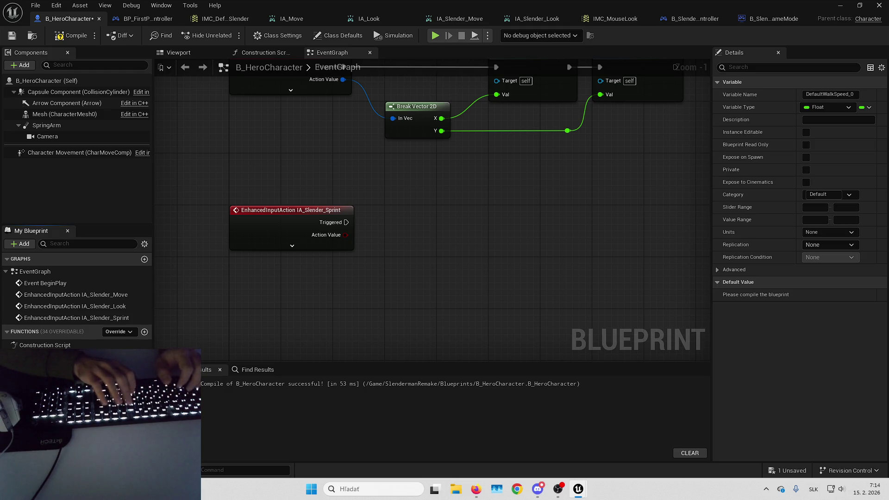
type("SprintWalkSpeed")
key("Return")
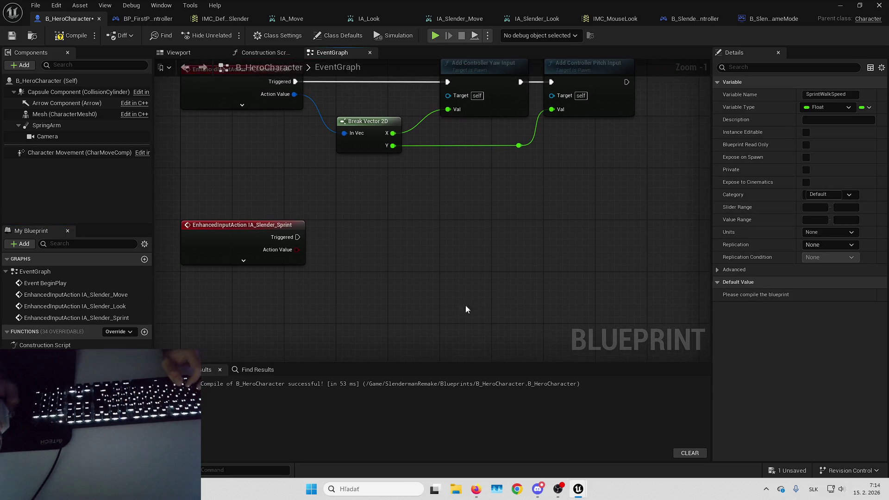
Step: Make the sprint event's Started output set Character Movement's Max Walk Speed, then add a new function
mouse_move(376, 226)
left_mouse_down()
mouse_move(440, 213)
mouse_move(429, 237)
left_mouse_up()
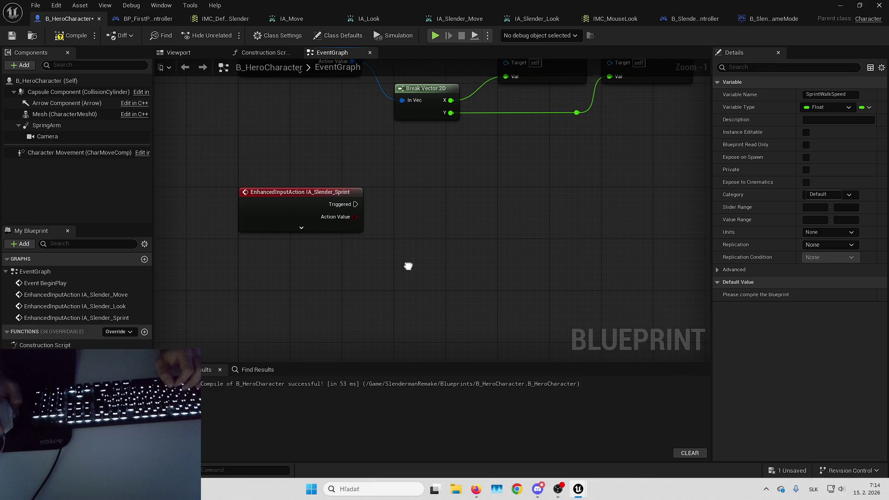
left_click_drag(408, 266, 410, 269)
left_click(360, 231)
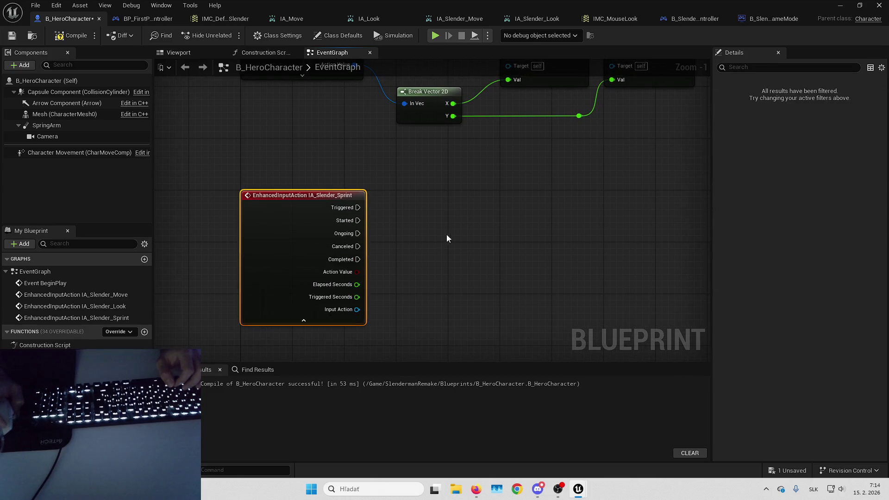
left_click_drag(430, 231, 390, 233)
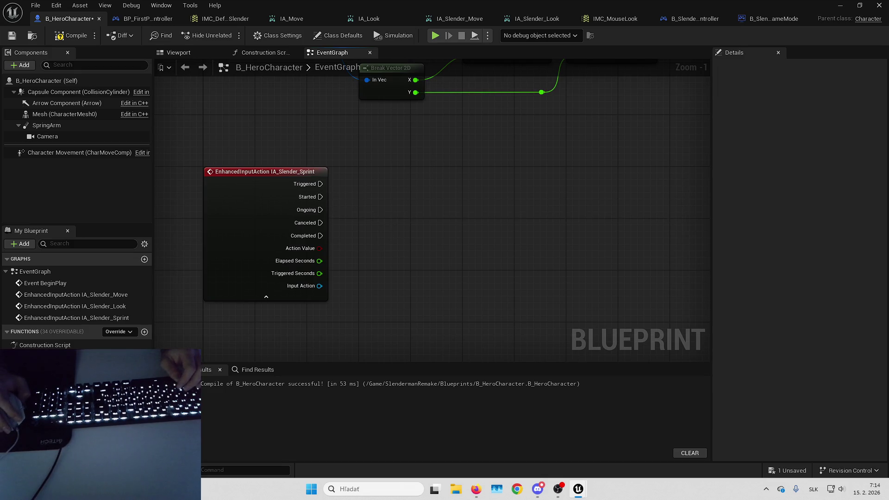
right_click(348, 231)
mouse_move(79, 152)
left_mouse_down()
mouse_move(352, 250)
mouse_move(418, 229)
left_mouse_up()
type("set")
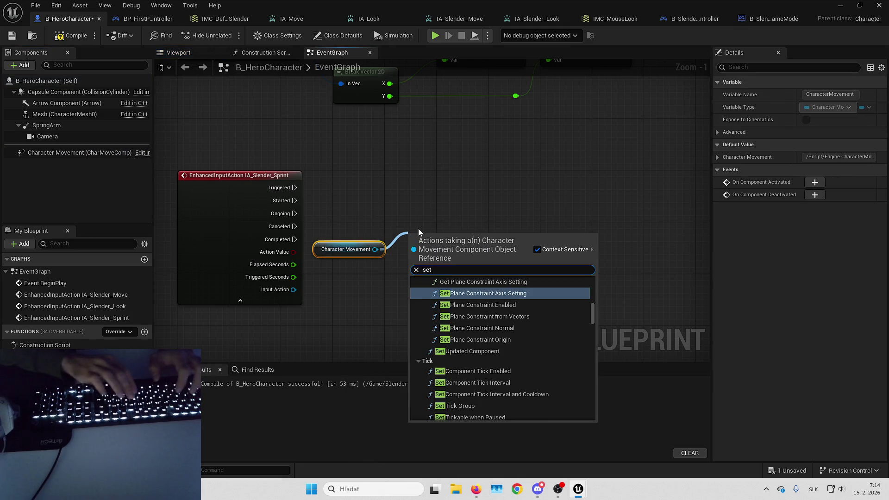
type(" walkspeed")
key("Return")
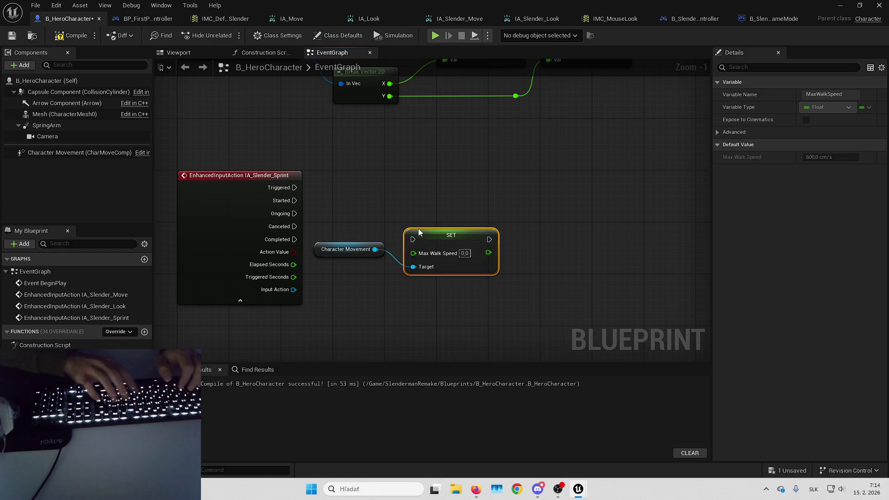
left_click_drag(413, 240, 287, 214)
mouse_move(462, 243)
left_mouse_down()
mouse_move(437, 204)
mouse_move(445, 206)
left_mouse_up()
left_click_drag(333, 250, 390, 250)
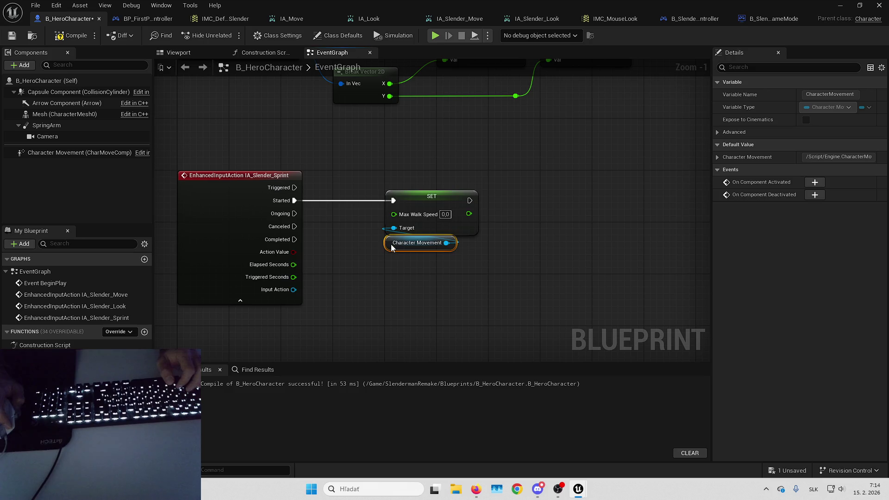
left_click(375, 285)
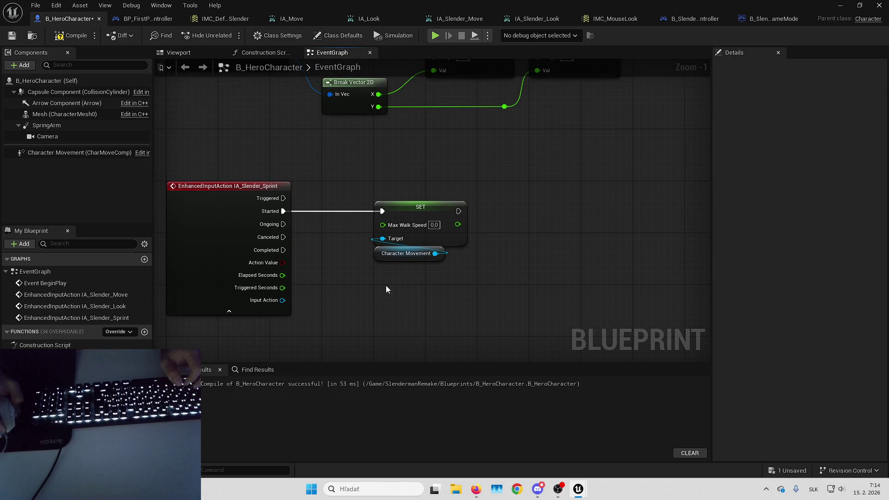
left_click(144, 331)
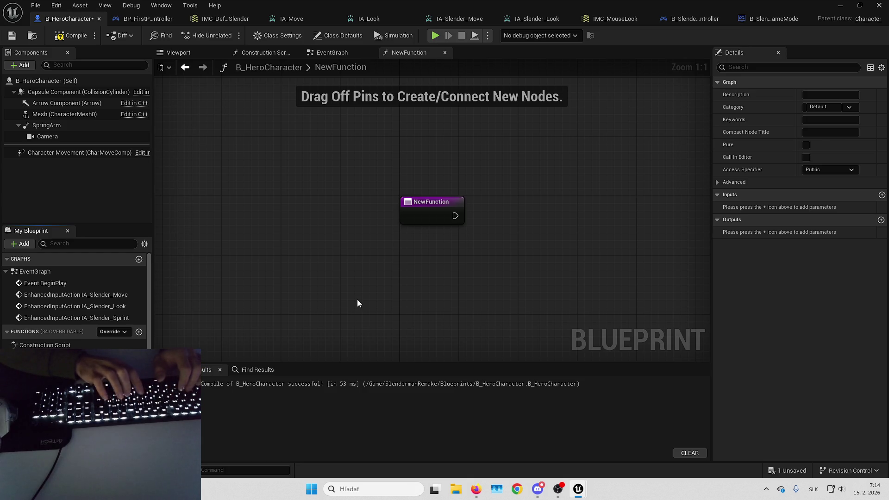
Step: Confirm the UpdateSprint function name and add a Boolean bIsSprinting input parameter
key("Return")
left_click(881, 194)
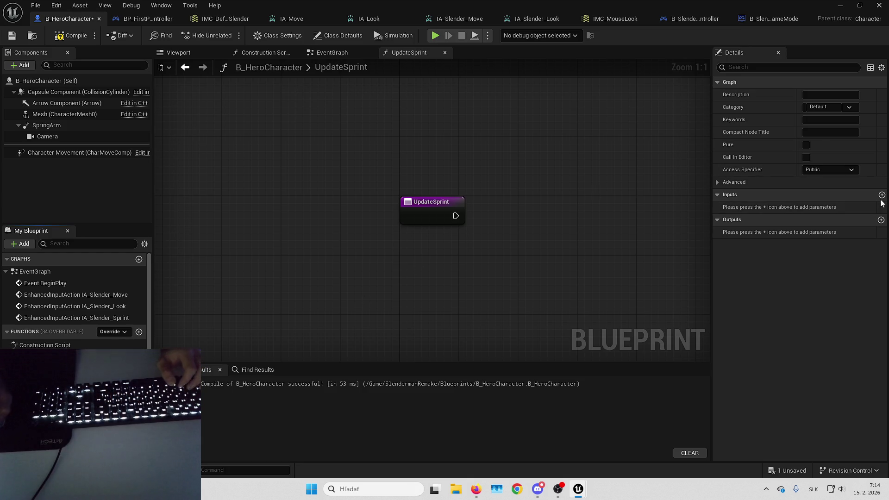
type("bIsSprinting")
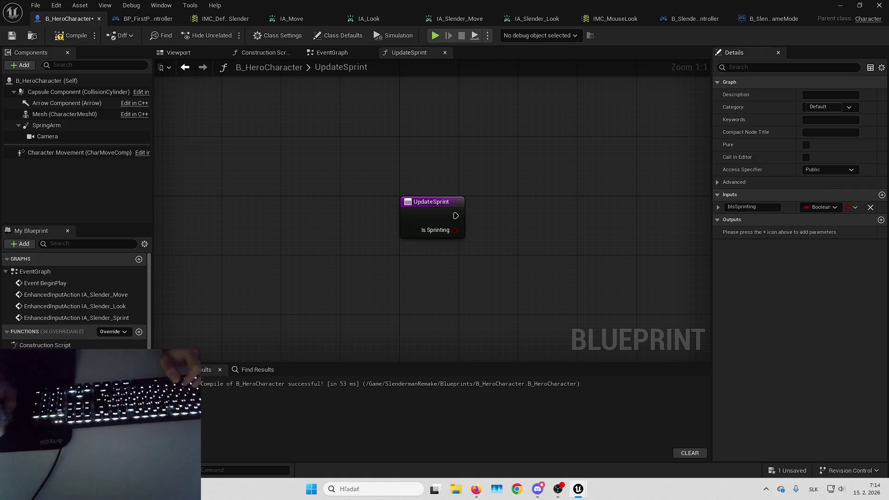
Step: Promote the bIsSprinting input to a variable via a SET node, then start a play test
left_click_drag(524, 229, 422, 234)
left_click_drag(354, 236, 368, 239)
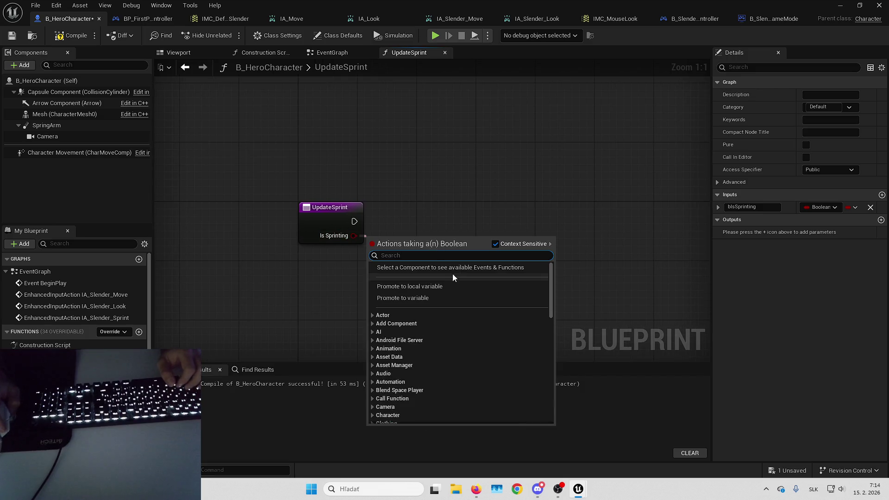
left_click(435, 299)
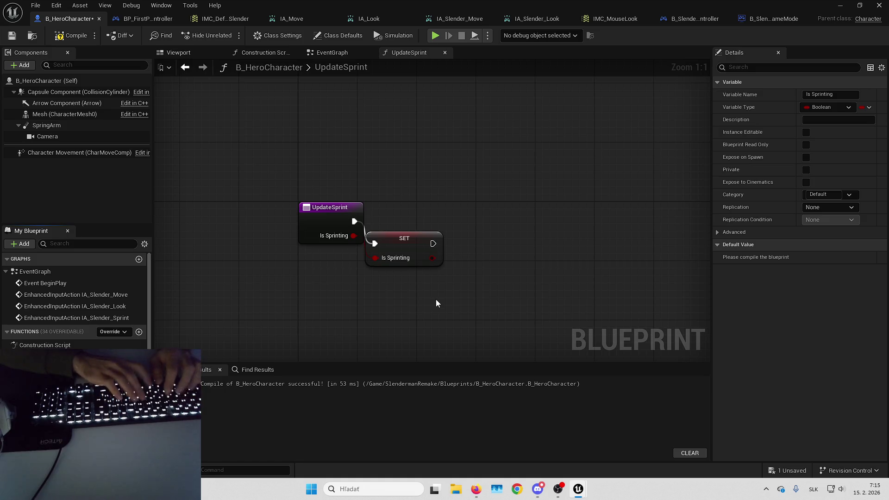
left_click_drag(402, 244, 449, 224)
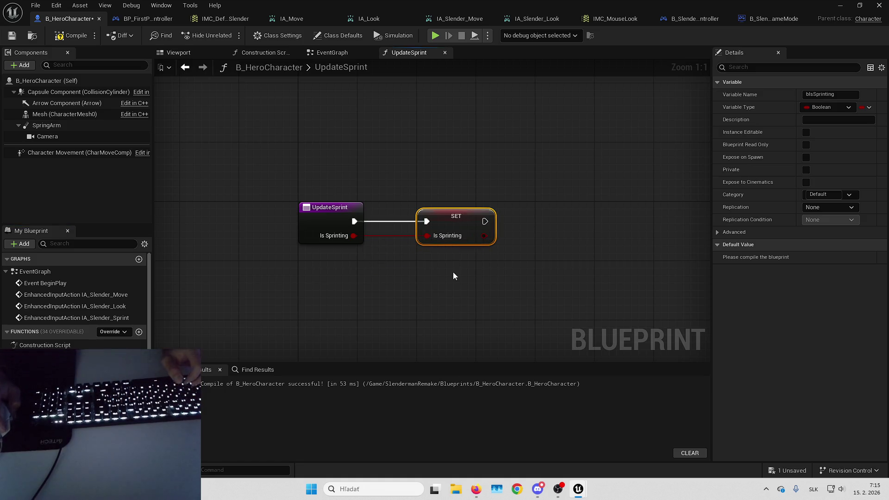
left_click_drag(452, 276, 378, 282)
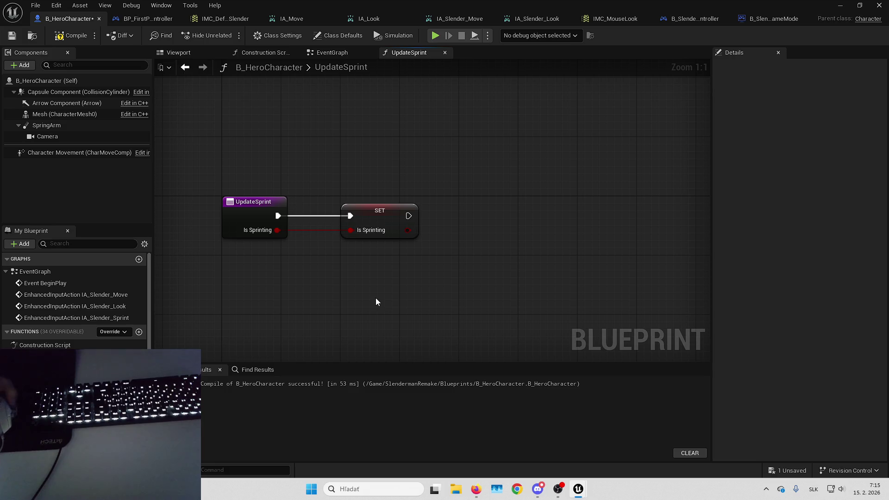
key("alt+p")
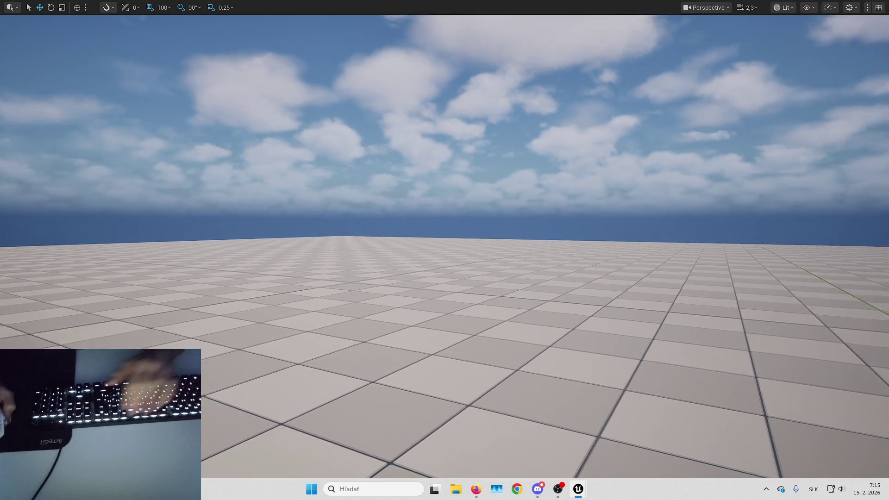
Step: End the play test and go into the Blueprints Components folder
key("Escape")
right_click(386, 395)
key("Escape")
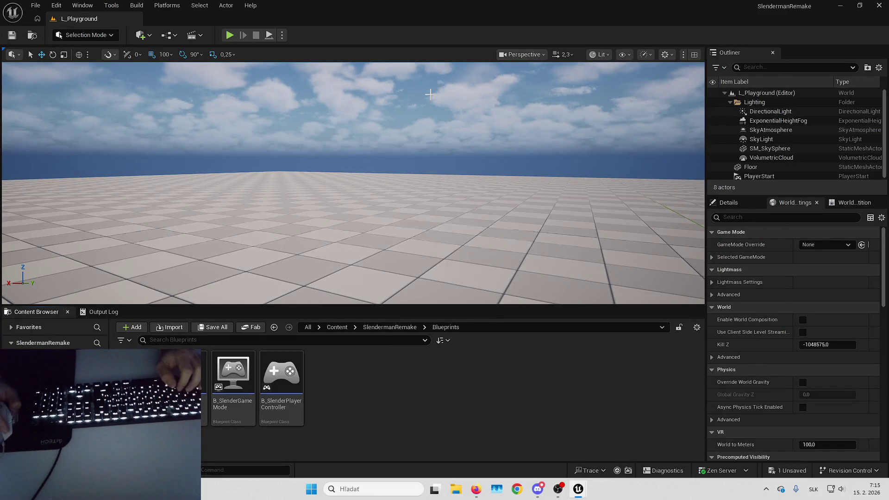
double_click(183, 372)
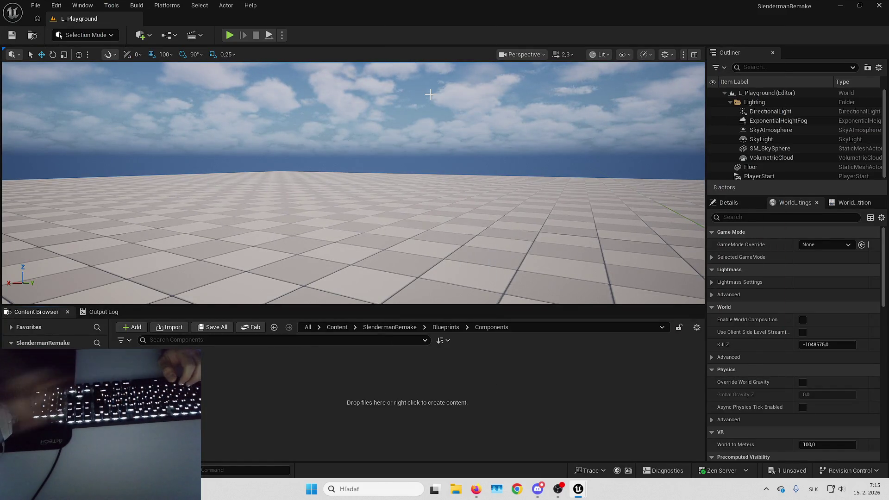
Step: Create an ActorComponent Blueprint class named SprintComponent
right_click(242, 367)
left_click(285, 119)
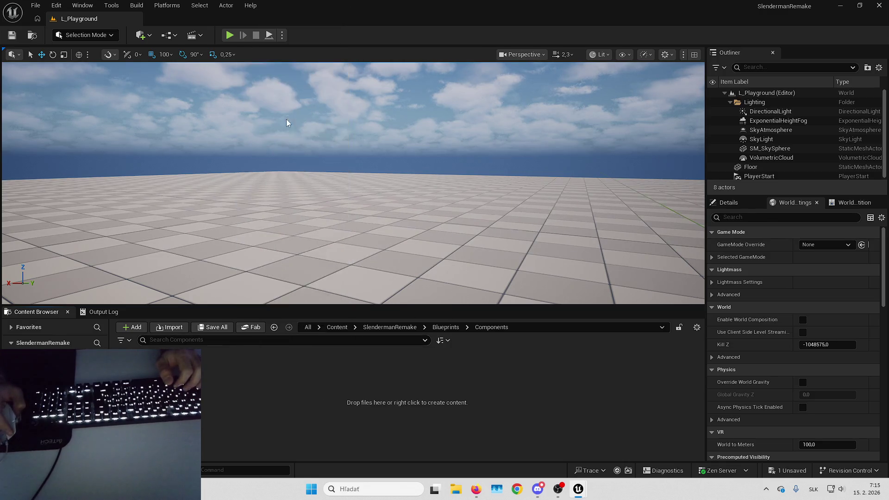
left_click(381, 344)
left_click(539, 440)
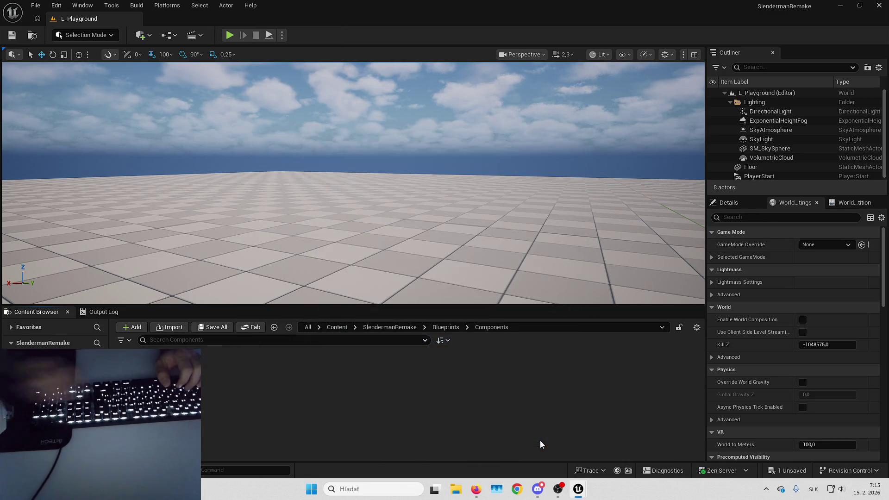
type("SprintComponent")
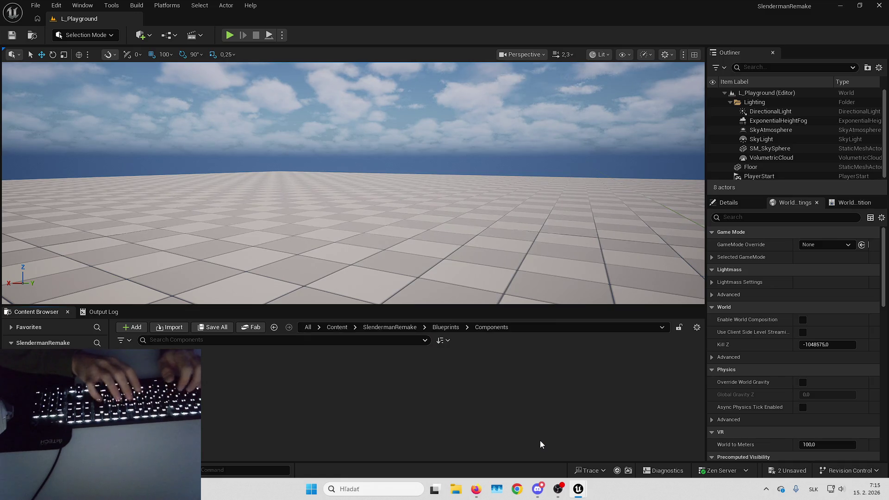
key("Return")
Step: Open SprintComponent in a full-screen Blueprint editor
double_click(141, 375)
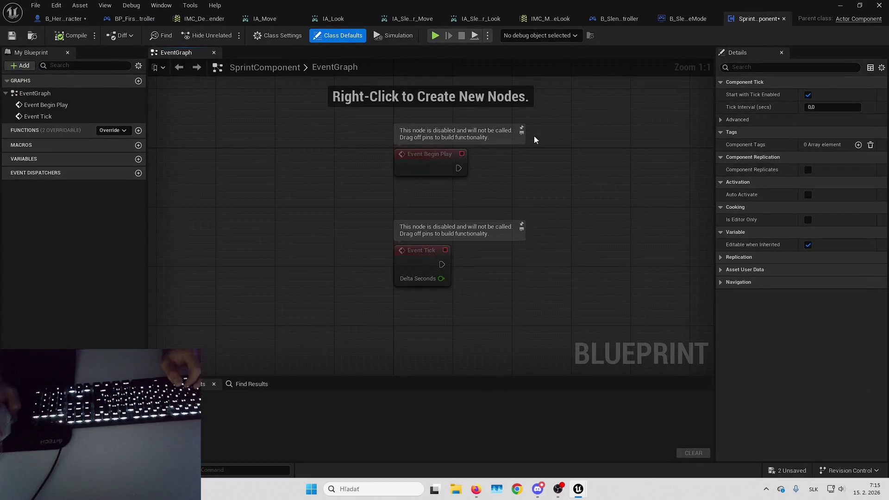
key("alt+Tab")
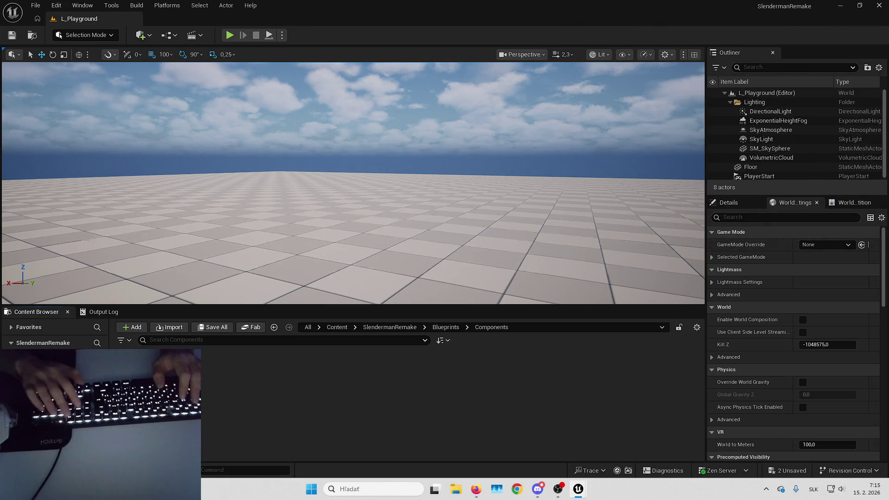
left_click_drag(509, 139, 439, 3)
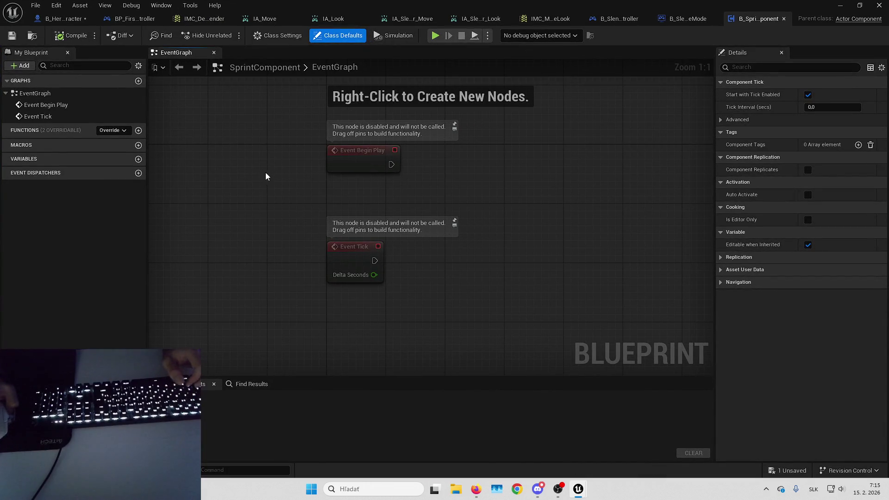
Step: Add a function with a Boolean bIsSprinting input, naming it SetIsSprinting
left_click(141, 130)
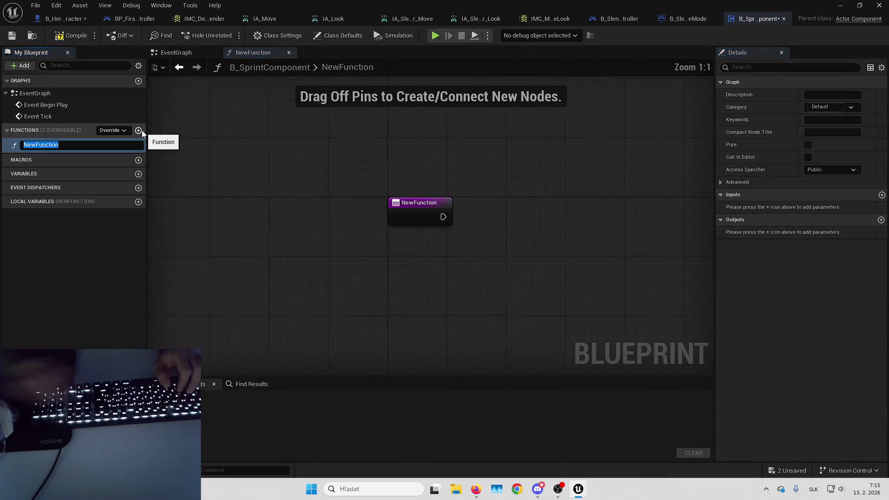
type("UpdateSpr")
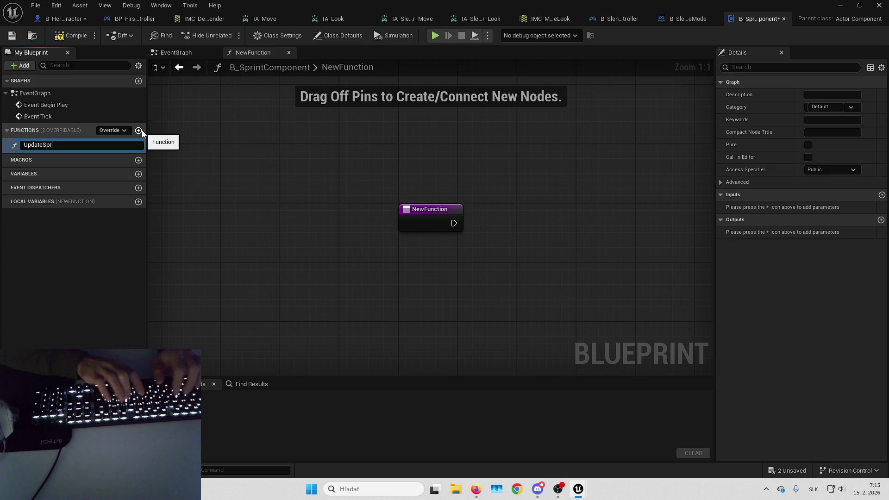
type("int")
key("Return")
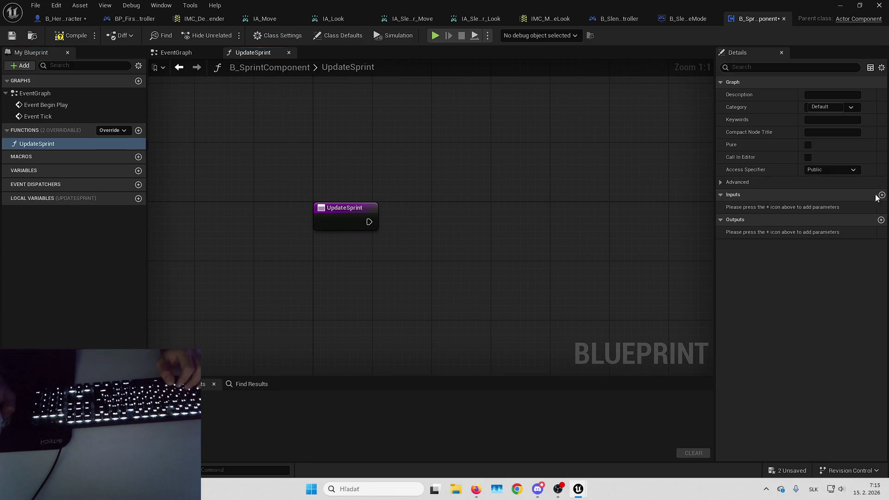
left_click(881, 195)
type("bIsSprinting")
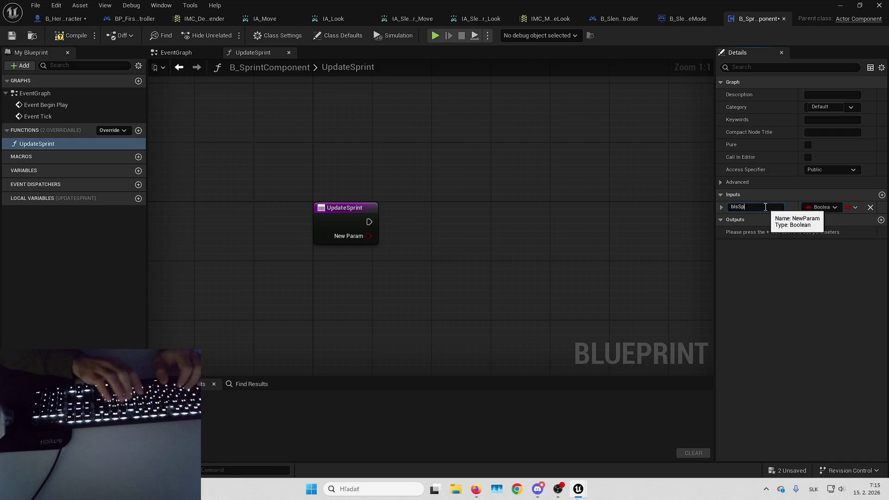
key("Return")
left_click_drag(369, 236, 380, 243)
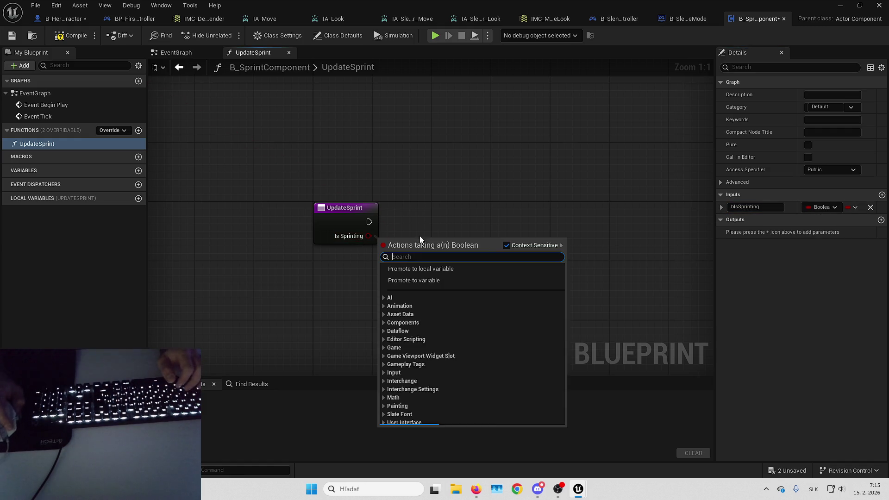
left_click(417, 204)
left_click(113, 143)
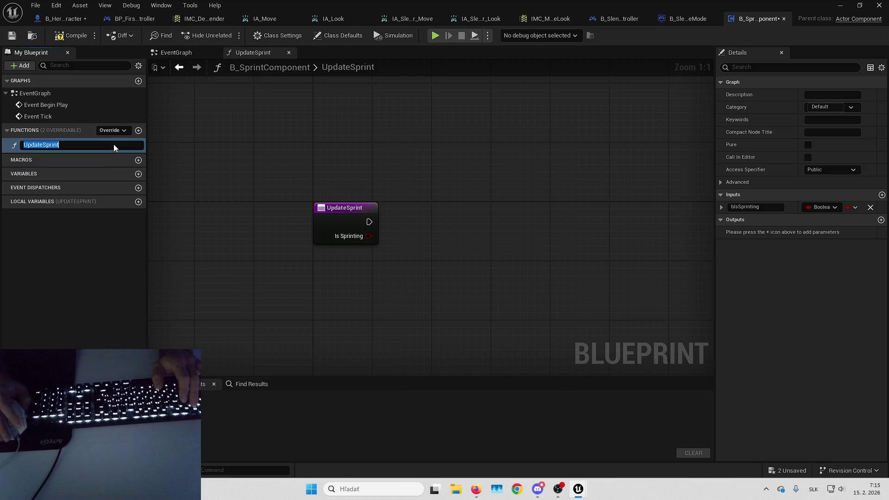
type("SetI")
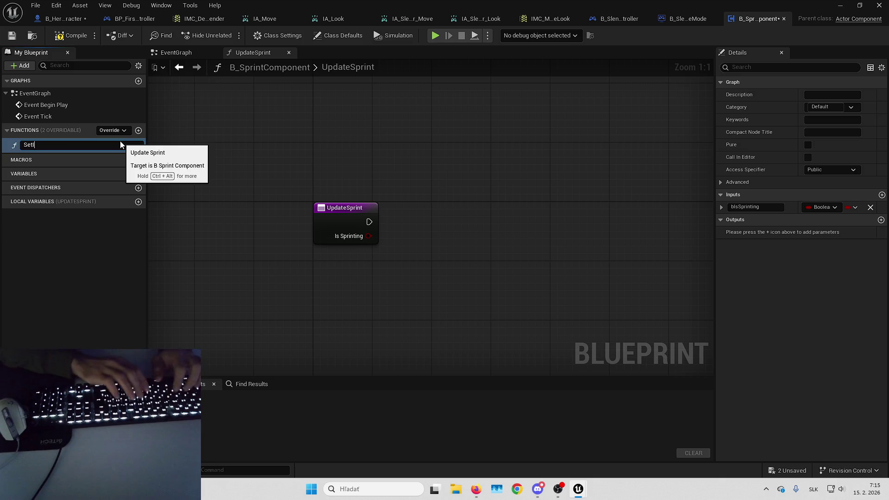
type("sSprinting")
key("Return")
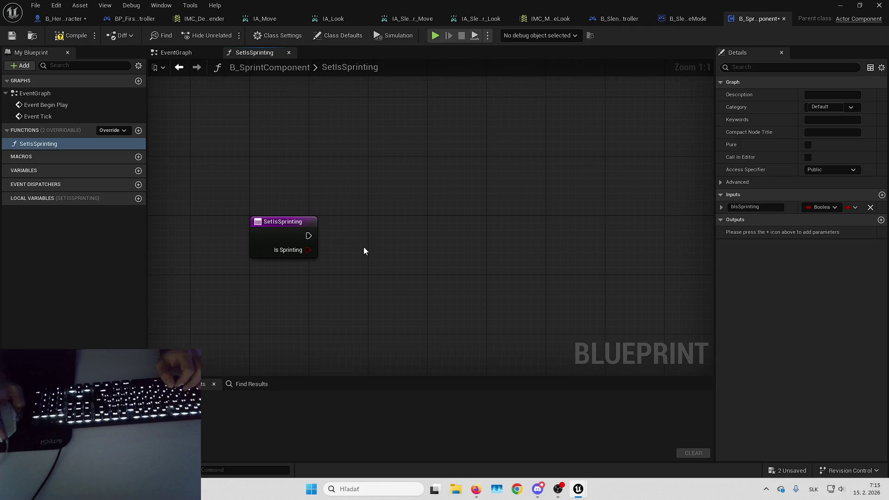
Step: Promote the input to a bIsSprinting variable and place the SET node beside the entry
left_click_drag(309, 250, 317, 253)
left_click(372, 295)
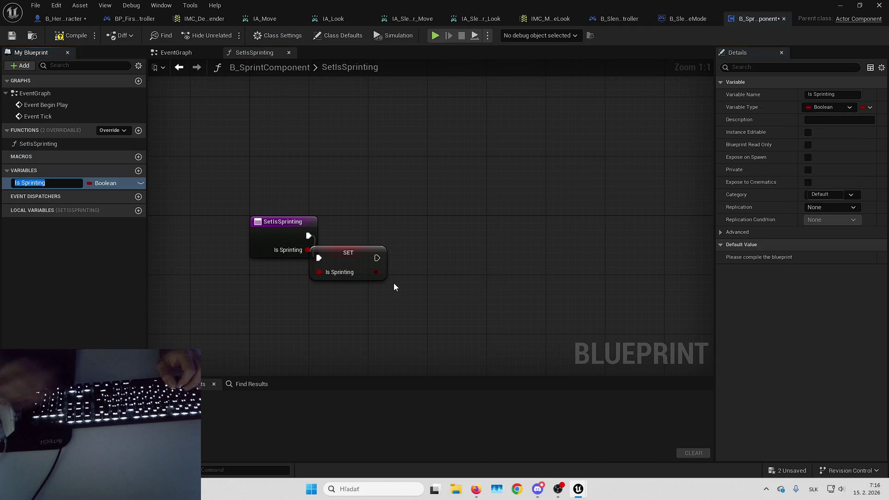
type("bIsSprinting")
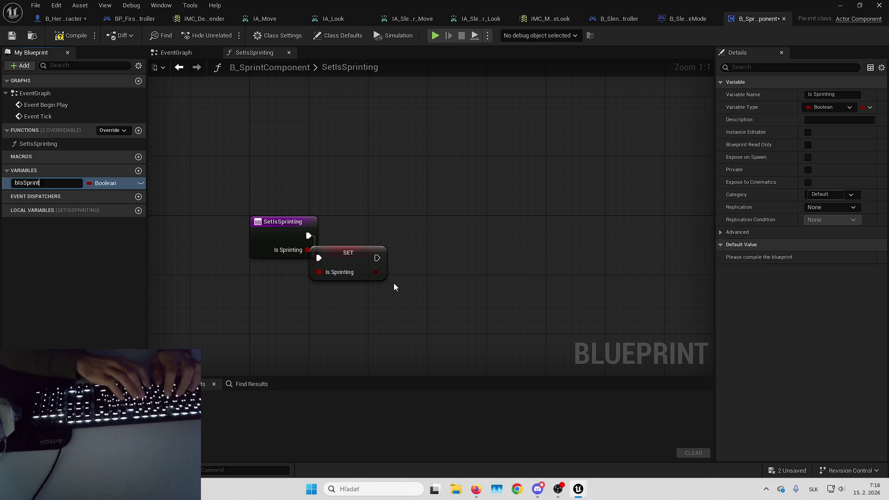
key("Return")
left_click_drag(331, 252, 389, 228)
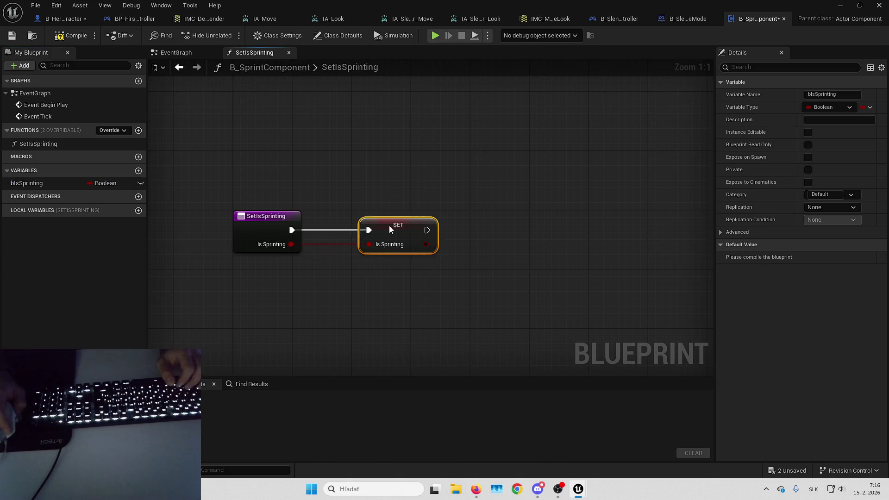
left_click(329, 170)
left_click_drag(329, 170, 265, 308)
mouse_move(244, 224)
left_mouse_down()
mouse_move(426, 151)
mouse_move(453, 153)
mouse_move(435, 150)
left_mouse_up()
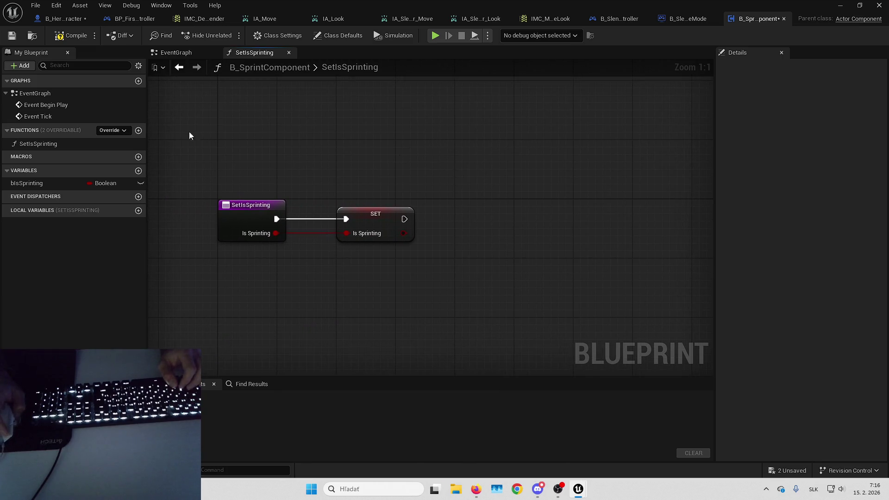
Step: Duplicate SetIsSprinting as IsSprinting?, removing its SET node and bIsSprinting input
left_click(98, 140)
key("ctrl+d")
type("GetIsSpr")
type("Is")
type("inting?")
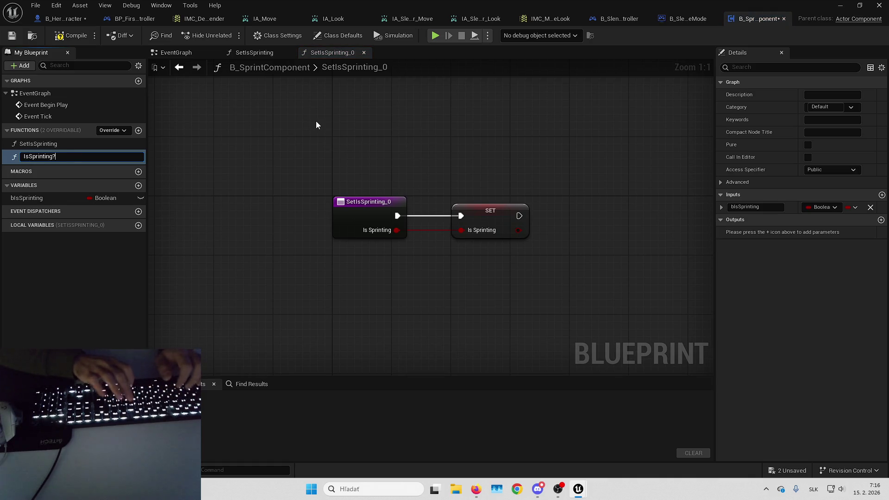
key("Return")
left_click(409, 234)
key("Delete")
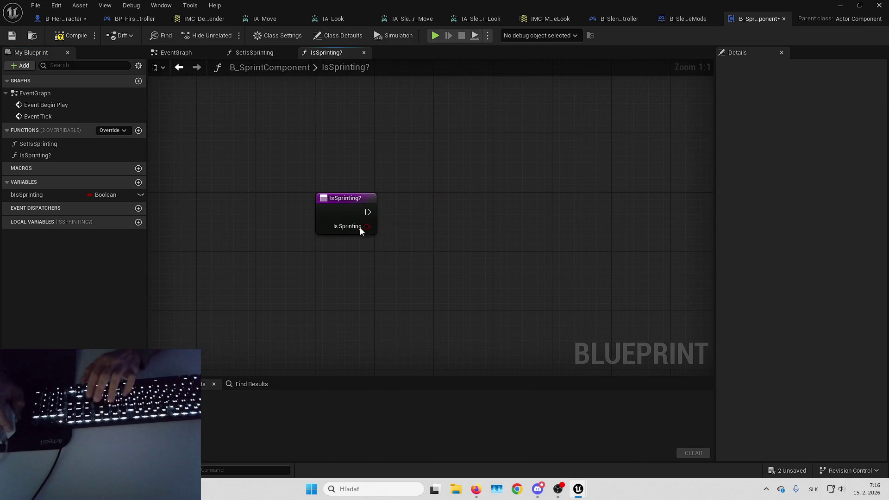
left_click(365, 230)
left_click(870, 232)
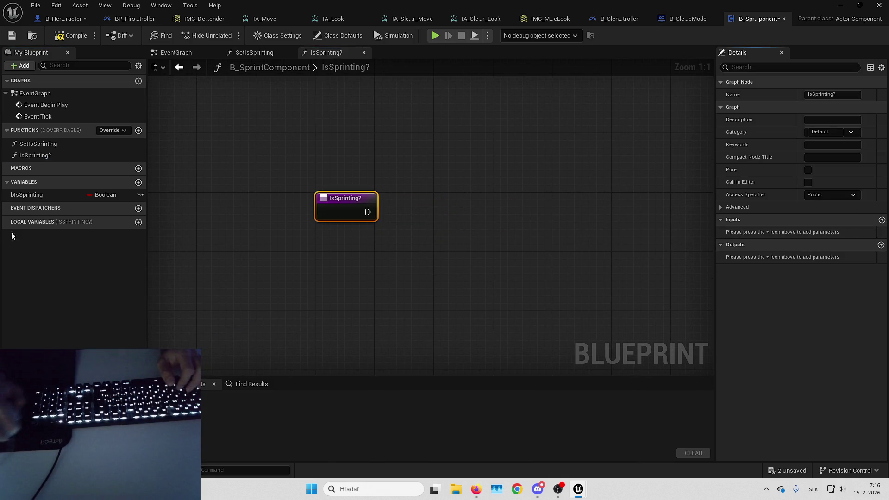
Step: Return the bIsSprinting getter through a Return Node, mark the function Pure, compile and save
mouse_move(28, 195)
left_mouse_down()
mouse_move(340, 226)
mouse_move(444, 206)
left_mouse_up()
left_click(347, 204)
type("return")
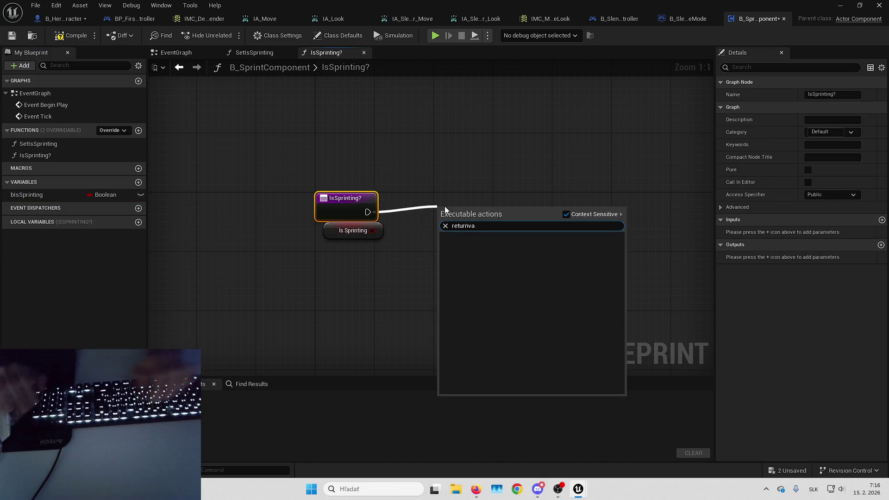
left_click(465, 349)
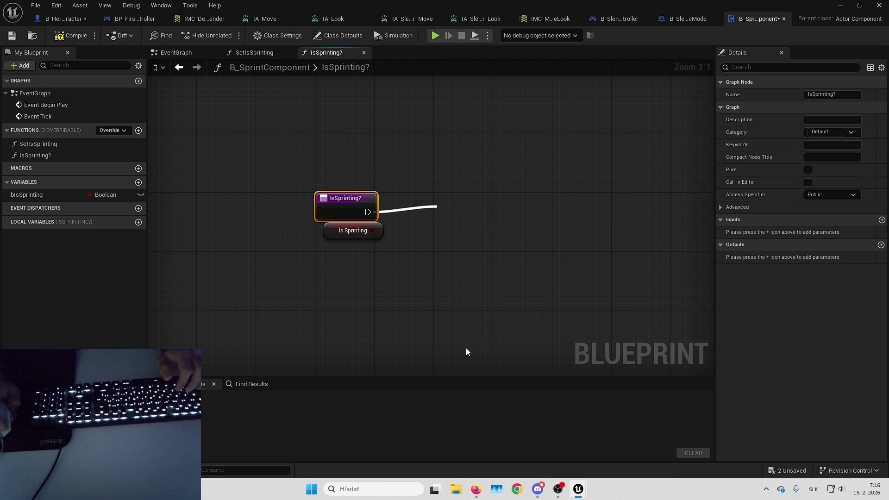
left_click(417, 222)
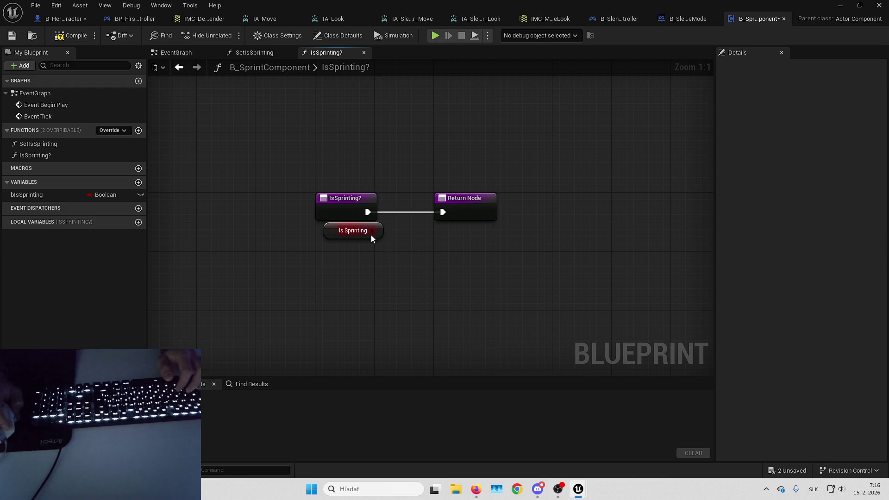
left_click(472, 222)
left_click(808, 146)
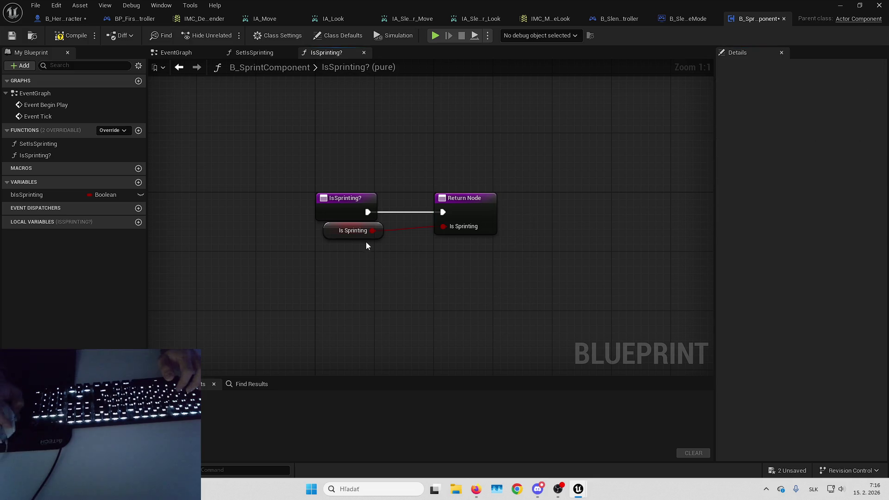
left_click_drag(340, 240, 337, 248)
left_click(65, 36)
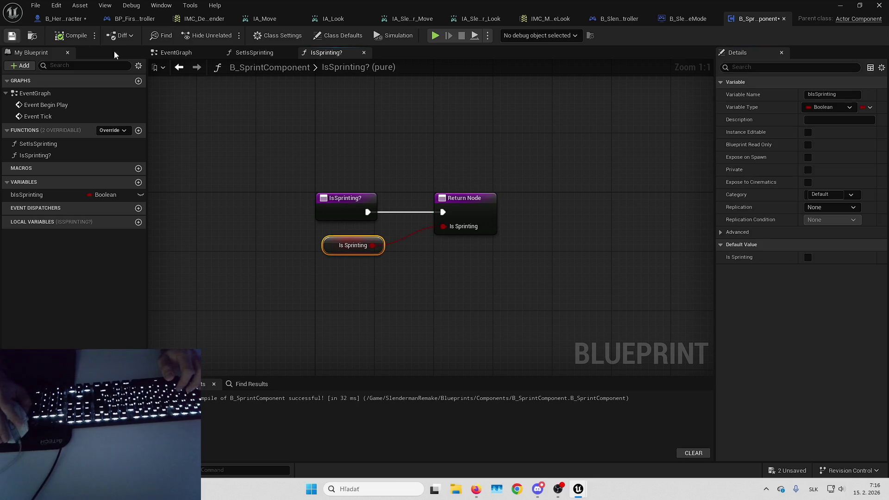
key("ctrl+s")
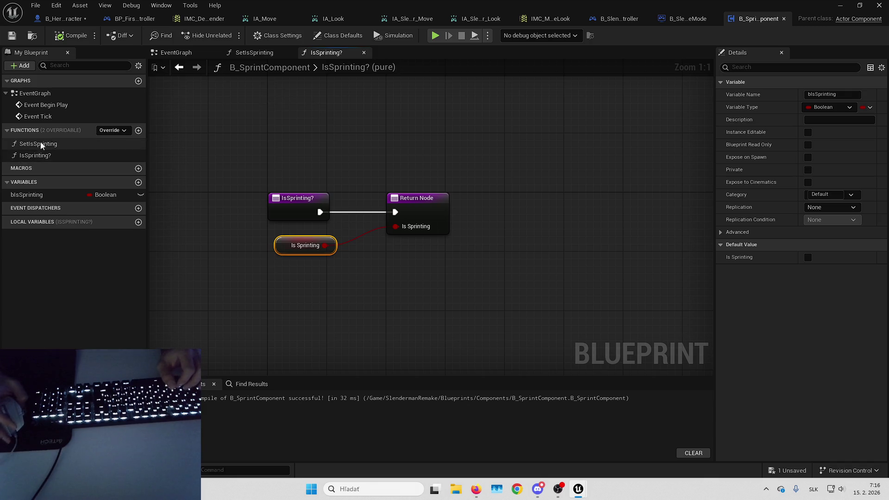
Step: Create an OnSprintChanged event dispatcher with a bIsSprinting input and compile
left_click(138, 208)
type("OnSprintChanged")
key("Return")
left_click(875, 85)
type("bIsSopr")
key("BackSpace")
key("BackSpace")
key("BackSpace")
type("printing")
key("Return")
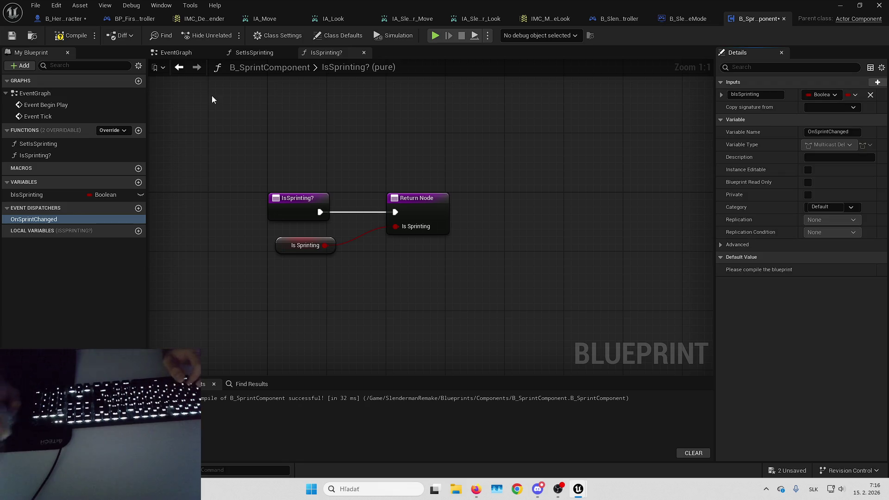
left_click(65, 36)
Step: Call On Sprint Changed in SetIsSprinting with the sprinting value, then return to B_HeroCharacter
right_click(207, 217)
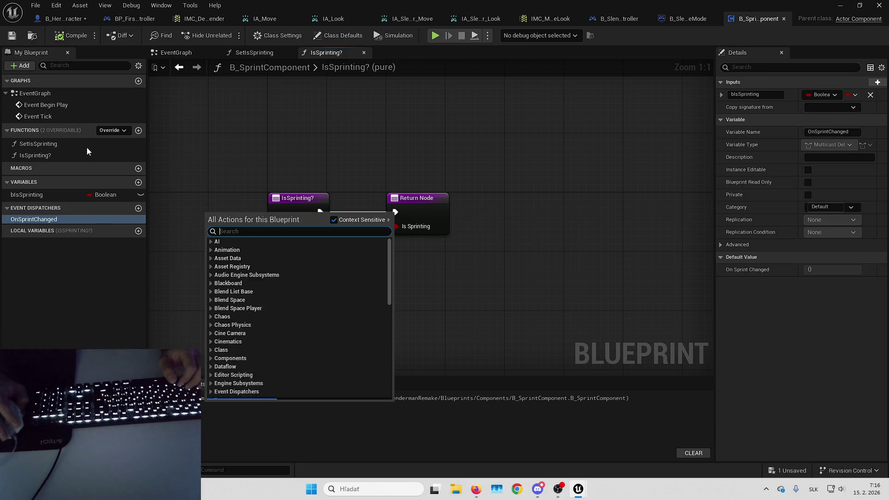
double_click(75, 145)
left_click_drag(51, 222, 455, 206)
left_click(455, 241)
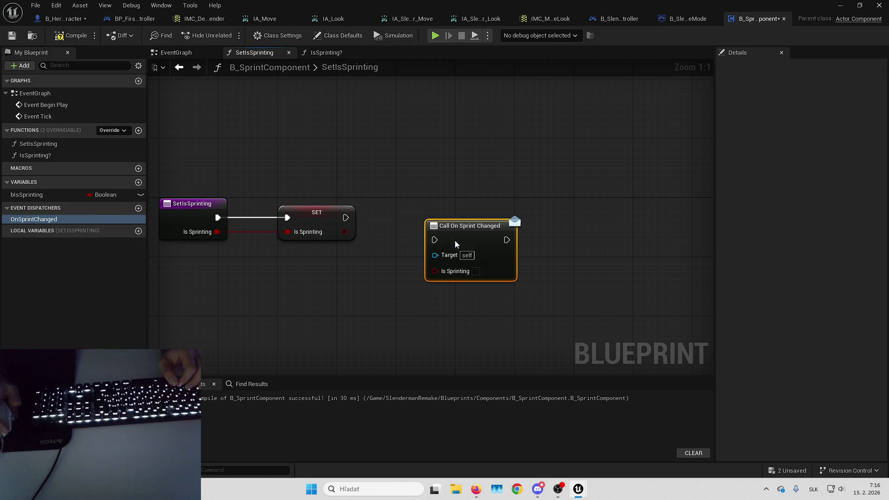
left_click_drag(346, 218, 457, 215)
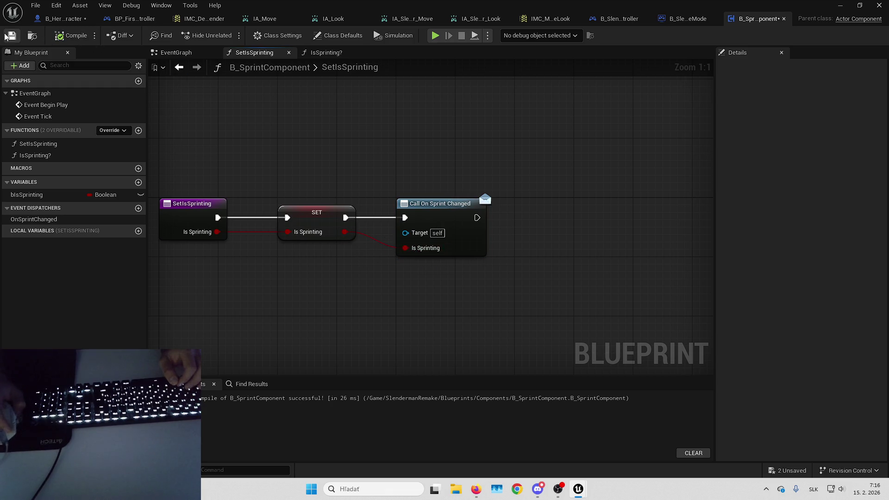
left_click(61, 19)
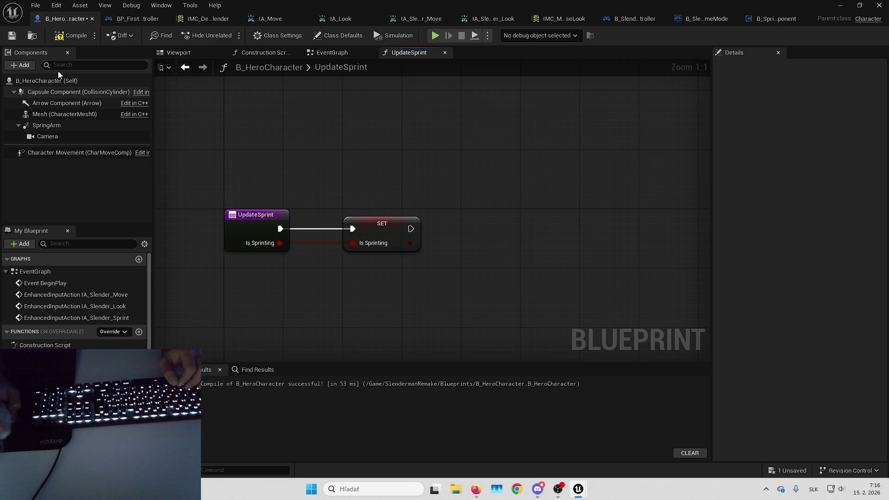
Step: Add the sprint component to the hero and place a Set Is Sprinting call on it
left_click(27, 68)
type("sprint")
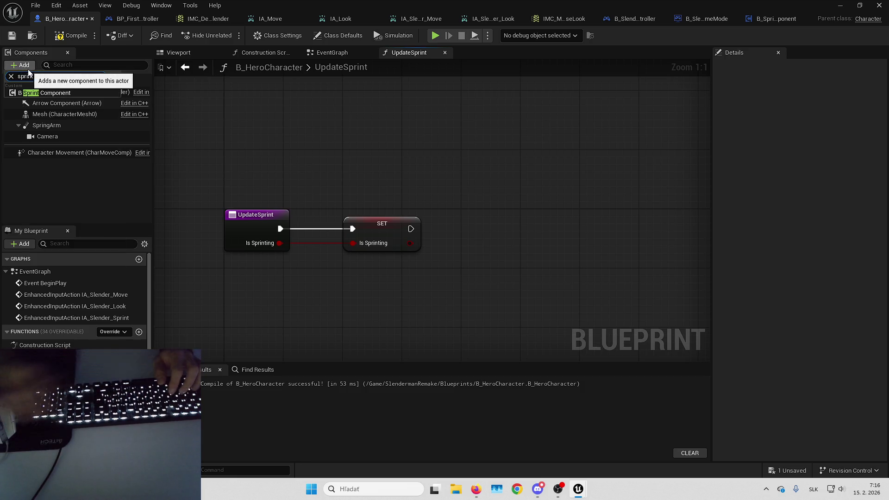
left_click(28, 94)
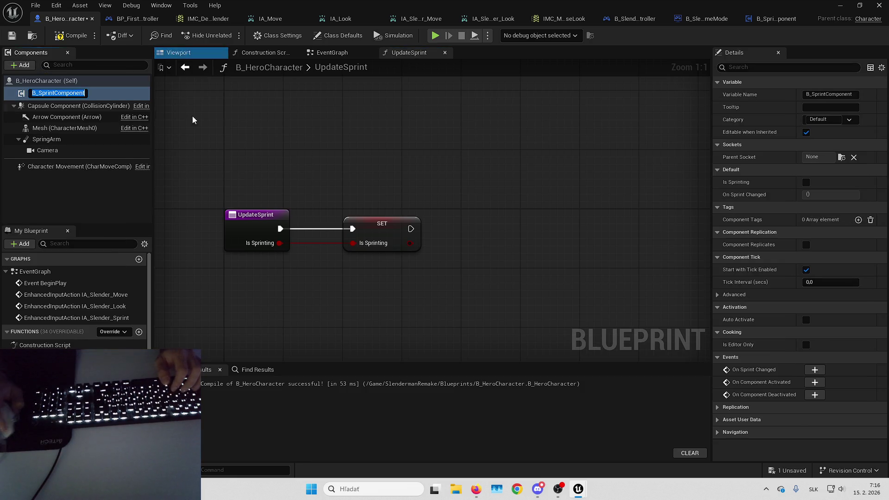
double_click(132, 317)
mouse_move(384, 261)
left_mouse_down()
mouse_move(352, 270)
mouse_move(416, 269)
left_mouse_up()
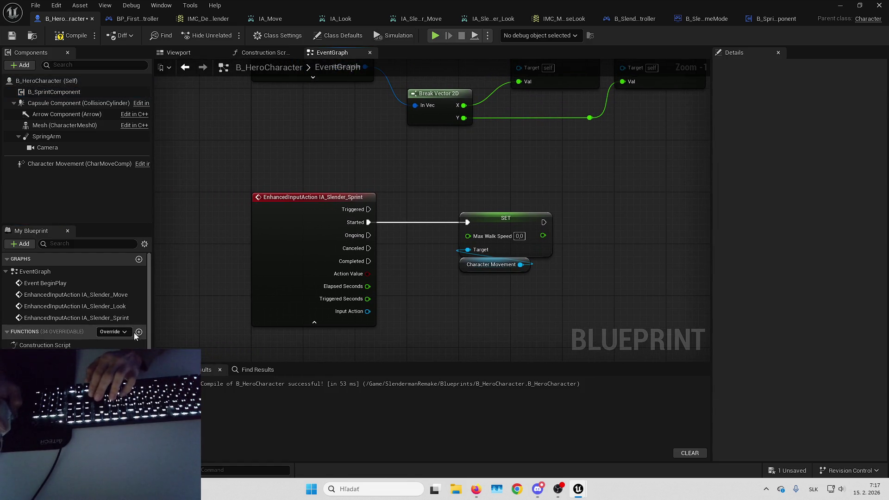
mouse_move(54, 91)
left_mouse_down()
mouse_move(395, 284)
mouse_move(449, 277)
left_mouse_up()
type("setis")
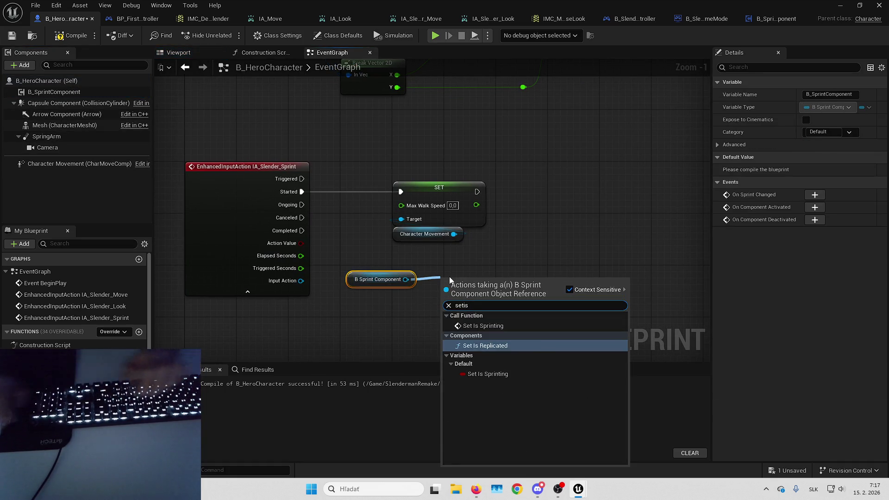
key("Up")
key("Return")
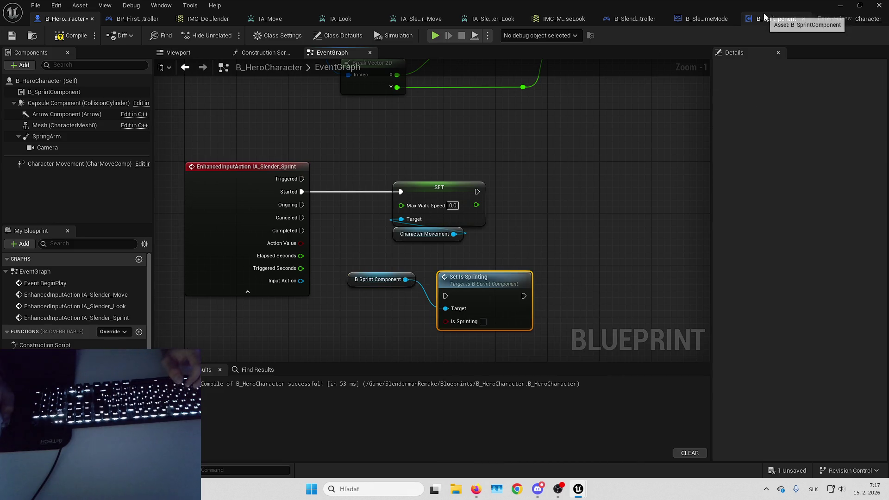
Step: Replace the Max Walk Speed nodes with Set Is Sprinting on Started and Completed, then save
left_click(765, 17)
left_click(349, 37)
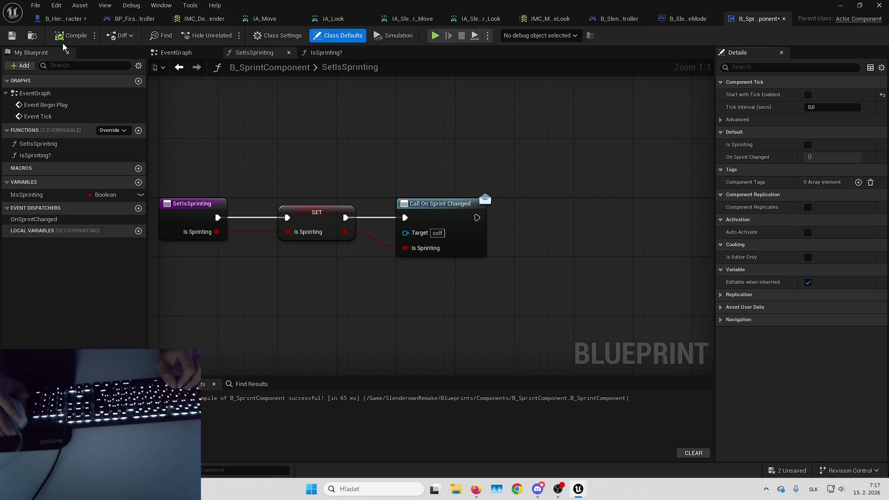
left_click(58, 21)
scroll(443, 173, "down", 1)
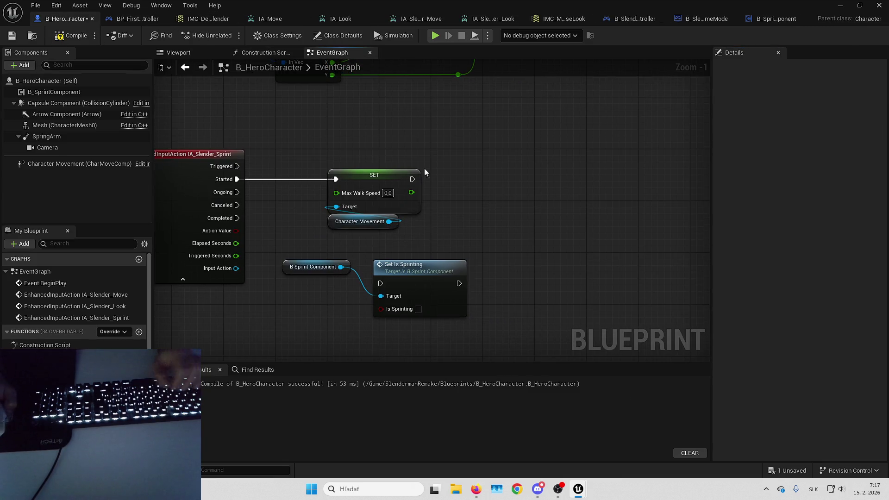
scroll(483, 251, "up", 2)
key("Delete")
mouse_move(482, 252)
left_mouse_down()
mouse_move(419, 167)
mouse_move(423, 154)
mouse_move(420, 172)
left_mouse_up()
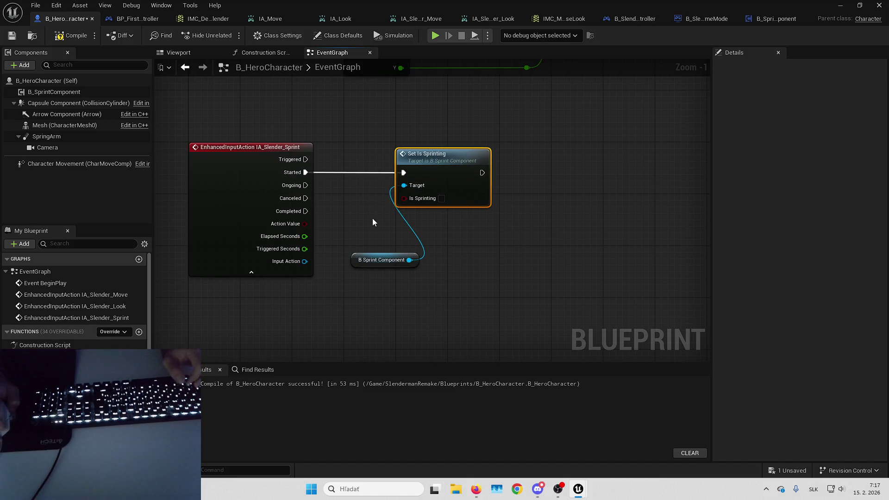
left_click_drag(370, 260, 415, 215)
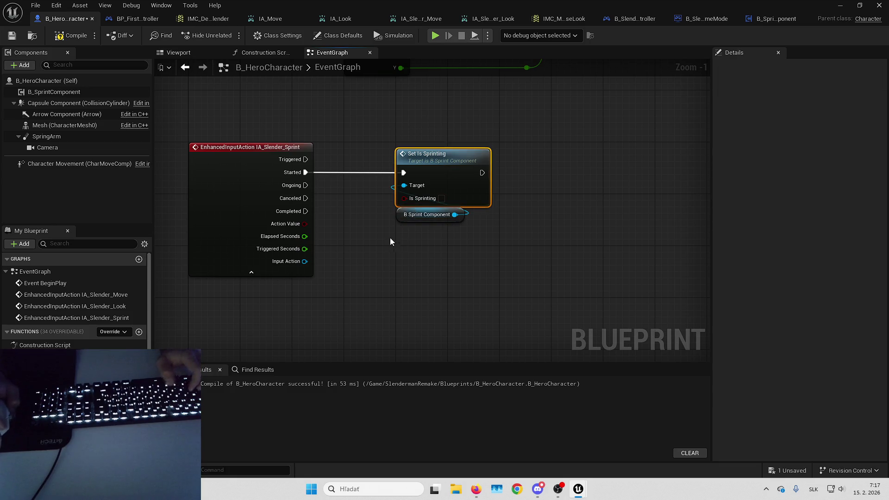
key("ctrl+v")
left_click_drag(390, 263, 397, 263)
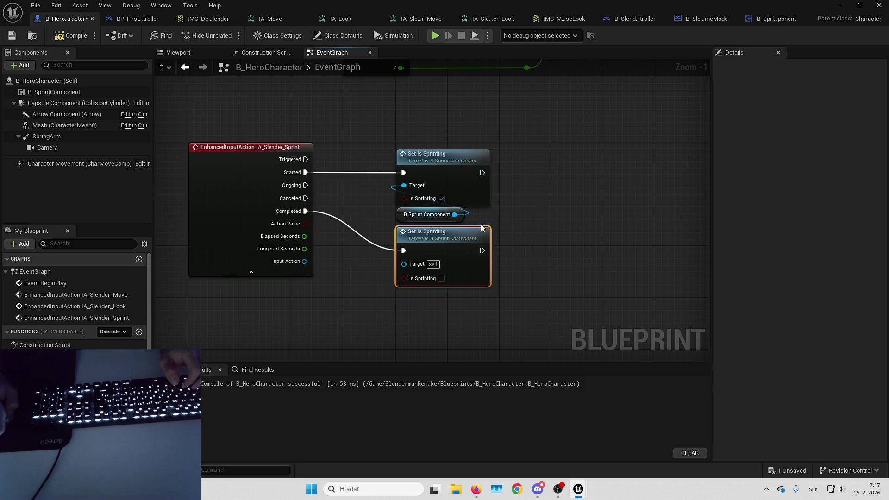
left_click_drag(434, 257, 403, 264)
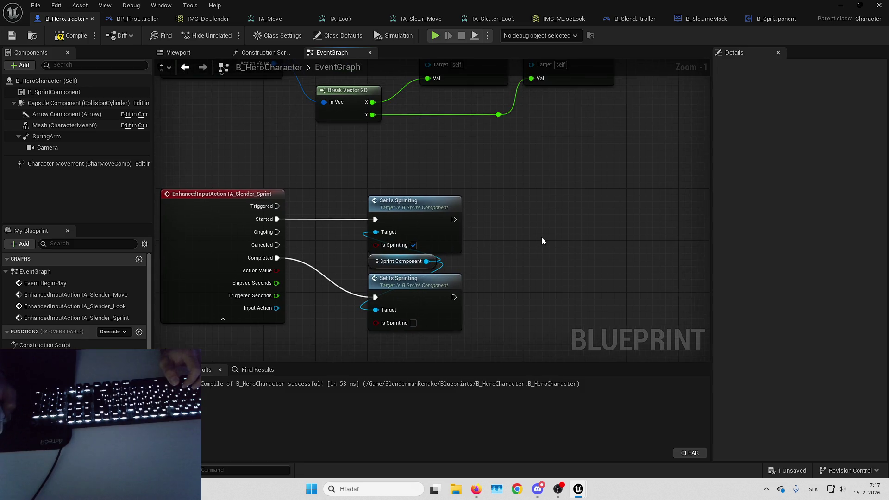
key("ctrl+s")
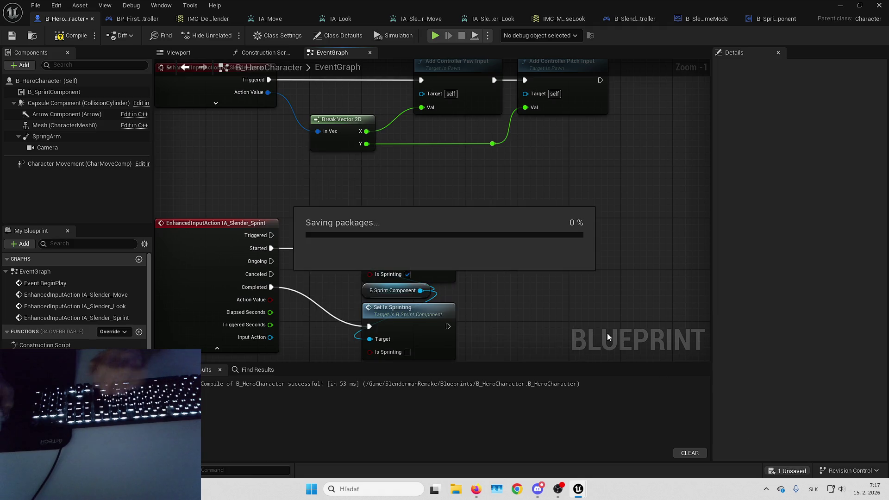
Step: Add an Event BeginPlay node to the hero's event graph
right_click(527, 250)
type("beginplay")
key("Return")
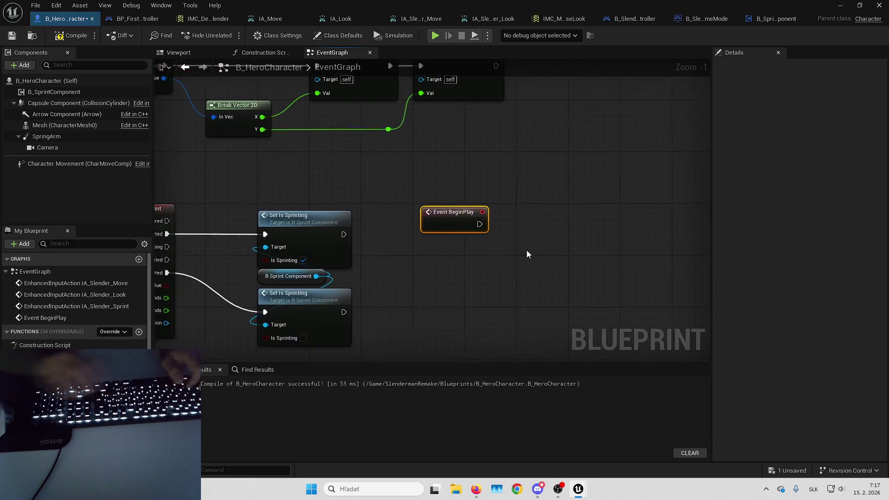
Step: Assign On Sprint Changed from the component reference, creating a Bind Event and OnSprintChanged_Event
scroll(479, 267, "down", 5)
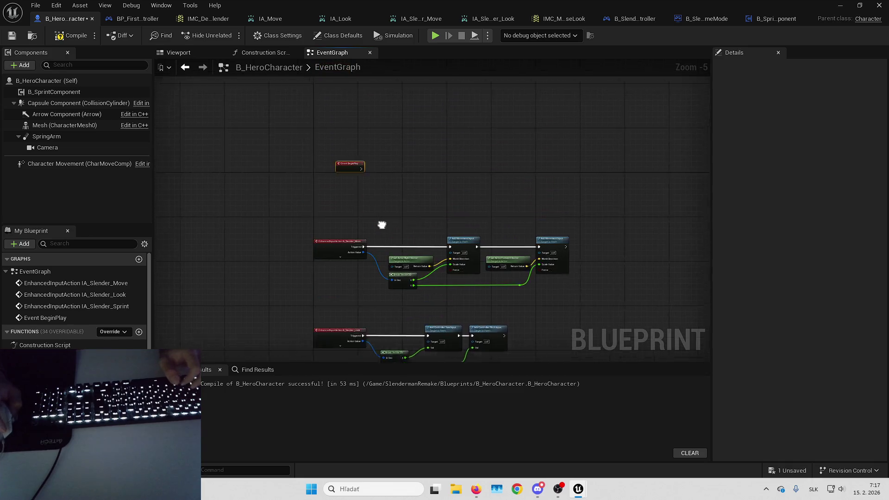
scroll(344, 212, "up", 3)
left_click_drag(371, 236, 313, 255)
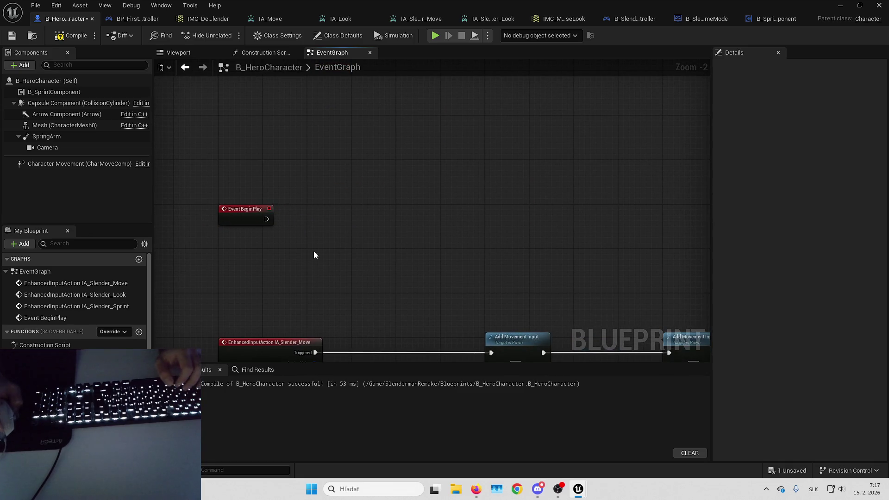
mouse_move(53, 92)
left_mouse_down()
mouse_move(245, 250)
mouse_move(312, 229)
left_mouse_up()
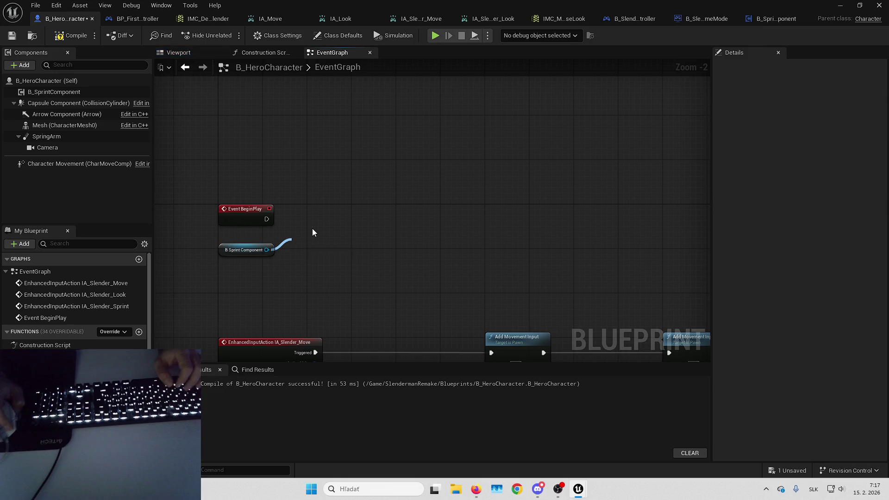
type("assign")
key("Down")
key("Down")
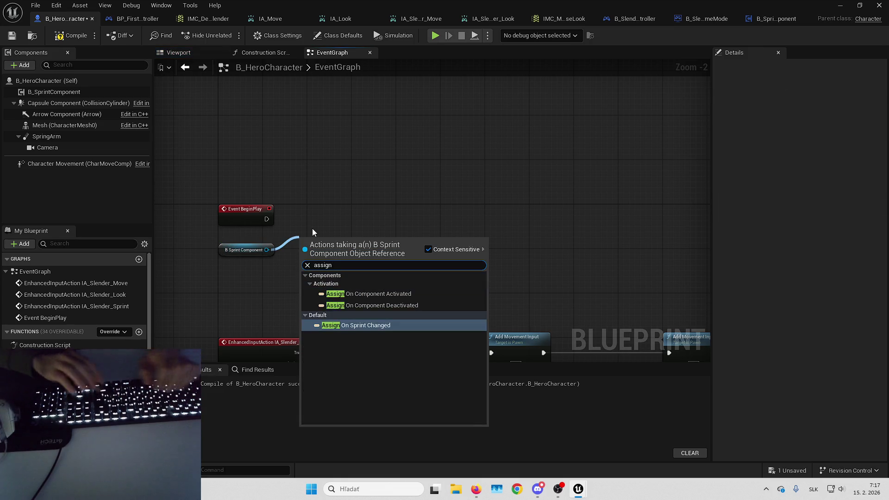
key("Return")
left_click_drag(319, 253, 336, 225)
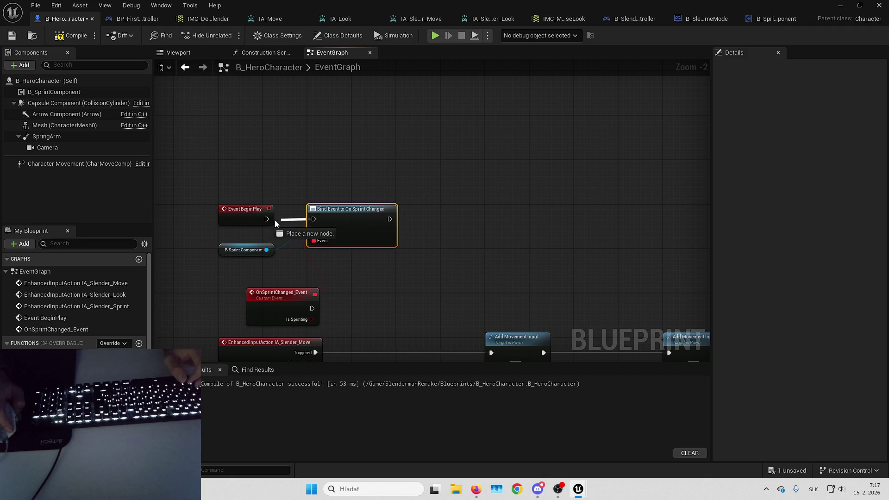
left_click_drag(289, 295, 350, 256)
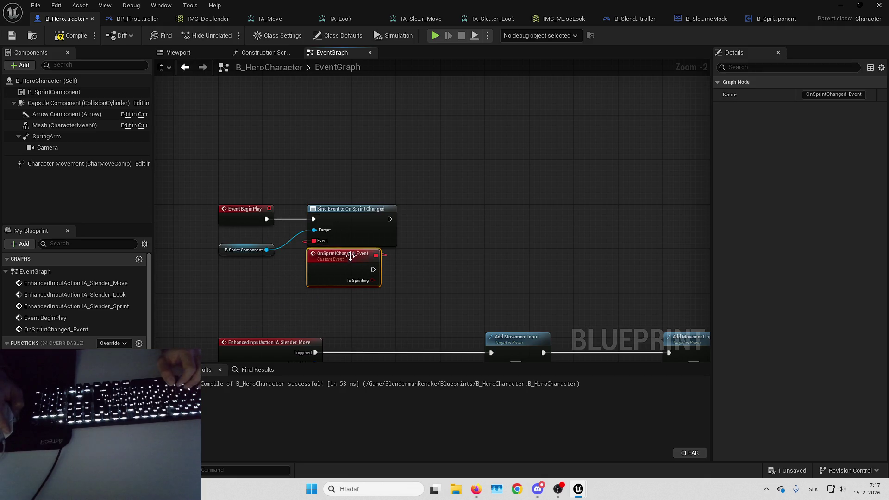
Step: Shift the component, Bind Event and custom event nodes right and recentre the view
left_click(276, 156)
left_click_drag(239, 238, 402, 287)
left_click_drag(359, 224, 390, 224)
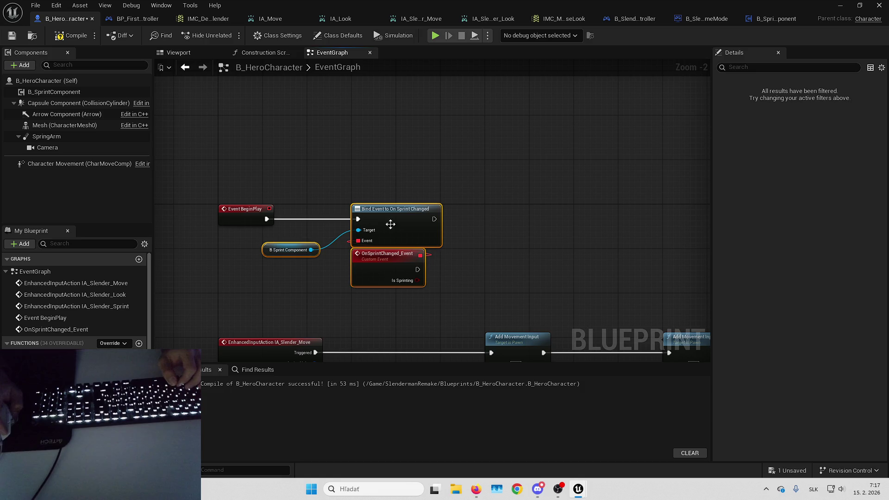
left_click_drag(269, 250, 297, 244)
left_click(262, 252)
left_click(369, 173)
left_click_drag(538, 285, 470, 283)
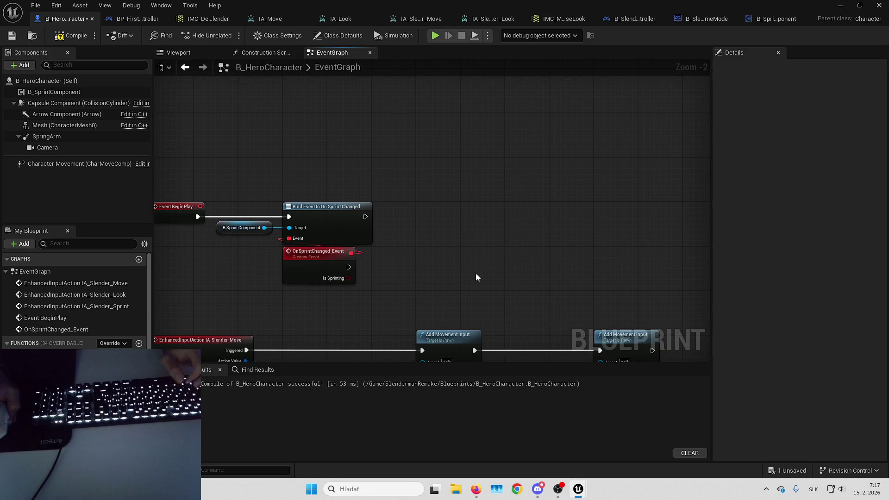
left_click_drag(423, 237, 351, 180)
scroll(480, 105, "down", 1)
scroll(366, 218, "up", 1)
scroll(378, 245, "up", 2)
scroll(379, 244, "down", 4)
Step: Move the movement input nodes down to make room, then add a new function
left_click_drag(250, 163, 569, 350)
scroll(348, 195, "up", 3)
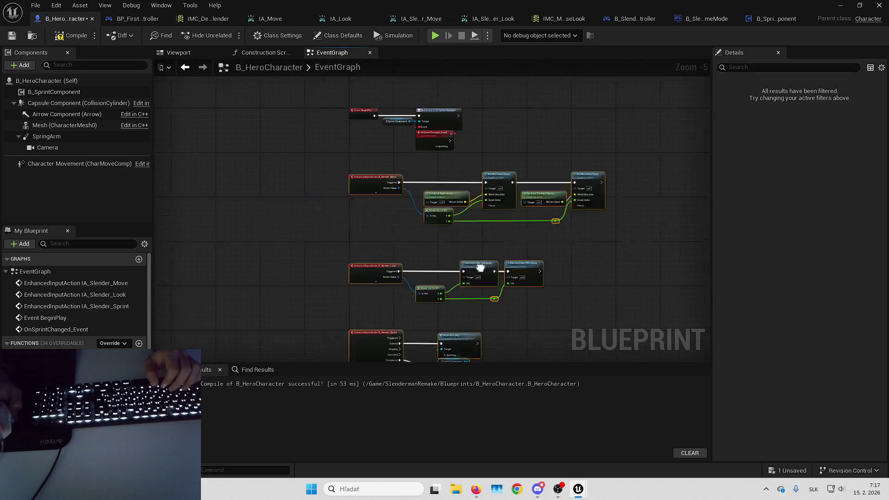
mouse_move(349, 196)
left_mouse_down()
mouse_move(334, 251)
mouse_move(344, 248)
mouse_move(304, 276)
mouse_move(304, 235)
left_mouse_up()
left_click(343, 248)
scroll(279, 232, "up", 1)
left_click_drag(363, 239, 424, 238)
key("Escape")
left_click_drag(461, 184, 417, 184)
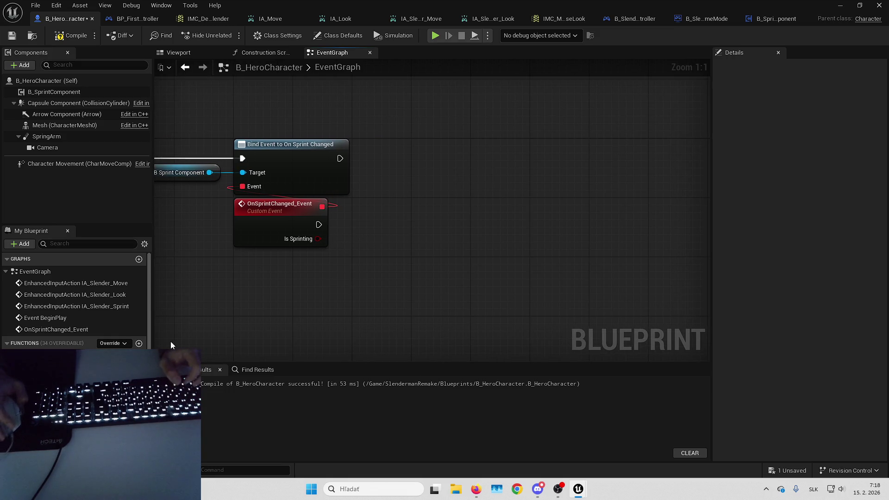
left_click(139, 343)
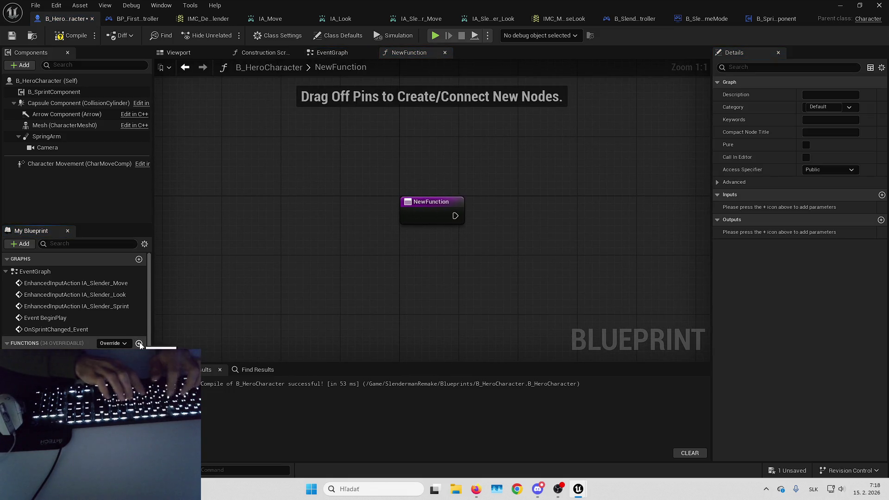
Step: Name the new function UpdateSprintSpeed and give it a bIsSprinting input
type("UpdateSprintSpeed")
key("Return")
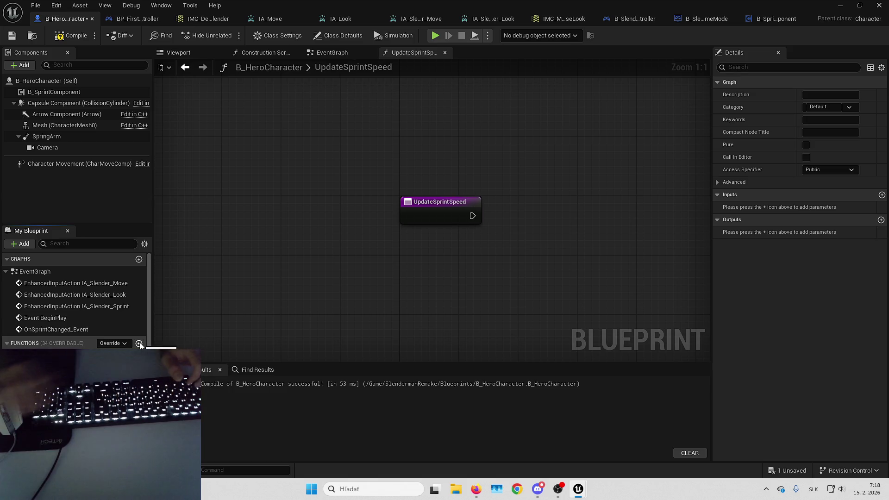
left_click(882, 195)
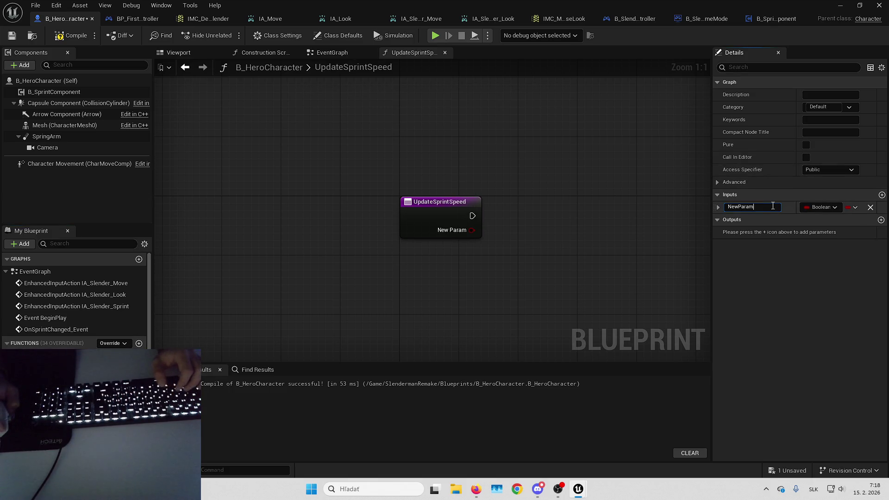
type("blrinting")
key("Return")
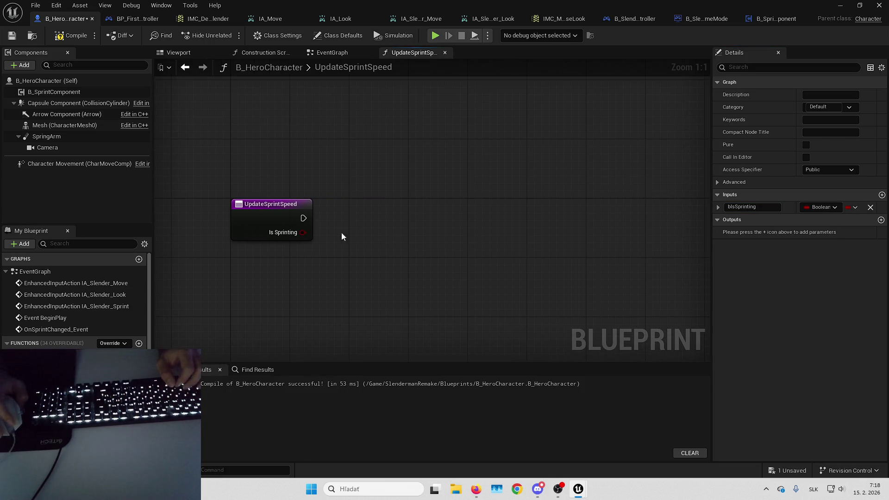
Step: Add a Select node driven by the Is Sprinting input and move it right
left_click_drag(298, 232, 336, 268)
type("select+")
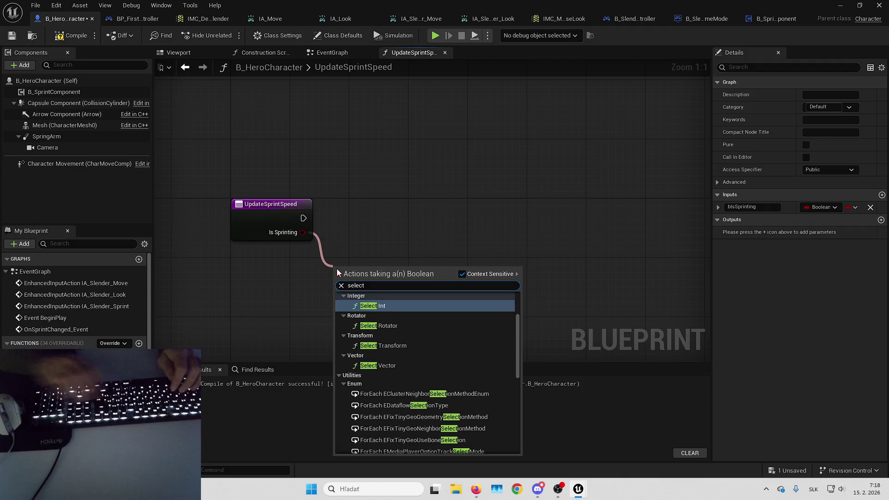
key("BackSpace")
scroll(396, 331, "down", 5)
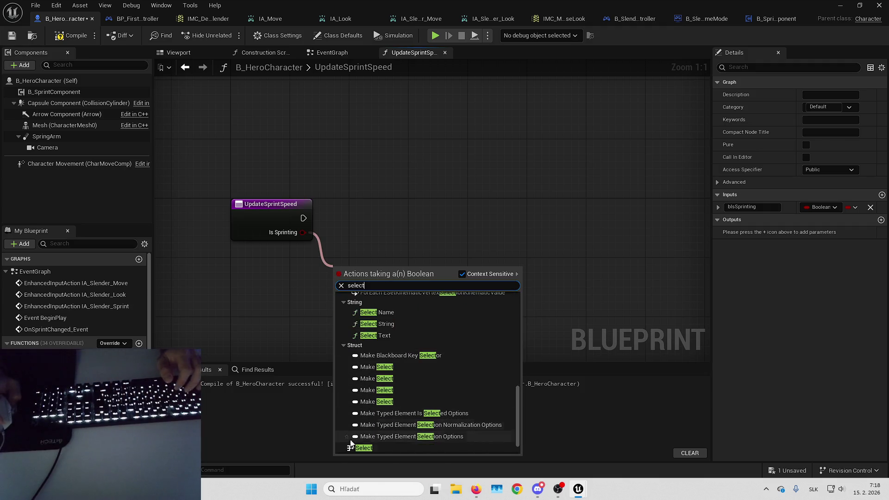
left_click(364, 448)
left_click_drag(374, 281, 397, 274)
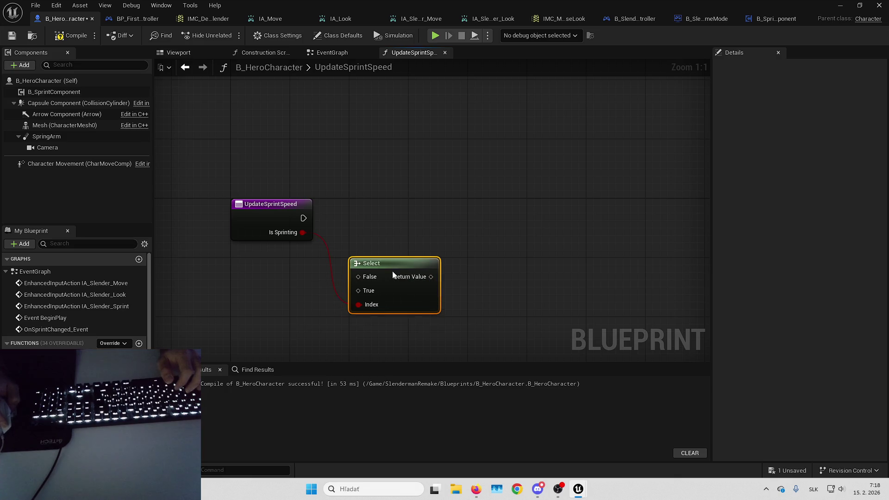
left_click(348, 237)
Step: Add Character Movement with a SET Max Walk Speed node fed by the Select result
left_click_drag(93, 165, 381, 239)
mouse_move(442, 239)
left_mouse_down()
mouse_move(473, 212)
mouse_move(227, 224)
left_mouse_up()
type("set walk speed")
key("Return")
left_click_drag(508, 225, 500, 217)
mouse_move(402, 243)
left_mouse_down()
mouse_move(427, 301)
mouse_move(466, 276)
left_mouse_up()
left_click(407, 287)
mouse_move(354, 281)
left_mouse_down()
mouse_move(460, 237)
mouse_move(370, 290)
mouse_move(398, 273)
left_mouse_up()
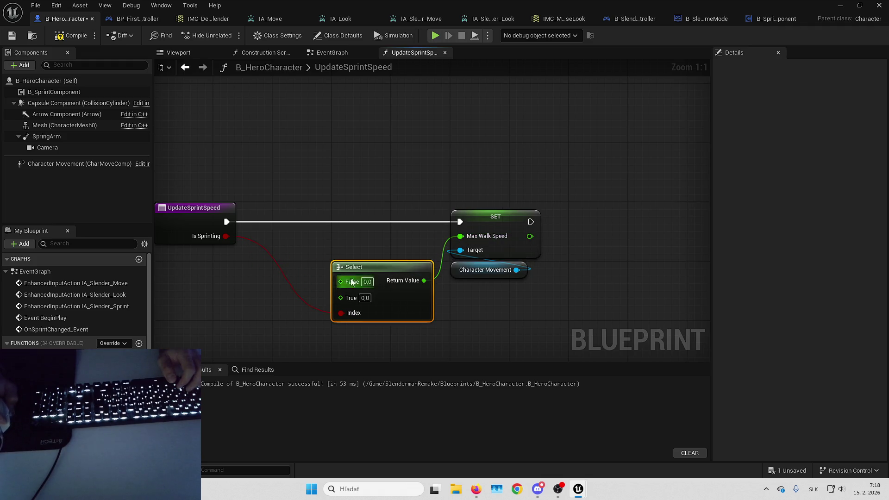
Step: Delete the Is Sprinting wire going into the Select's Index
double_click(372, 208)
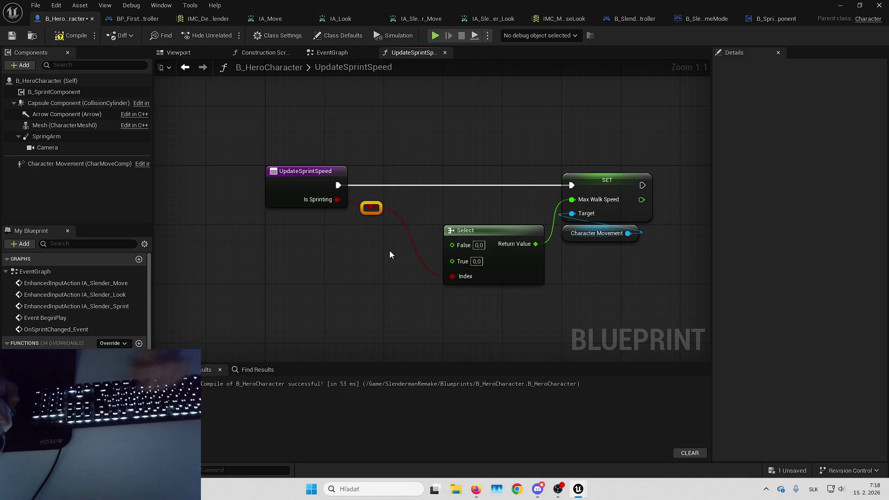
key("Delete")
left_click_drag(389, 319, 351, 276)
right_click(350, 276)
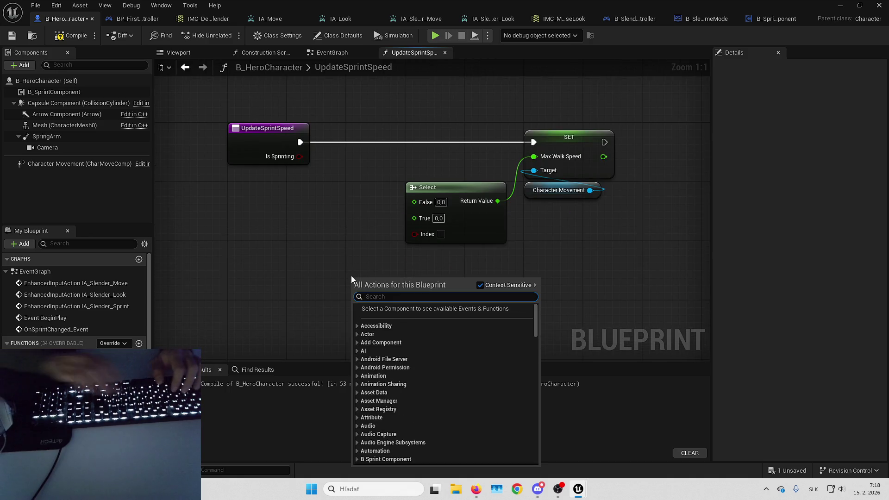
Step: Reconnect Is Sprinting to the Select's Index through a reroute point aligned with Index
type("get is sprintin")
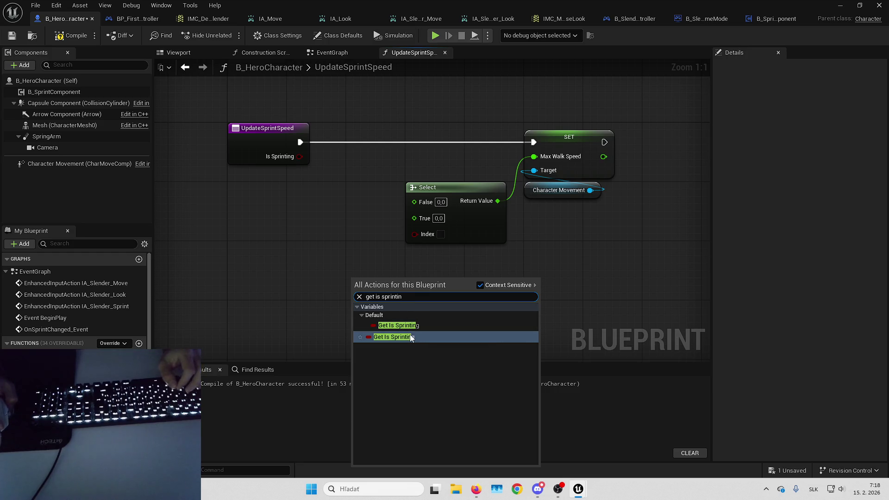
key("Escape")
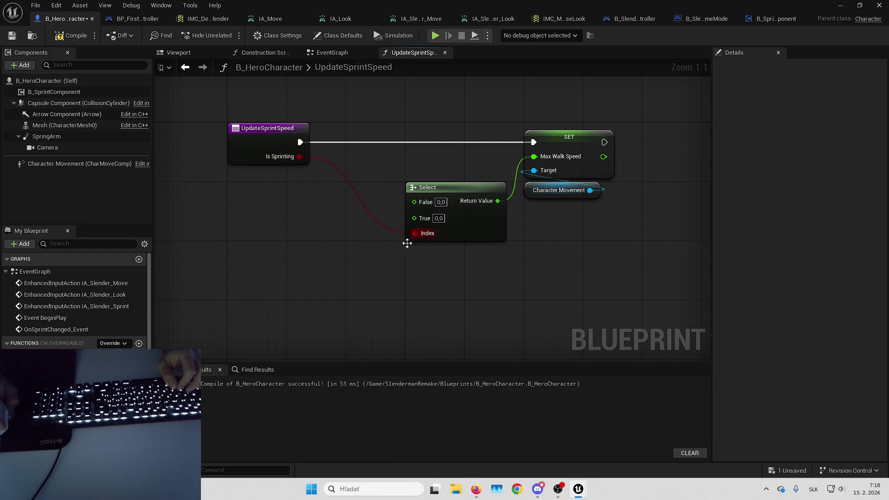
double_click(336, 166)
left_click_drag(334, 164, 331, 233)
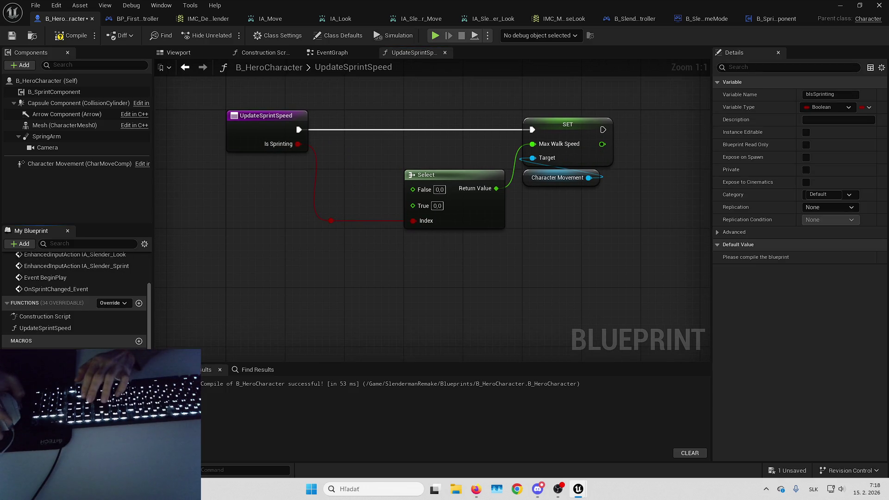
left_click_drag(316, 267, 312, 281)
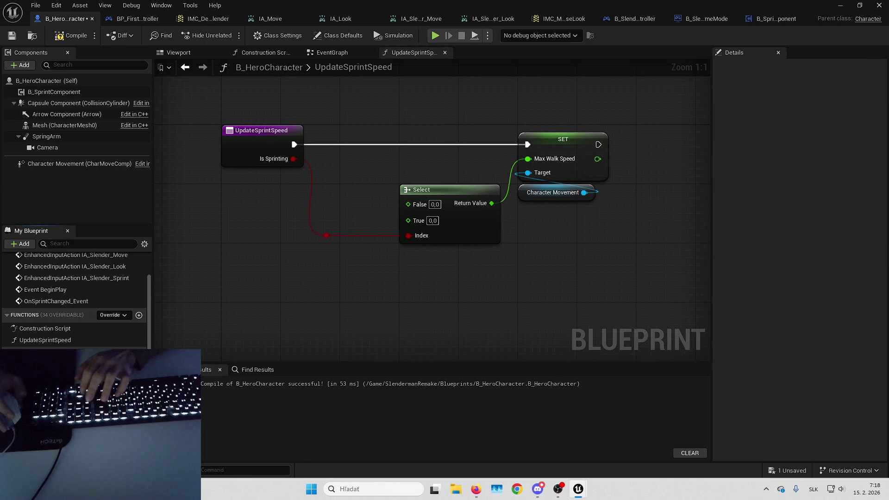
left_click_drag(265, 229, 224, 268)
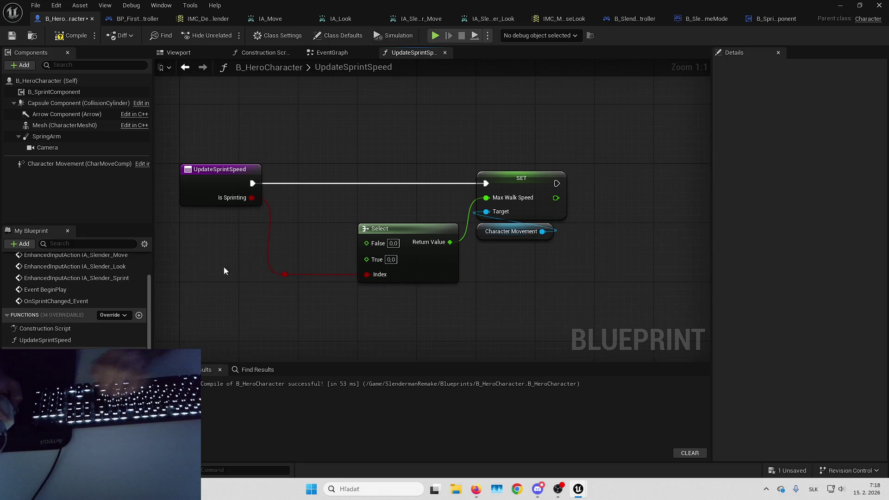
Step: Save the Blueprint and wire a Default Walk Speed getter into the Select's False input
left_click(12, 37)
left_click_drag(318, 103, 357, 72)
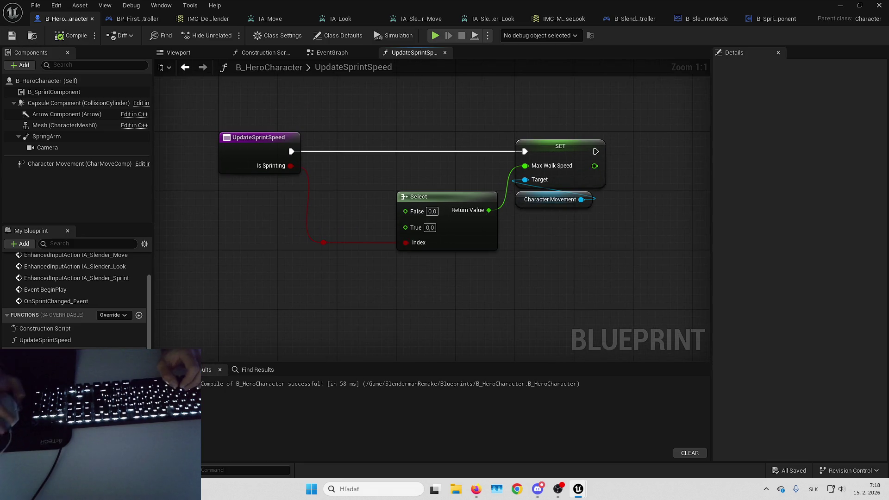
mouse_move(46, 375)
left_mouse_down()
mouse_move(335, 203)
mouse_move(412, 215)
left_mouse_up()
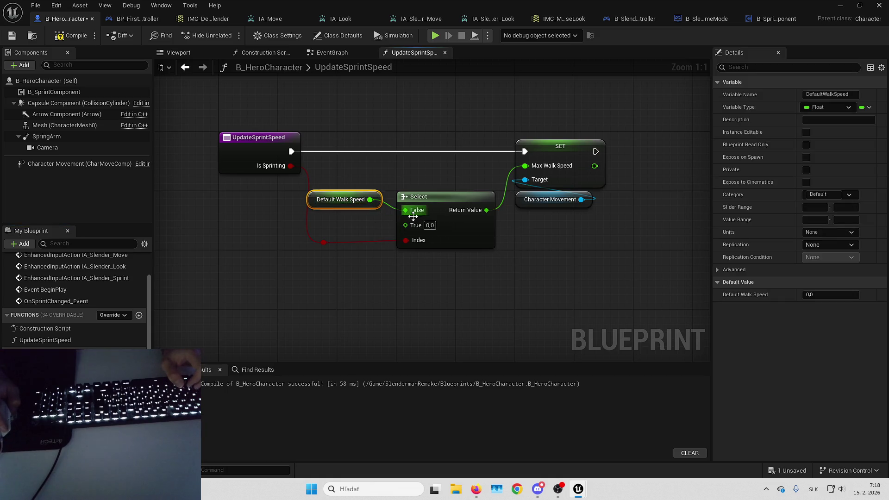
left_click_drag(351, 210, 353, 210)
left_click(465, 296)
left_click(324, 243)
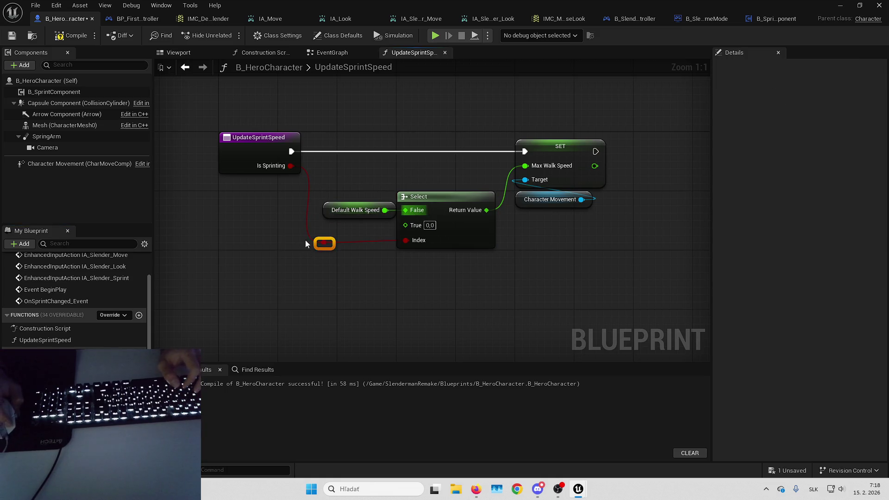
Step: Connect a Sprint Walk Speed getter to the Select's True input and align both getters
left_click_drag(47, 386, 321, 216)
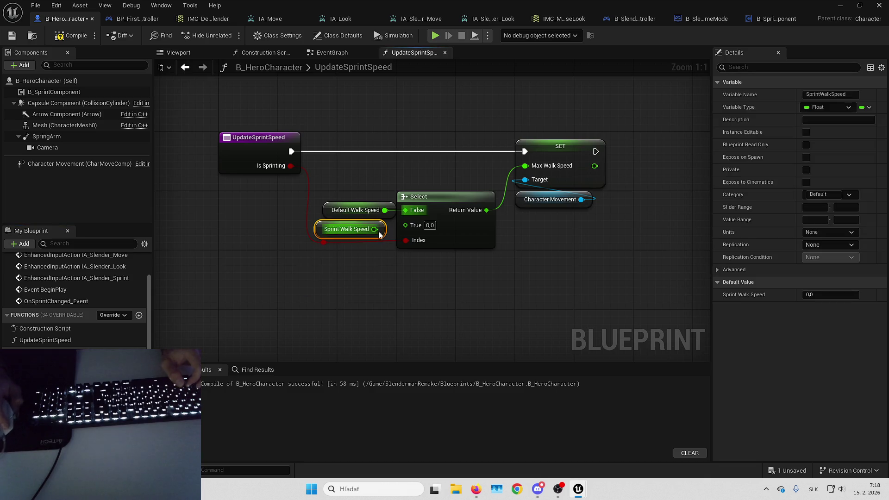
mouse_move(404, 229)
left_mouse_down()
mouse_move(376, 227)
mouse_move(412, 227)
left_mouse_up()
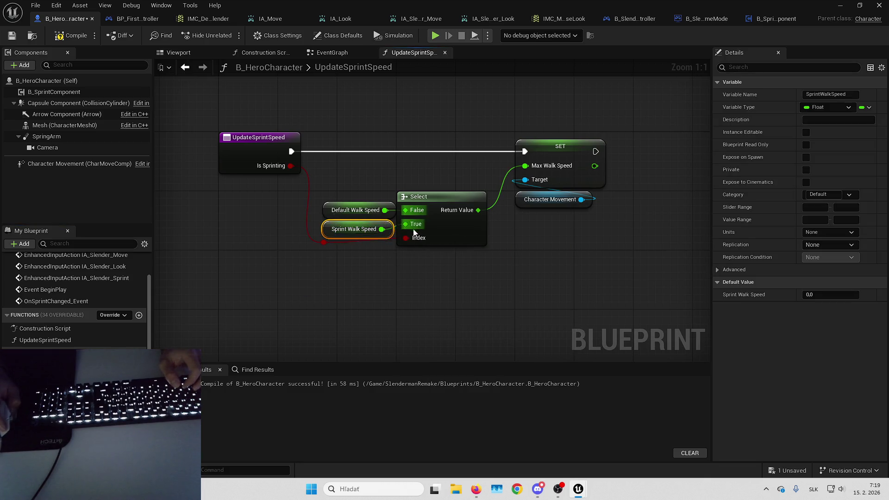
left_click(351, 269)
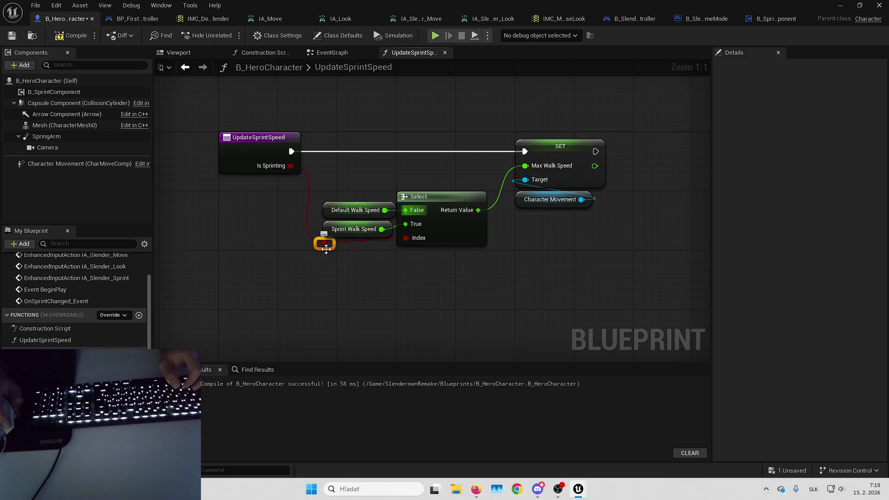
left_click_drag(326, 251, 315, 249)
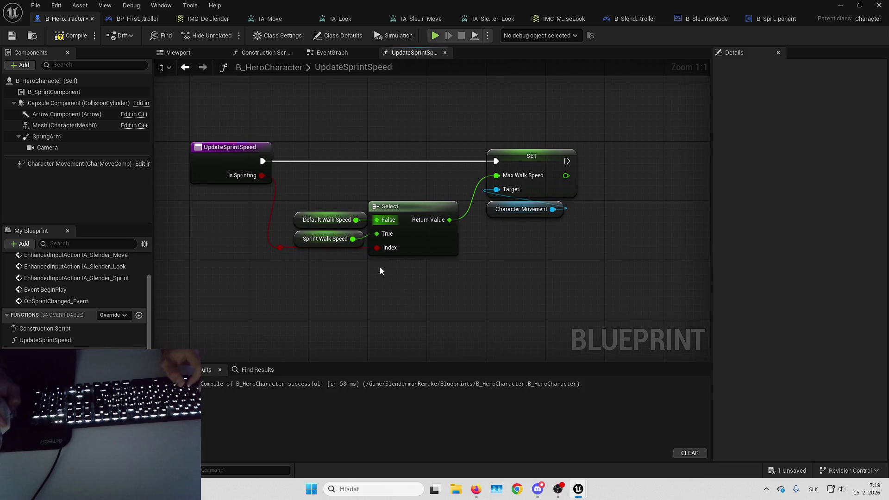
left_click_drag(289, 209, 340, 259)
key("q")
left_click(335, 246)
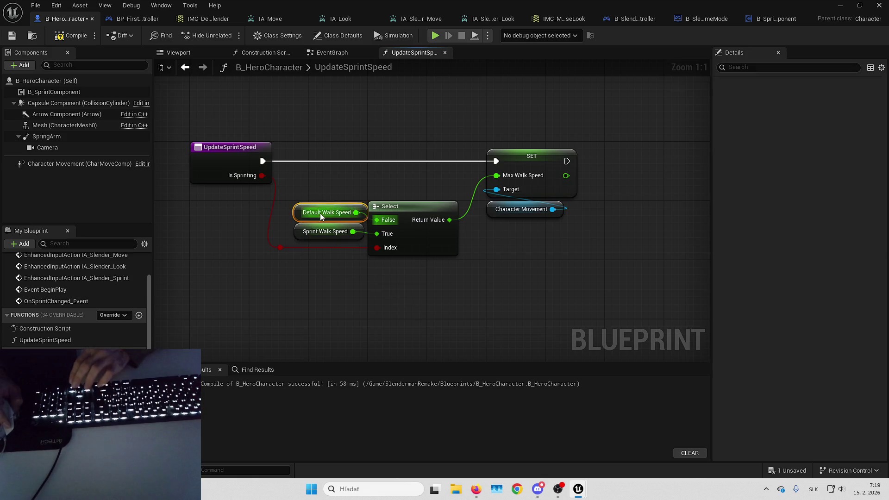
Step: Tidy the function graph by shifting the five sprint-speed nodes right
left_click(362, 282)
left_click_drag(357, 303, 292, 318)
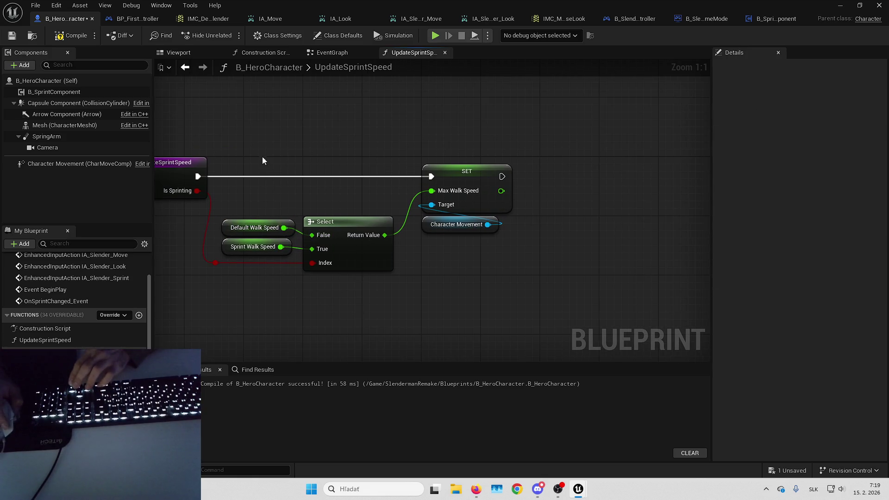
left_click_drag(262, 160, 473, 237)
left_click_drag(464, 176, 523, 176)
left_click(292, 310)
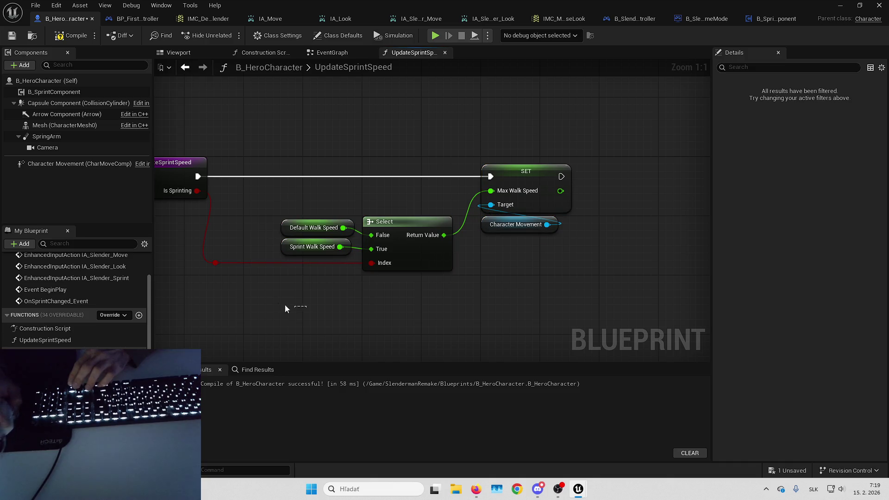
left_click_drag(216, 263, 223, 264)
left_click_drag(326, 310, 355, 279)
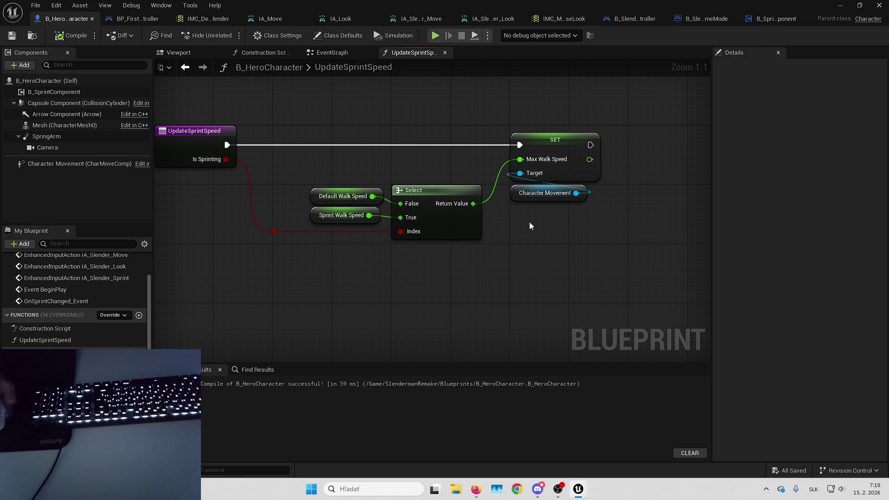
Step: Call Update Sprint Speed from OnSprintChanged_Event with Is Sprinting, then compile and save
left_click(350, 57)
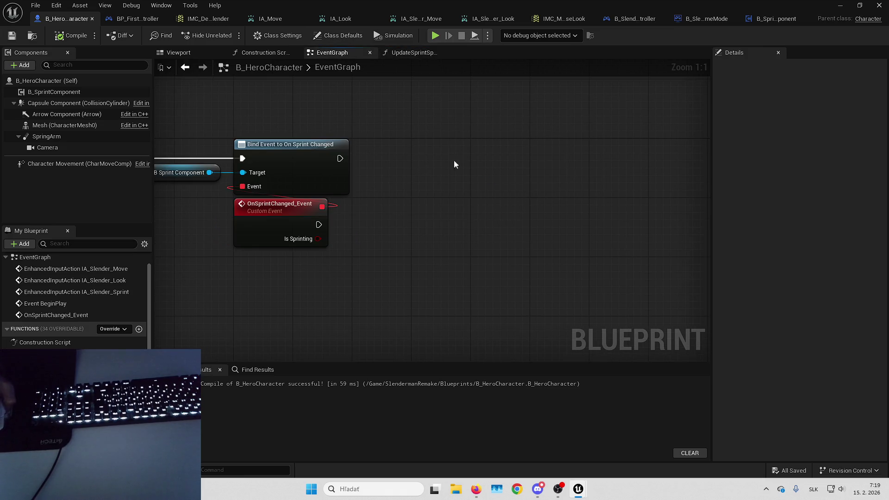
mouse_move(46, 353)
left_mouse_down()
mouse_move(389, 214)
mouse_move(361, 207)
left_mouse_up()
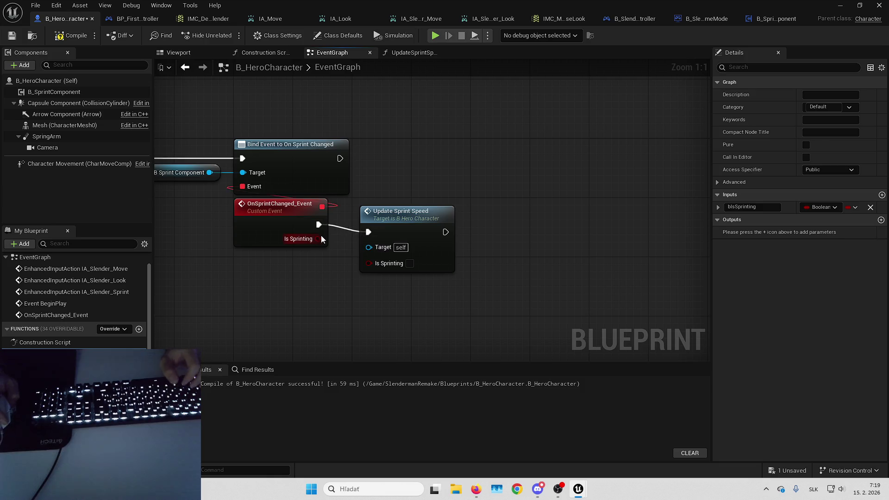
left_click_drag(377, 266, 377, 265)
mouse_move(404, 228)
left_mouse_down()
mouse_move(388, 220)
mouse_move(408, 207)
left_mouse_up()
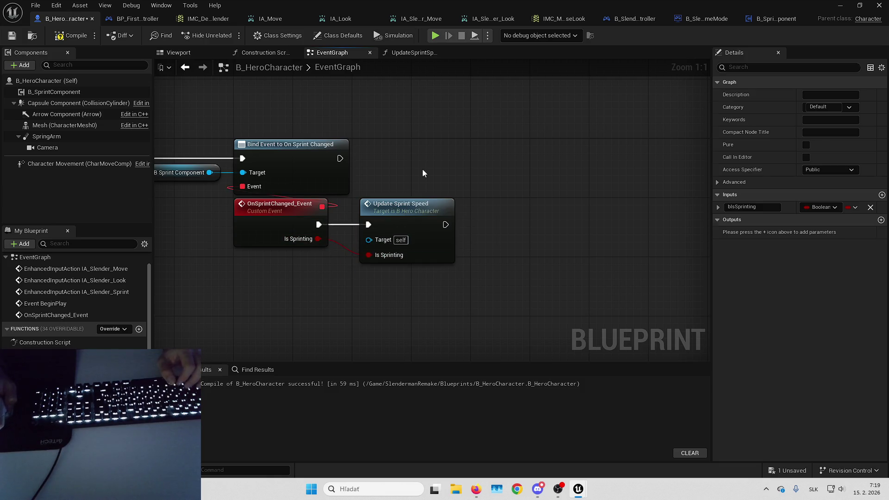
left_click(424, 163)
left_click(12, 35)
key("alt+Tab")
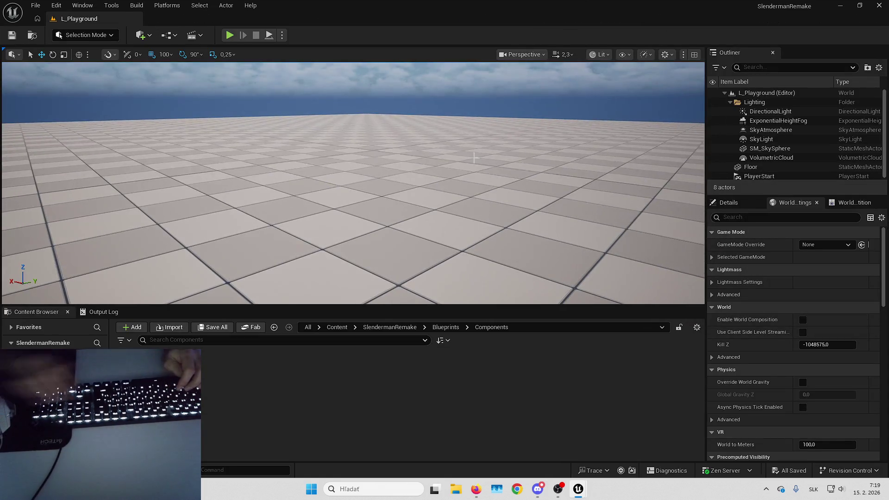
Step: Play the level full-screen, walk the hero forward, then stop the session
key("alt+p")
key("F11")
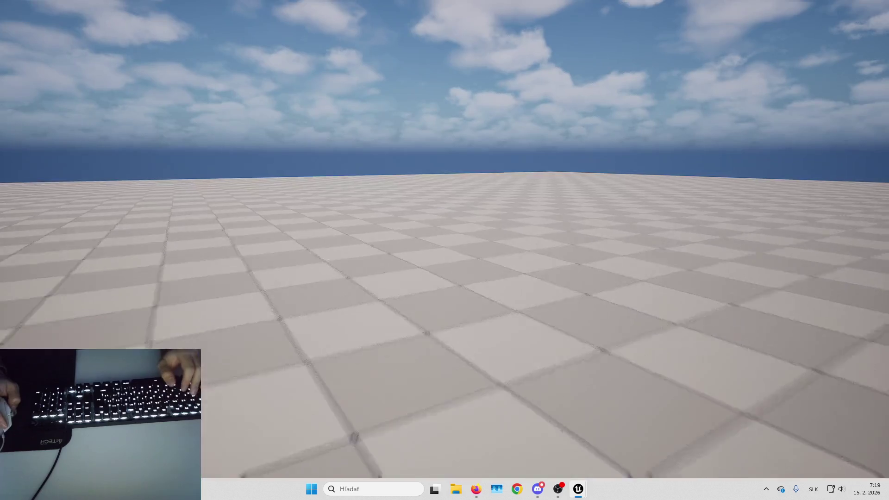
key("w")
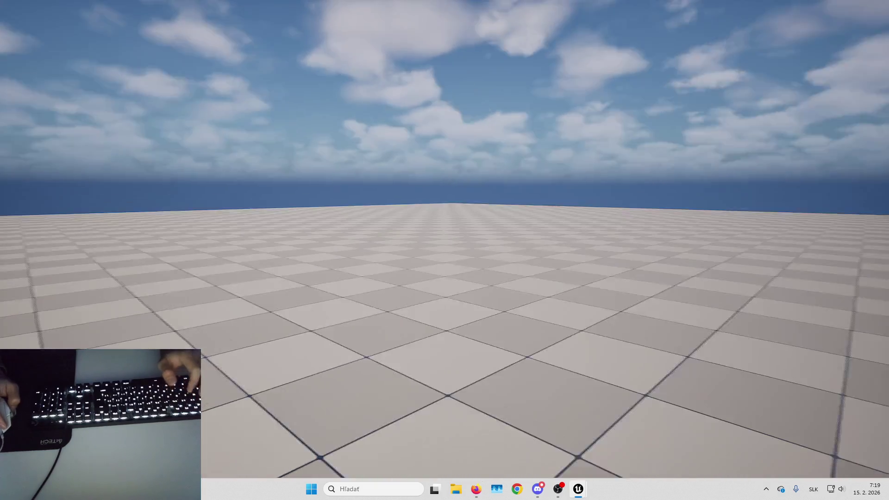
key("Escape")
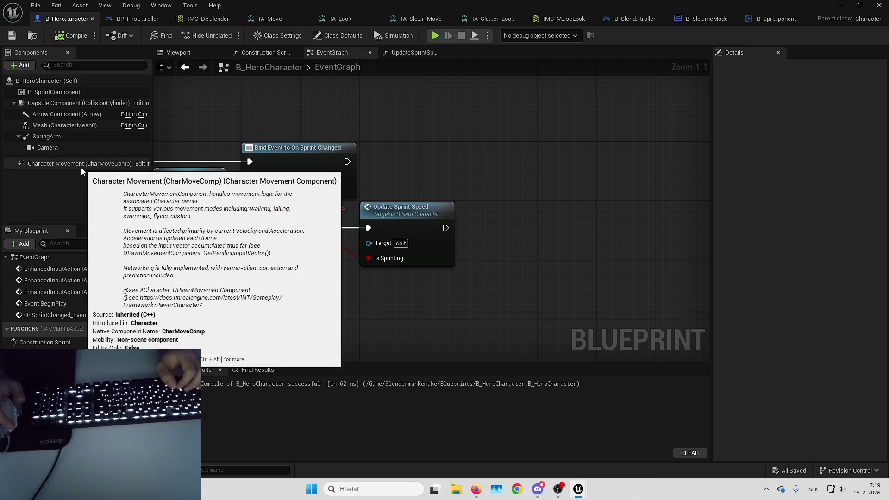
Step: Check the Character Movement component's current Max Walk Speed value
left_click(93, 164)
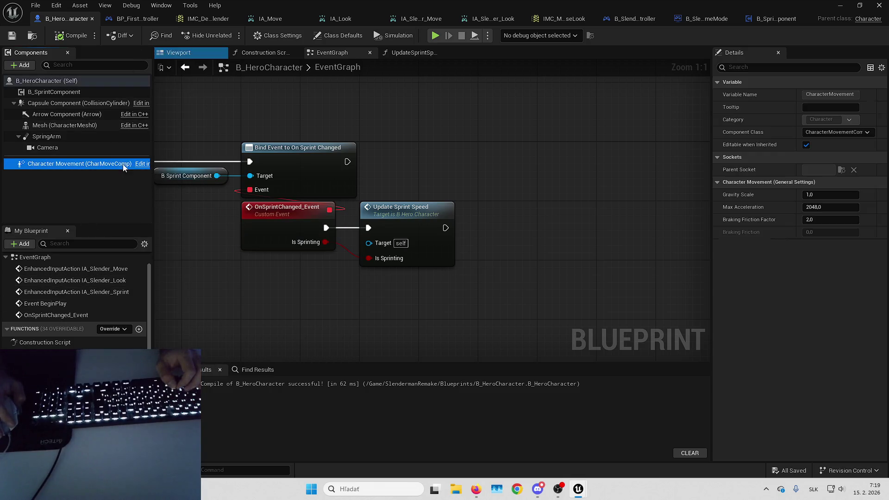
scroll(769, 236, "down", 3)
scroll(768, 232, "down", 3)
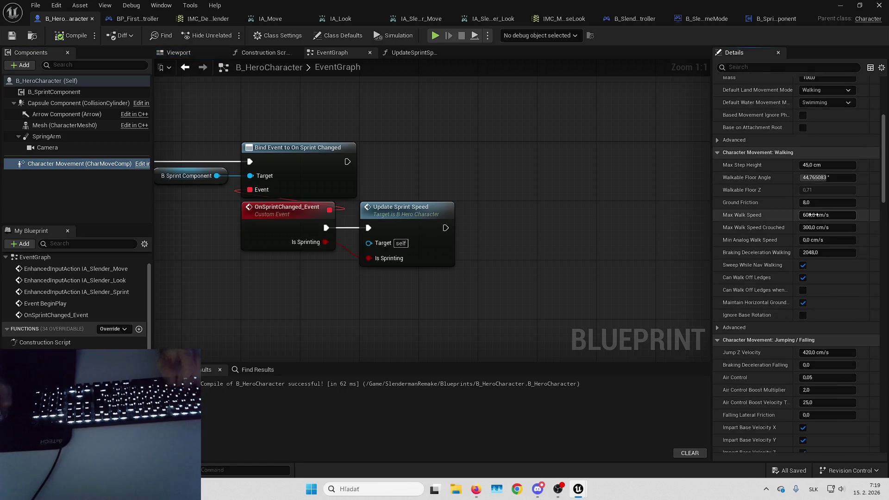
left_click(810, 215)
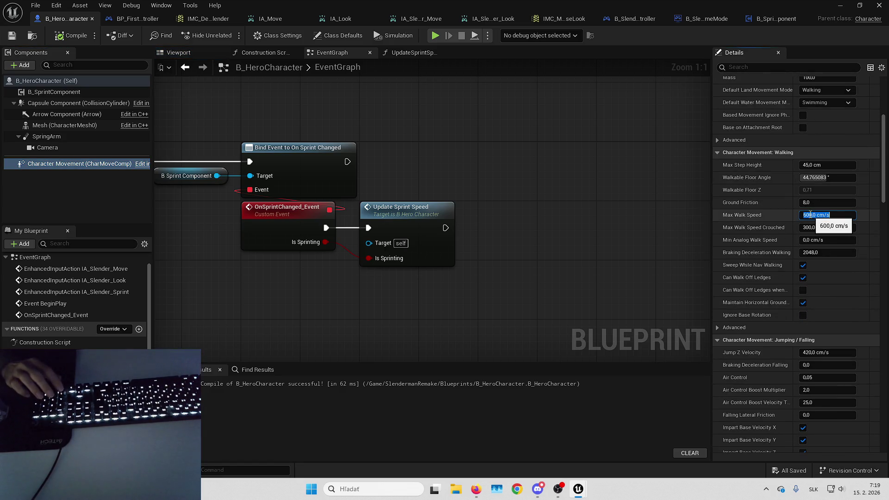
Step: Set DefaultWalkSpeed's default to 150 and SprintWalkSpeed's default to 300
left_click(55, 400)
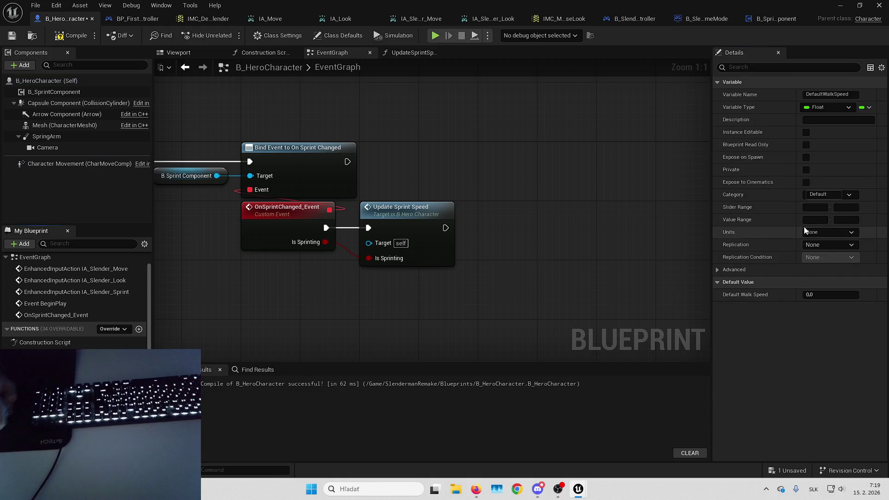
type("150")
key("Return")
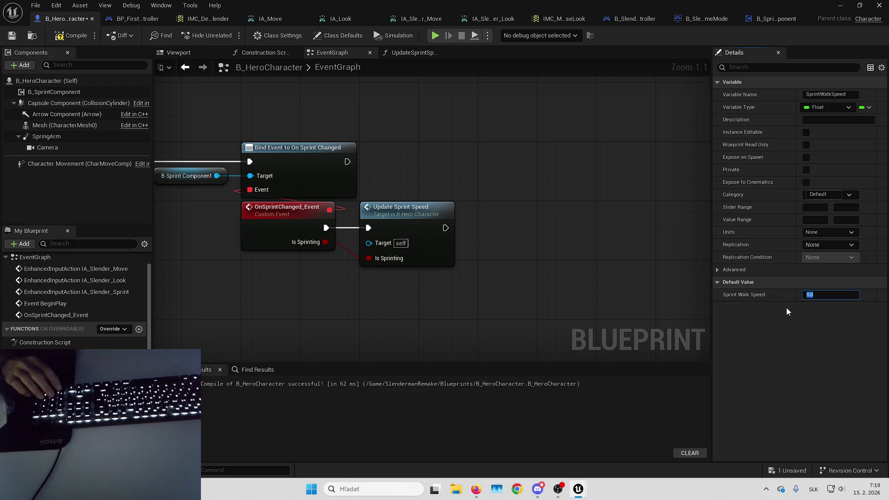
type("300")
key("Return")
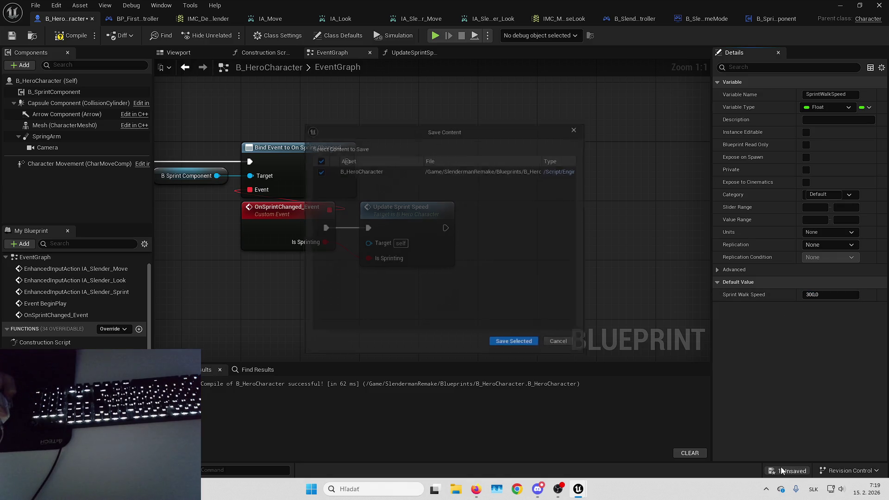
Step: Play the level, walk the hero forward across the tiled floor, then end the session
key("alt+p")
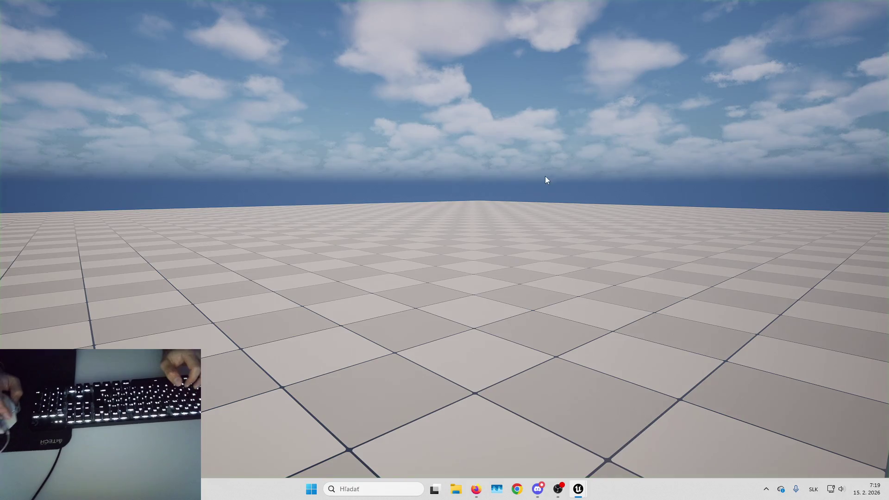
left_click(545, 178)
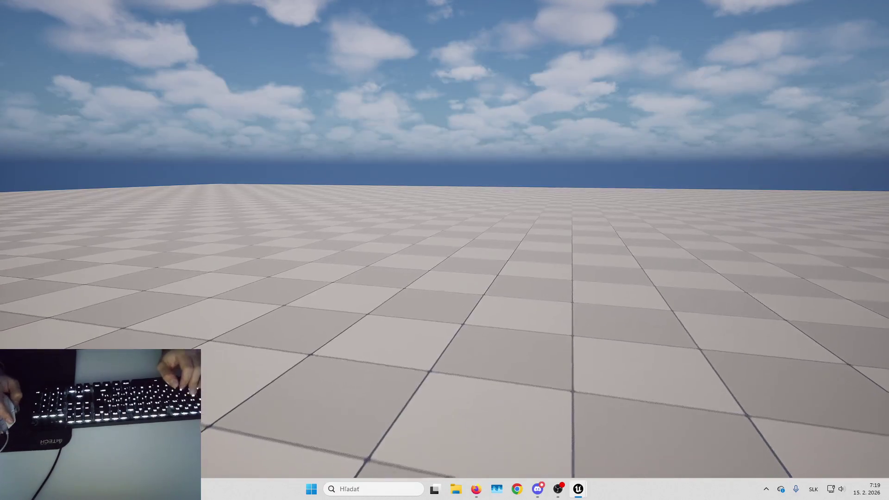
key("w")
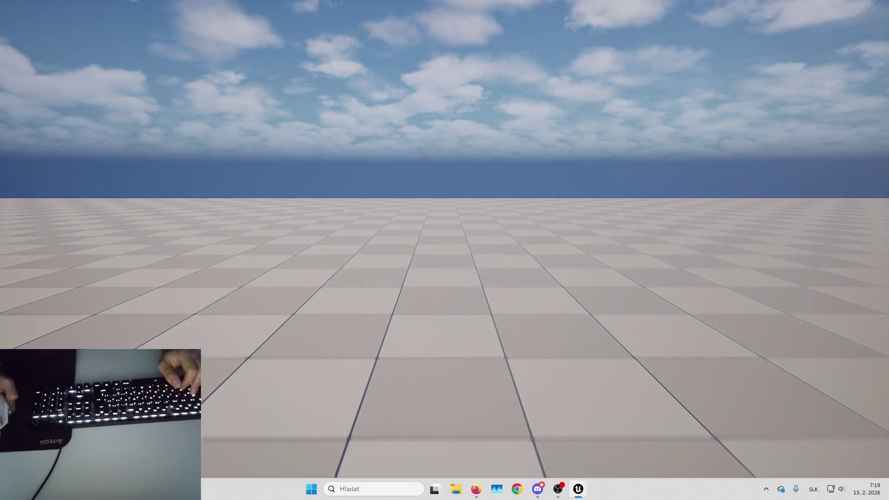
key("w")
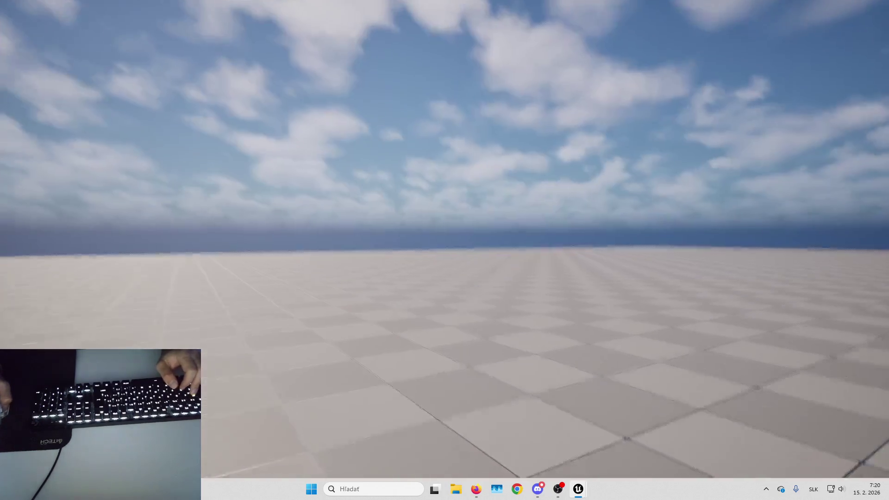
key("Escape")
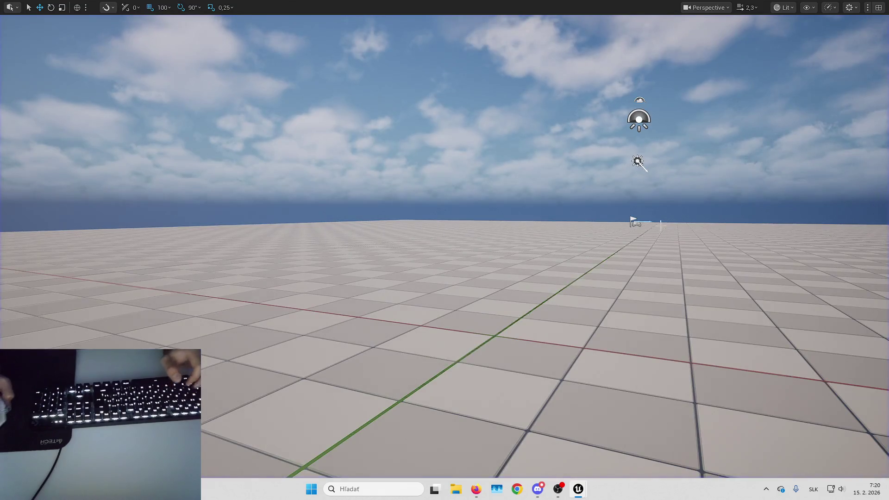
left_click_drag(636, 456, 636, 457)
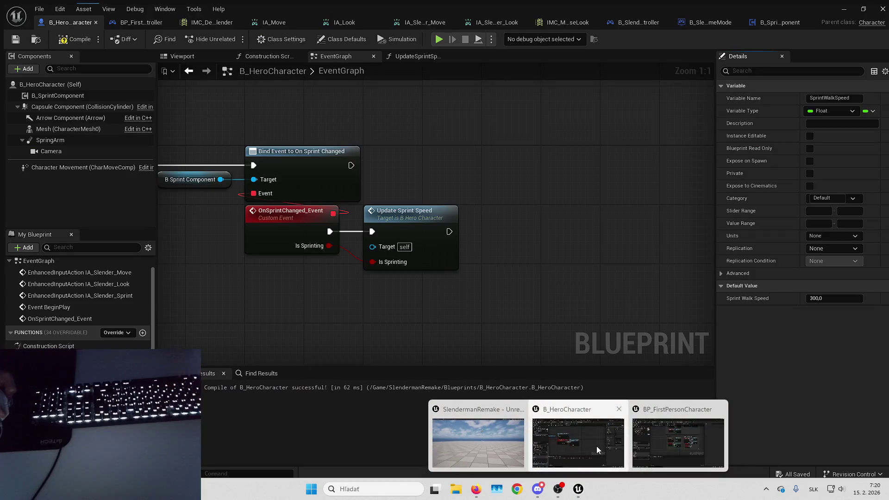
Step: Bring B_HeroCharacter back and pan around the OnSprintChanged_Event and Update Sprint Speed nodes
left_click(597, 445)
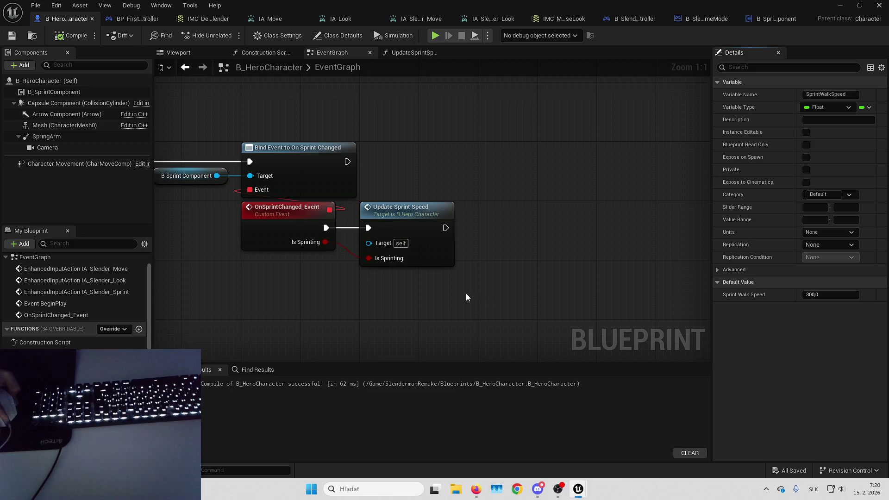
left_click_drag(451, 288, 451, 282)
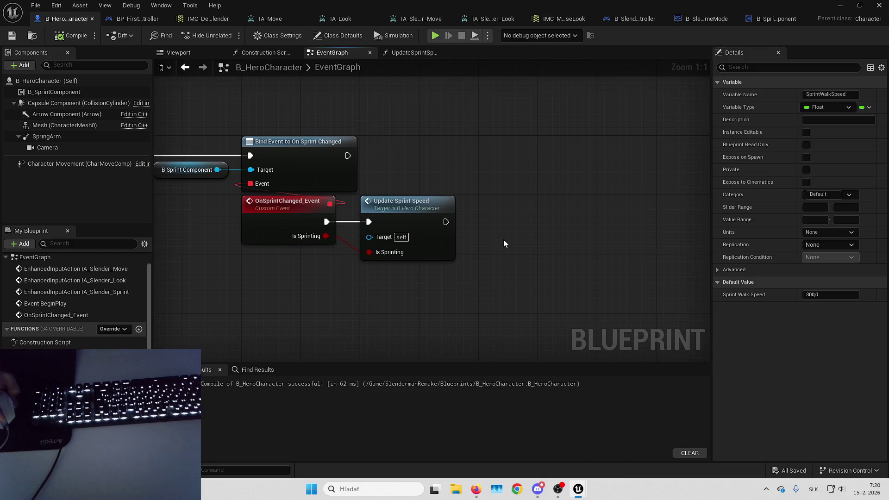
left_click_drag(503, 243, 486, 234)
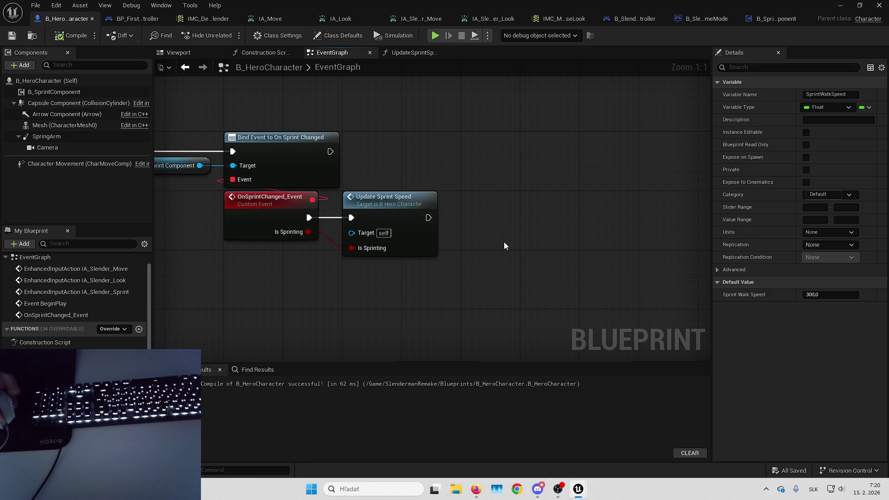
left_click_drag(496, 250, 520, 247)
right_click(534, 230)
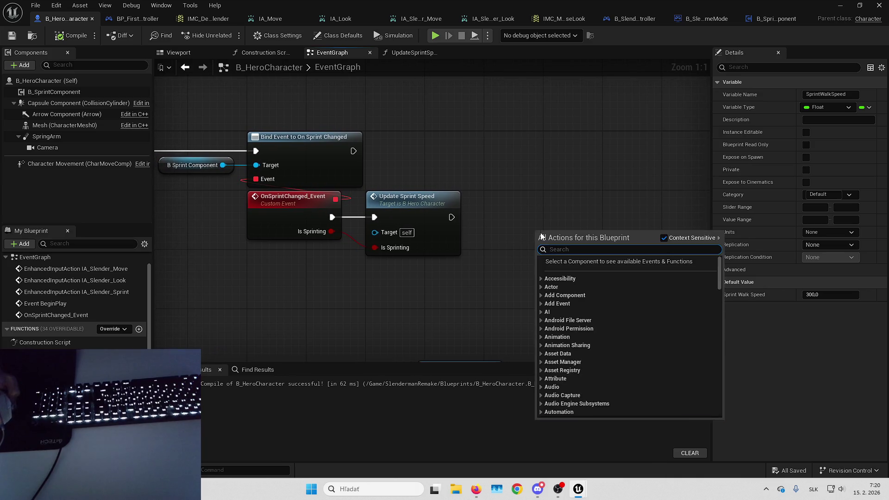
left_click_drag(535, 206, 576, 201)
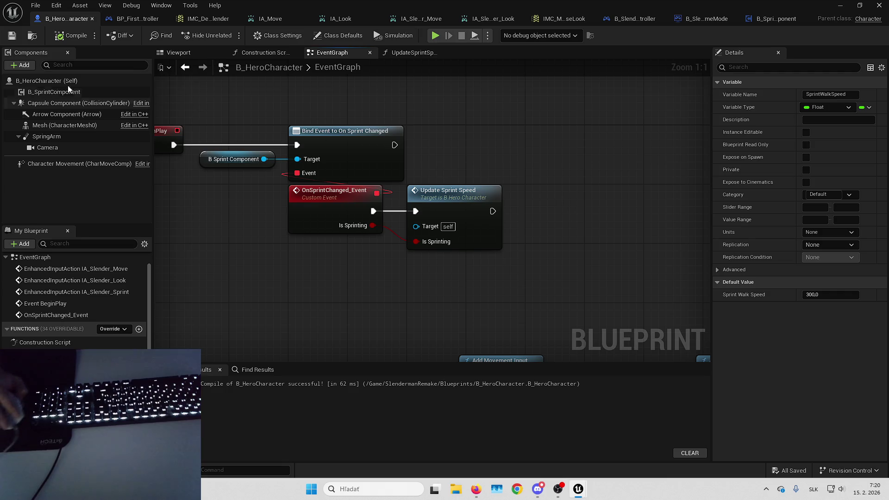
Step: Add a B_SmoothCameraZoomComponent with its default name and open its Blueprint for editing
left_click(22, 65)
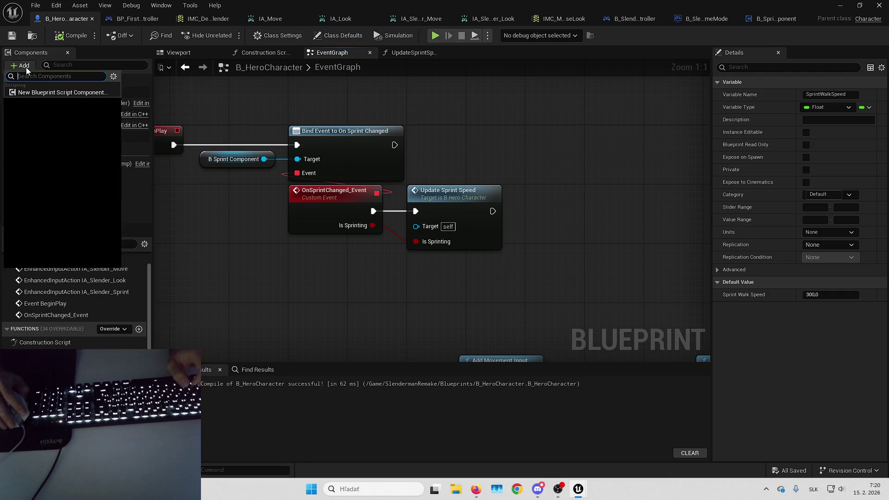
type("smooth")
key("Return")
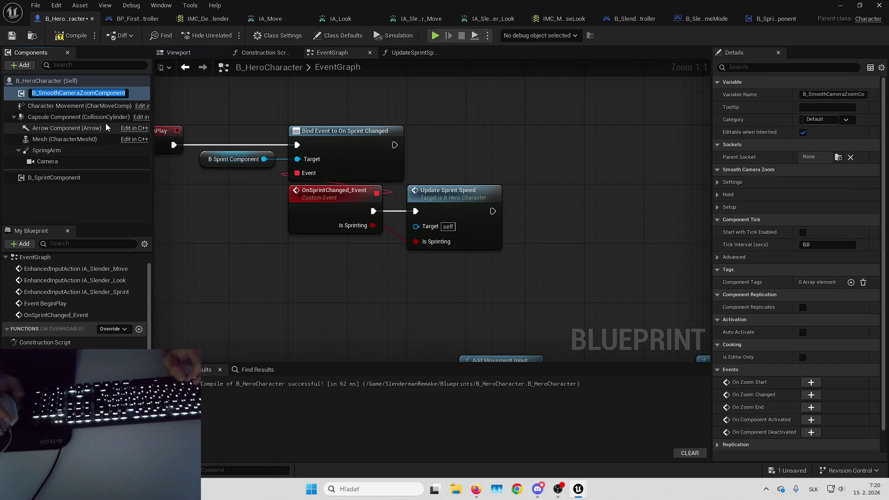
key("Return")
right_click(124, 93)
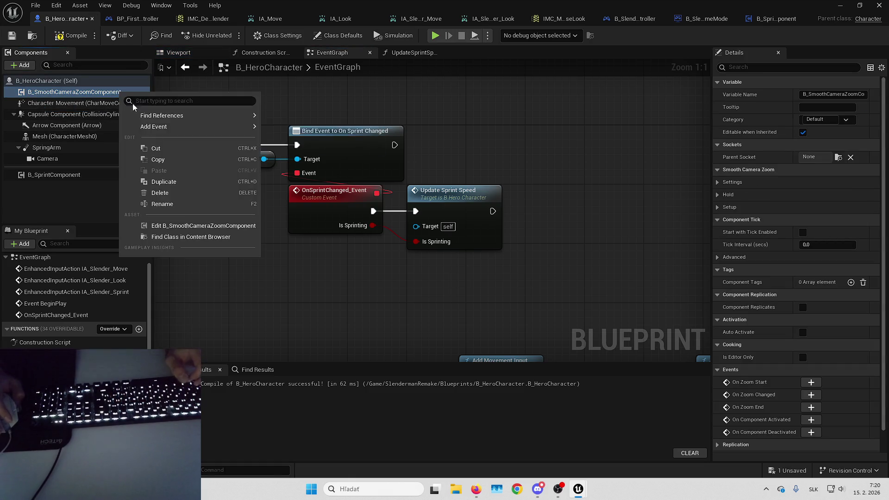
left_click(185, 226)
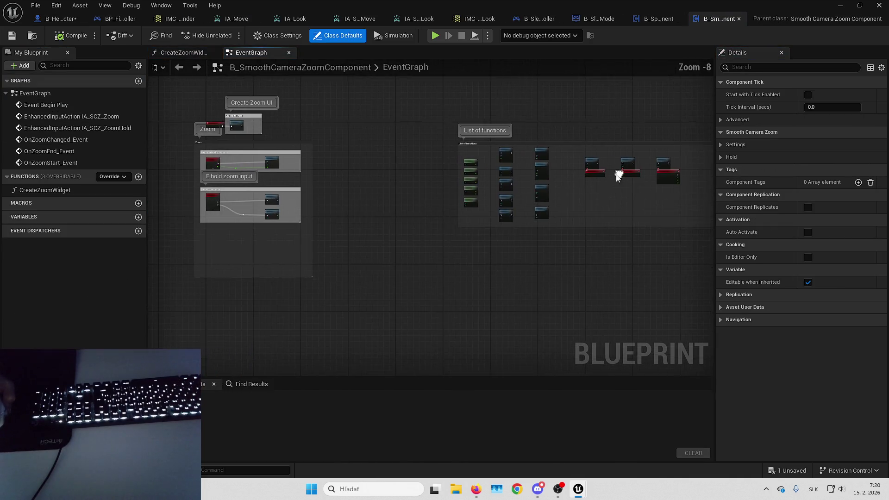
scroll(424, 152, "up", 1)
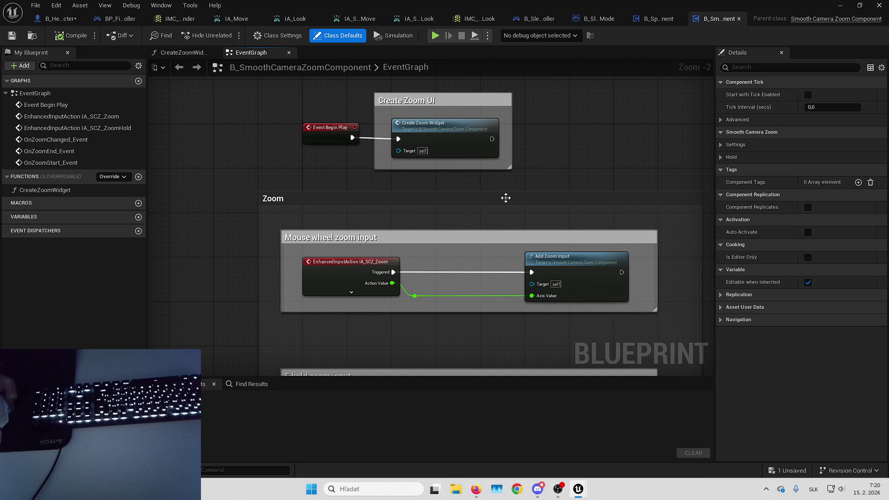
scroll(453, 188, "up", 2)
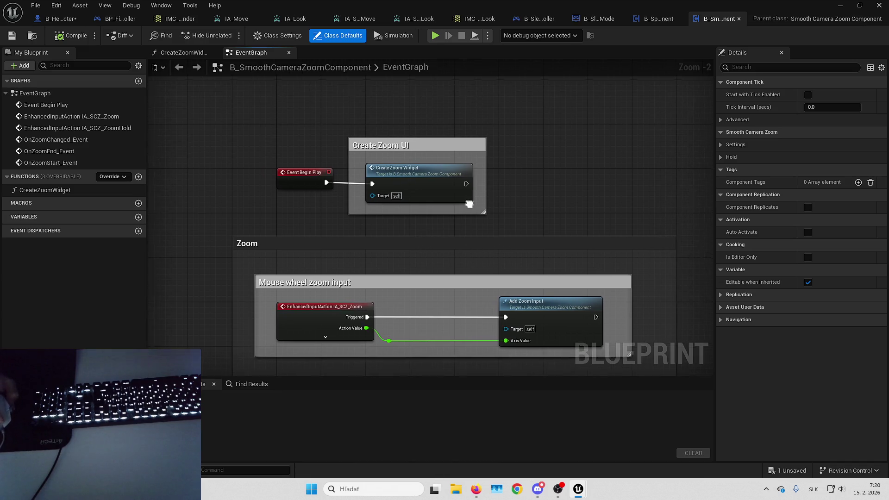
double_click(408, 183)
left_click(178, 67)
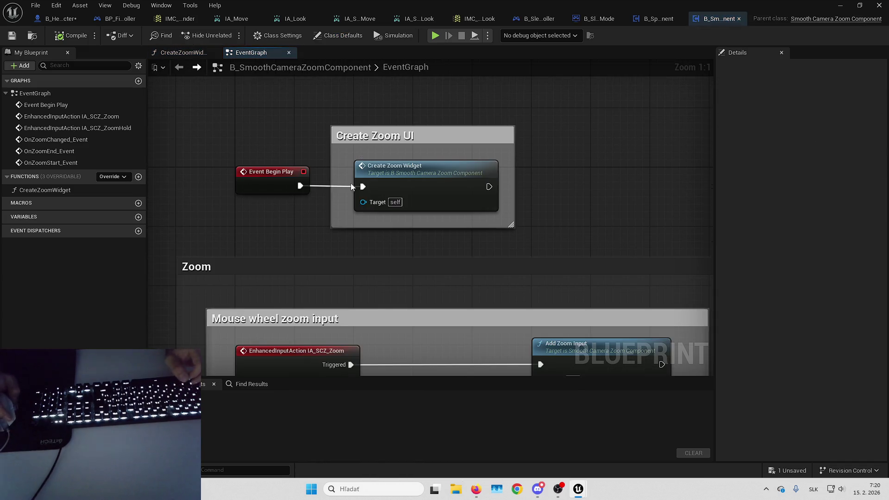
scroll(486, 123, "down", 7)
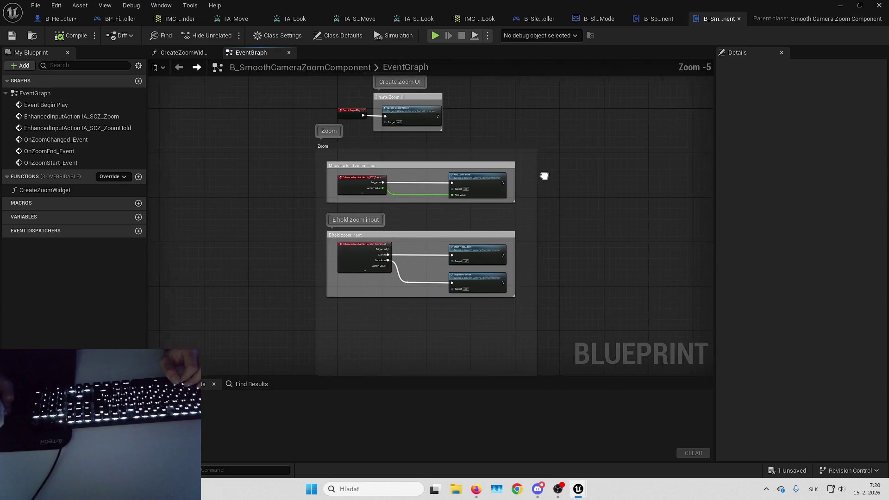
scroll(411, 214, "up", 3)
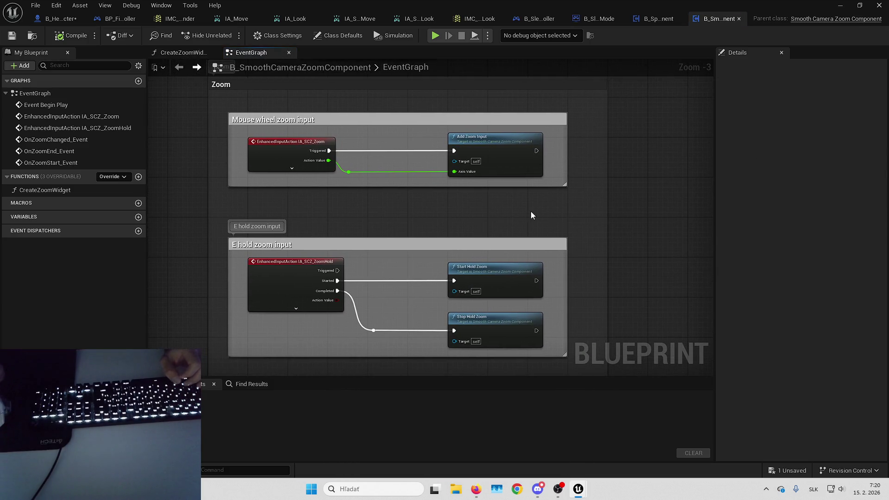
mouse_move(503, 200)
left_mouse_down()
mouse_move(563, 248)
mouse_move(447, 223)
mouse_move(442, 181)
left_mouse_up()
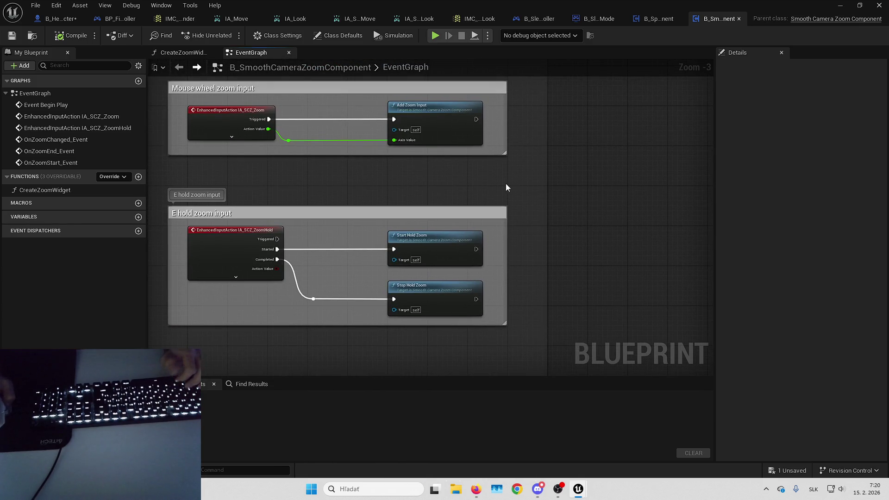
left_click_drag(543, 197, 561, 212)
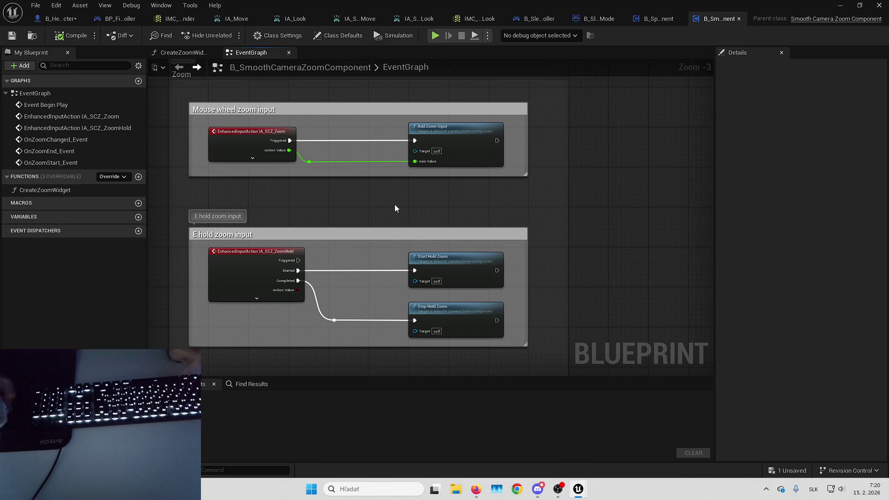
scroll(347, 254, "down", 2)
scroll(398, 257, "up", 2)
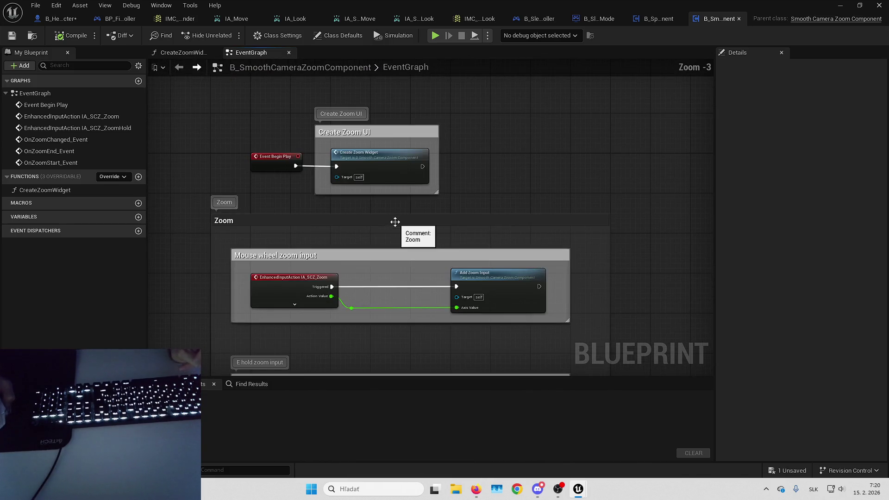
left_click(296, 284)
left_click_drag(296, 284, 389, 259)
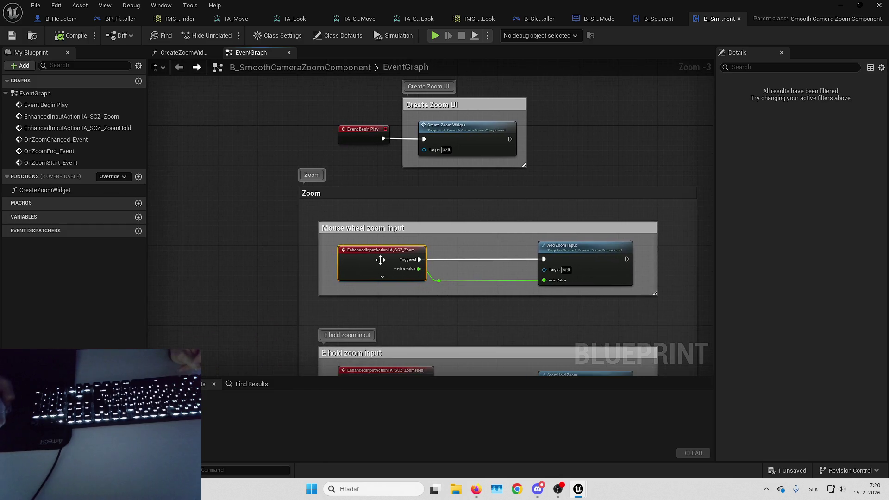
mouse_move(447, 242)
left_mouse_down()
mouse_move(438, 219)
mouse_move(434, 227)
left_mouse_up()
scroll(438, 219, "up", 2)
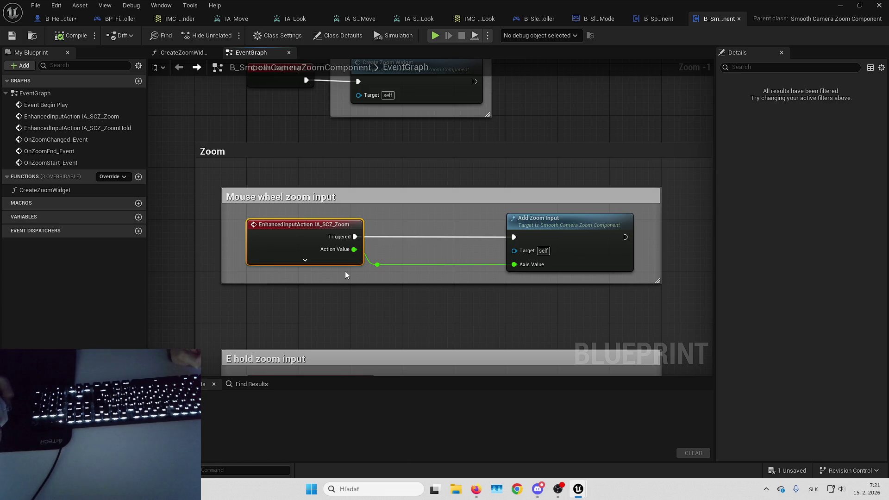
double_click(304, 242)
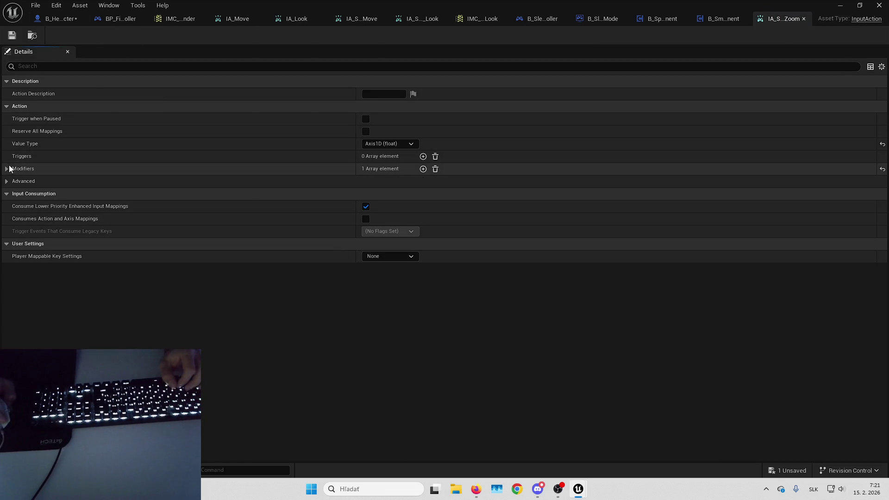
Step: Inspect IA_SCZ_Zoom's dead zone modifier, then collapse the Modifiers list
left_click(14, 181)
left_click(14, 182)
left_click(7, 168)
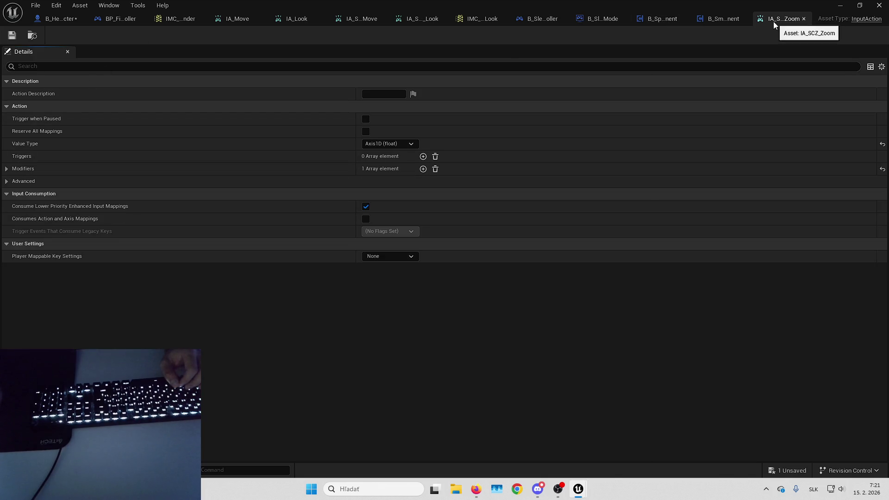
Step: Show IA_SCZ_Zoom's references in the Reference Viewer and open IMC_SCZ_Default
key("alt+Tab")
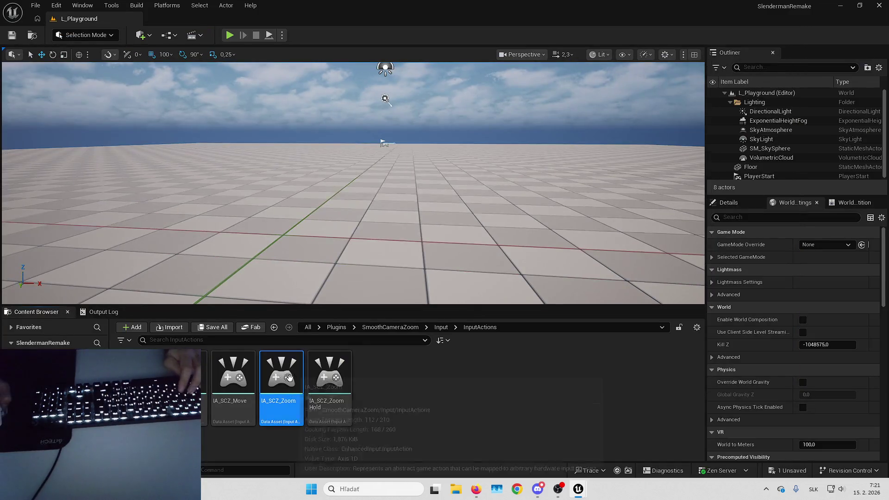
key("alt+shift+r")
left_click(266, 288)
double_click(267, 288)
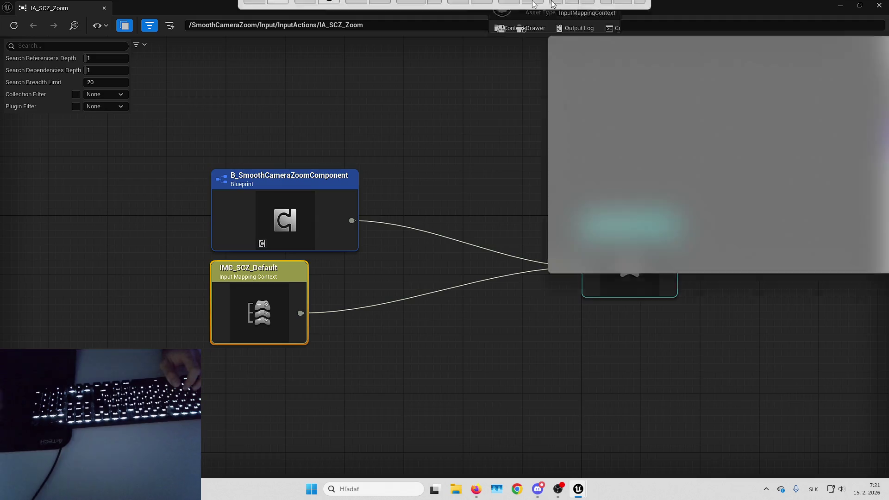
Step: Expand the IA_SCZ_Zoom mapping and its Mouse Wheel Axis key settings
left_click(21, 157)
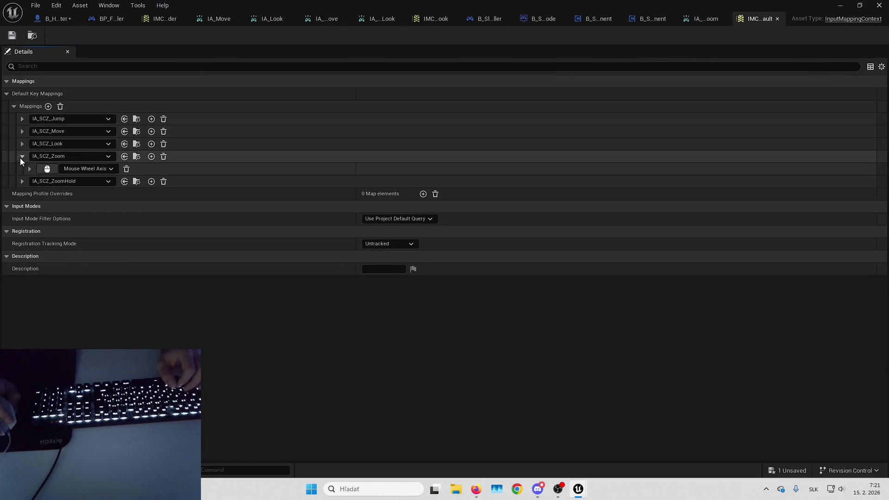
left_click(29, 169)
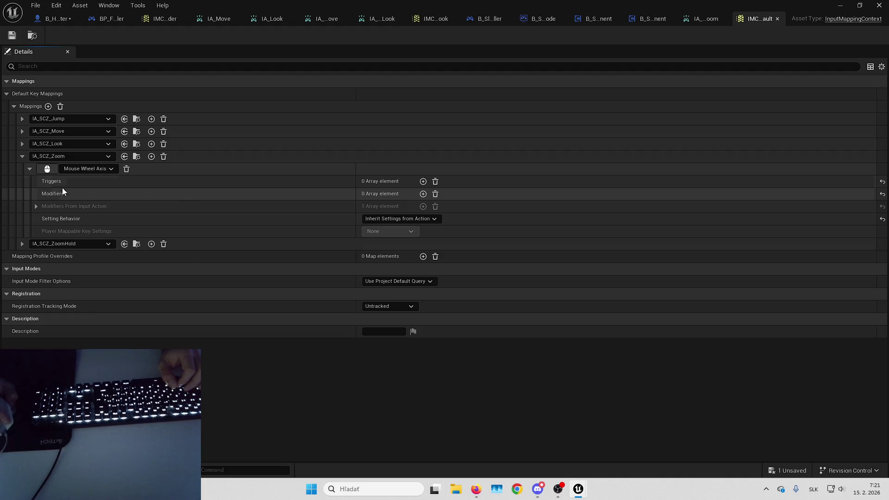
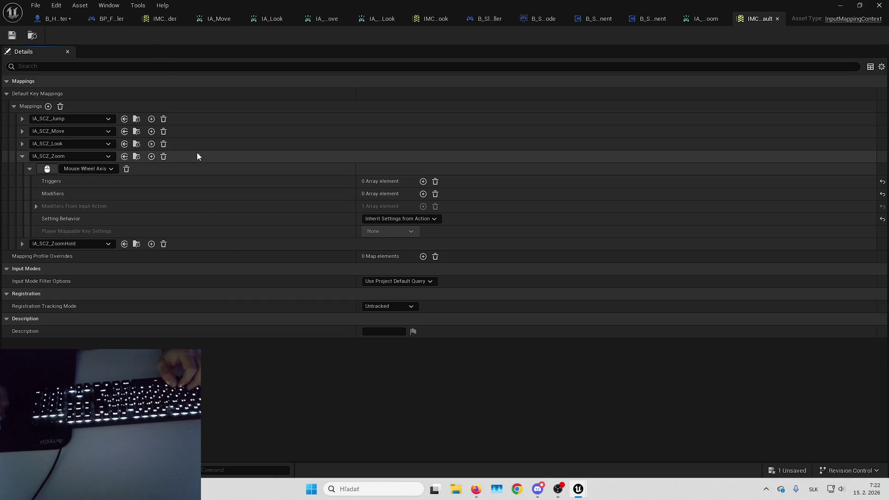
Step: In the Slender mapping context, search 'zoom' for the new mapping's action and open IA_SCZ_Zoom
left_click(163, 19)
scroll(77, 83, "up", 5)
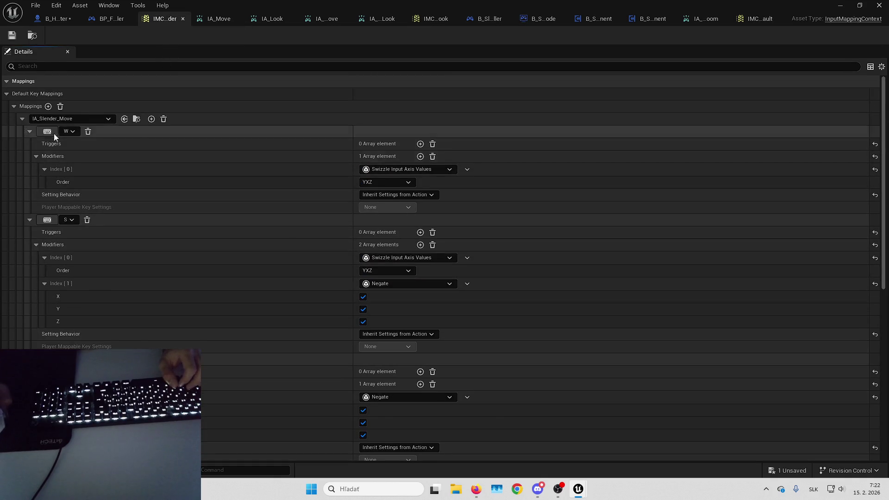
scroll(132, 254, "down", 10)
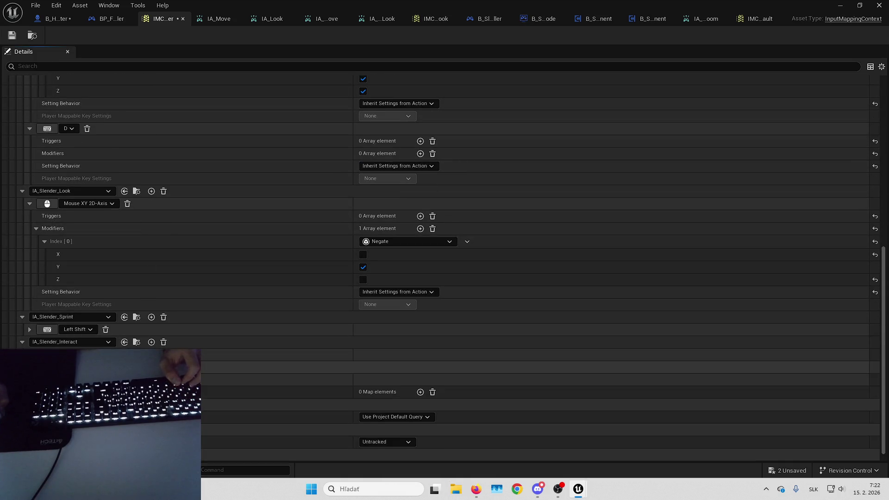
left_click(69, 354)
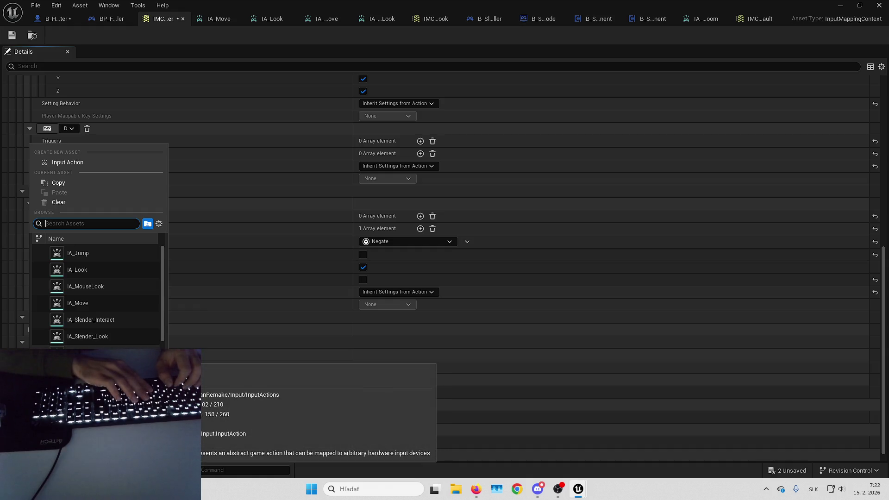
type("zoom")
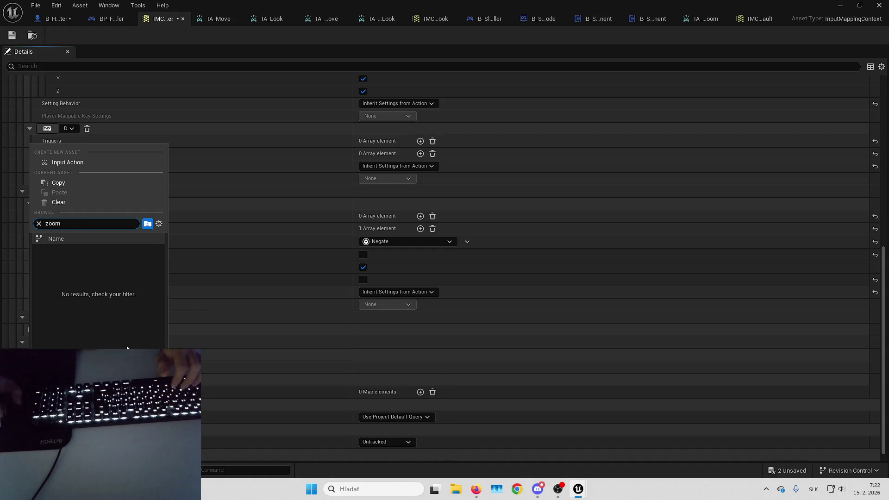
left_click(695, 20)
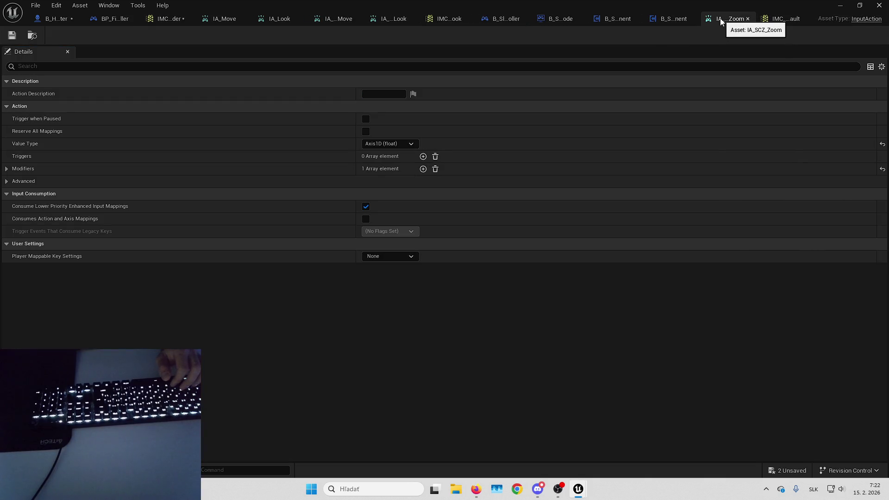
Step: Search 'scz' in the mapping context, then locate the IA_SCZ_Zoom asset and check its references
left_click(160, 19)
left_click(93, 202)
type("scz")
key("Escape")
key("alt+shift+r")
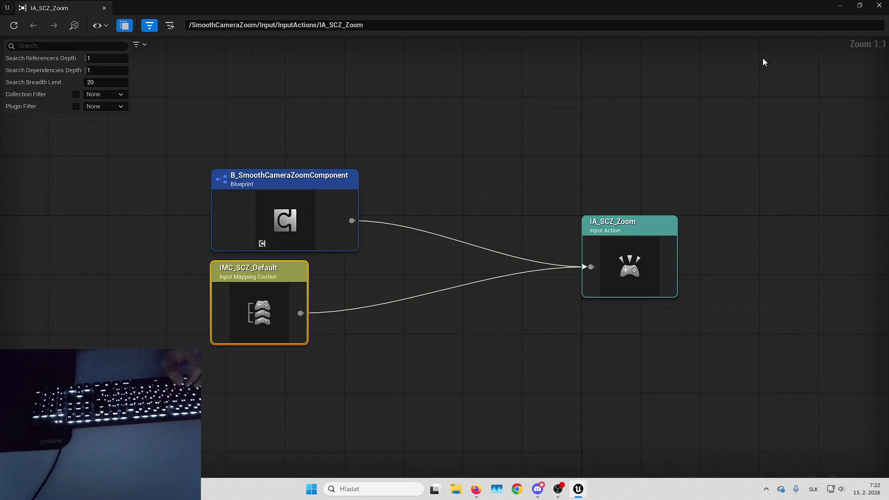
left_click(878, 5)
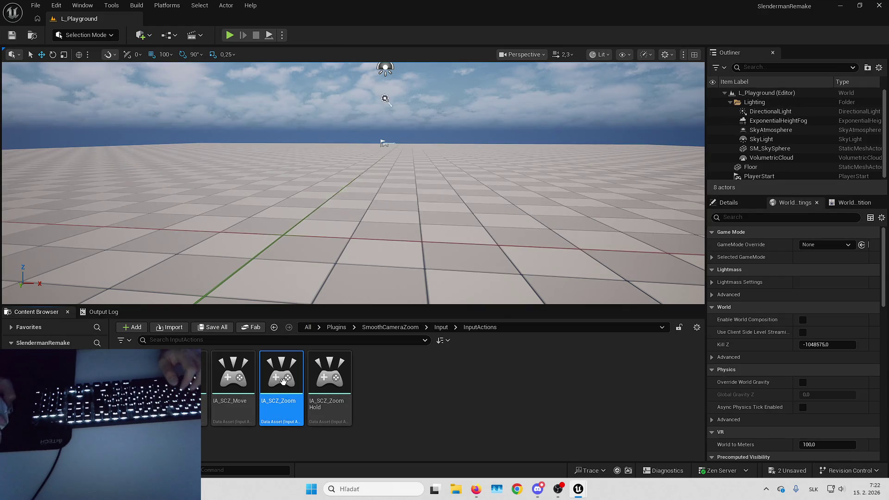
Step: Duplicate IA_SCZ_Zoom as IA_Slender_Zoom and return to the Slender mapping context
key("ctrl+d")
type("IA_Slender_Zoom")
key("Return")
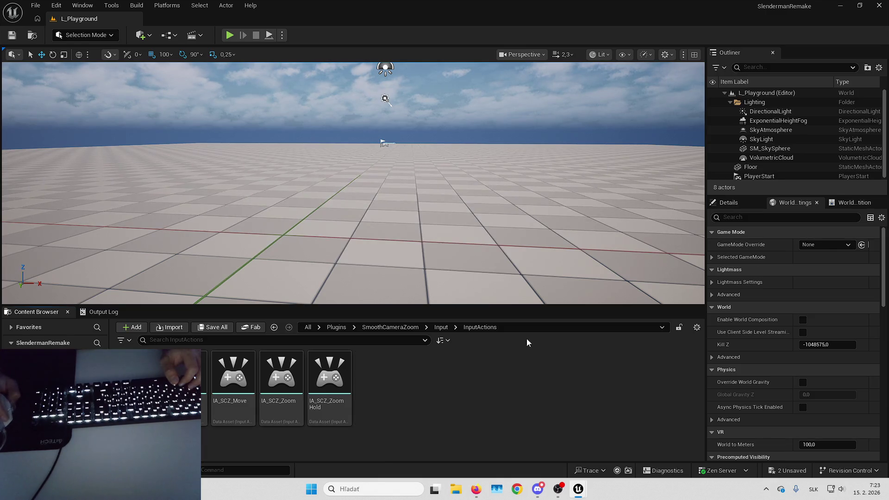
key("alt+Tab")
scroll(296, 297, "down", 10)
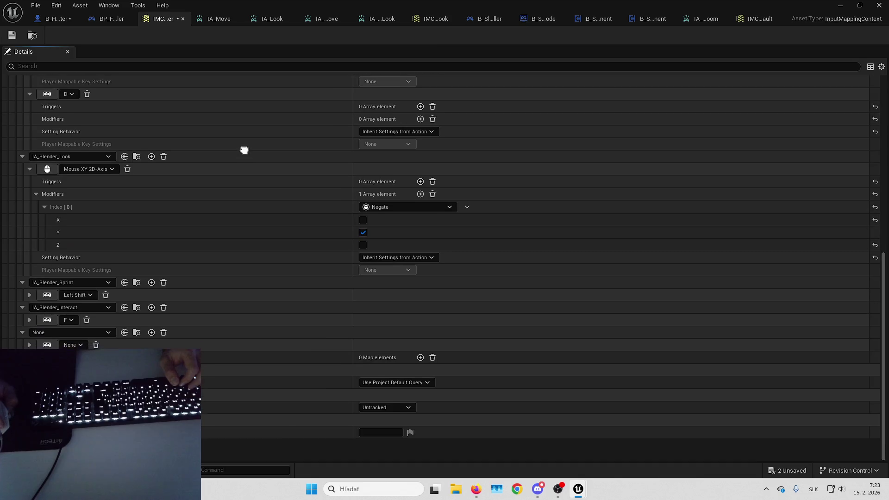
Step: Assign IA_Slender_Zoom to the new mapping and save both changed assets
left_click(70, 329)
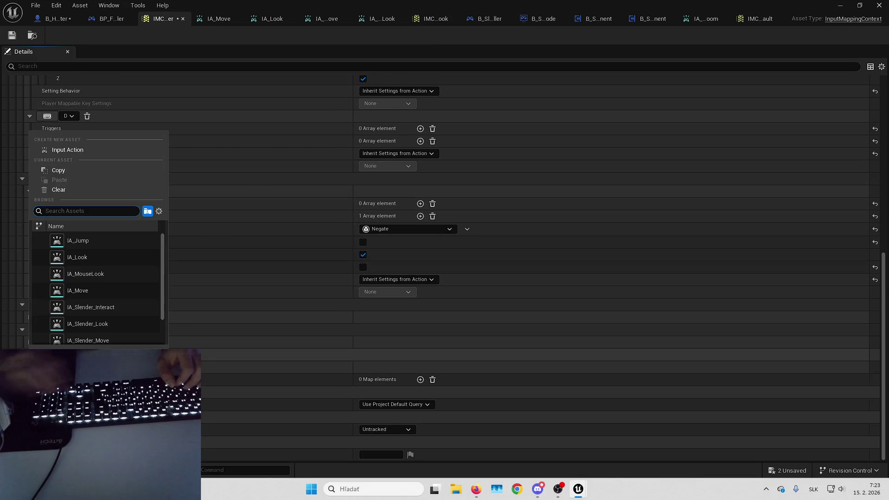
type("slender")
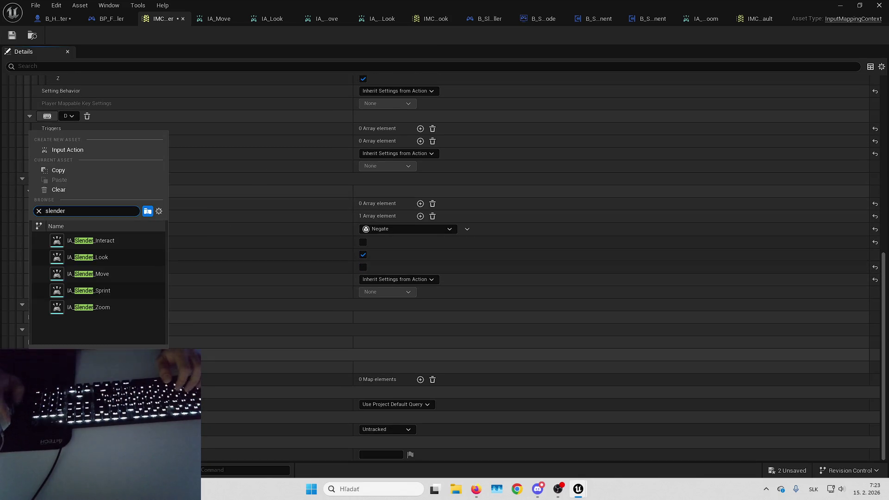
left_click(99, 306)
key("ctrl+shift+s")
left_click(520, 347)
Step: Review the IA_Slender_Interact and zoom mappings, save the context, and open B_SmoothCameraZoomComponent
scroll(497, 414, "down", 7)
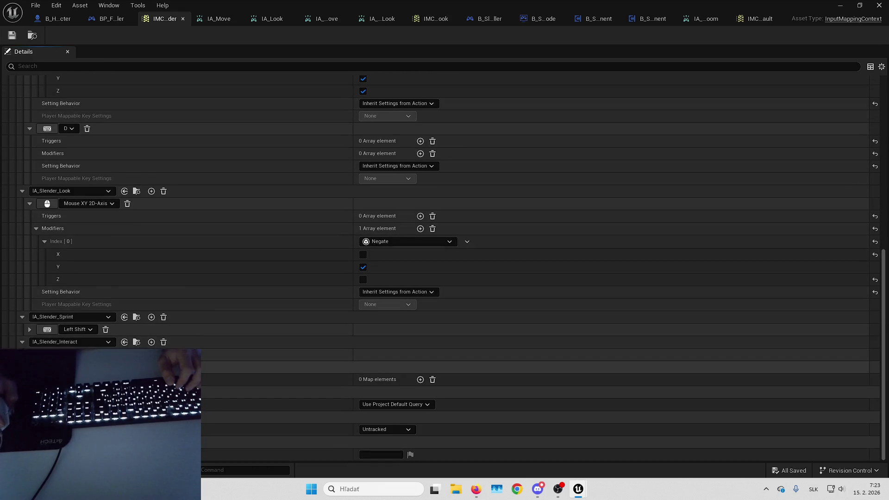
left_click(152, 342)
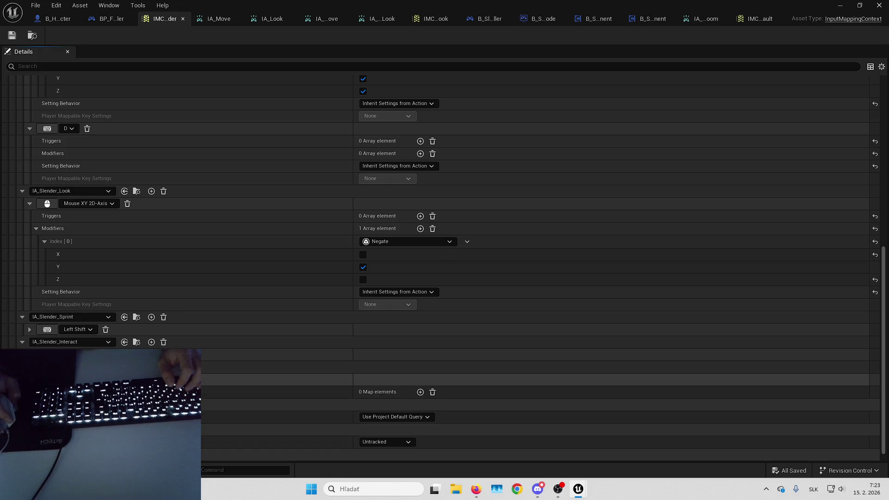
scroll(214, 390, "up", 1)
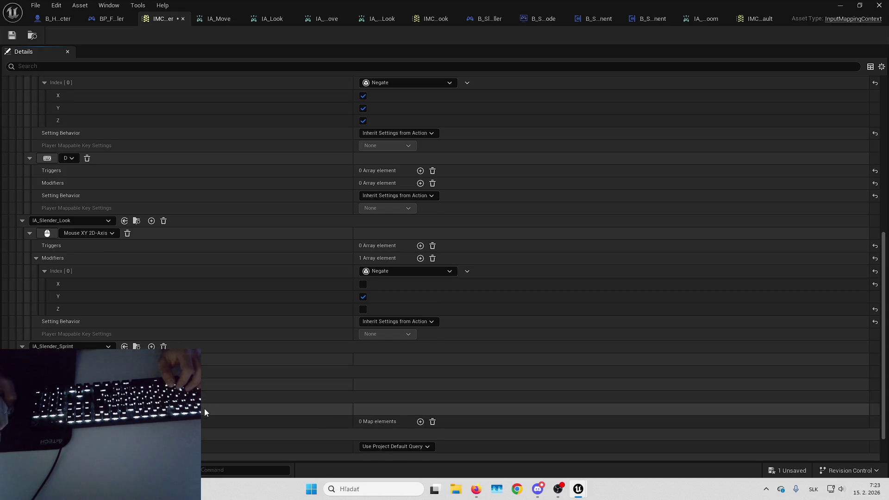
key("ctrl+s")
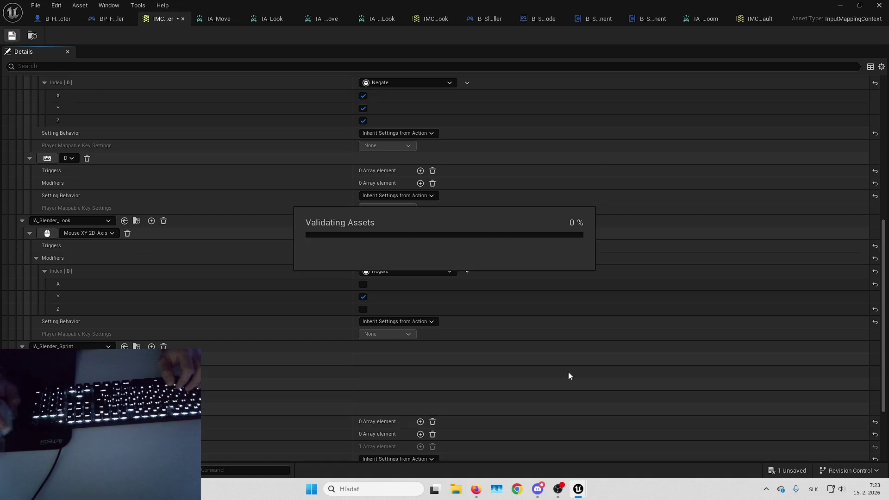
scroll(327, 444, "down", 3)
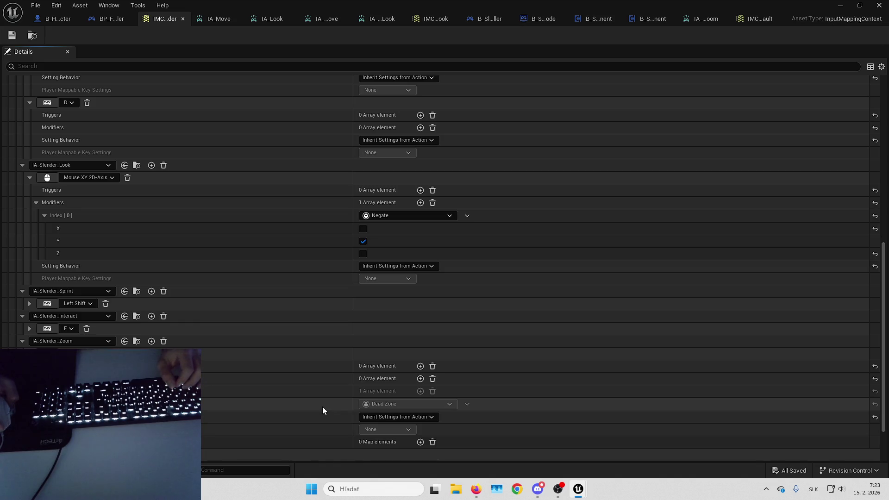
left_click(328, 393)
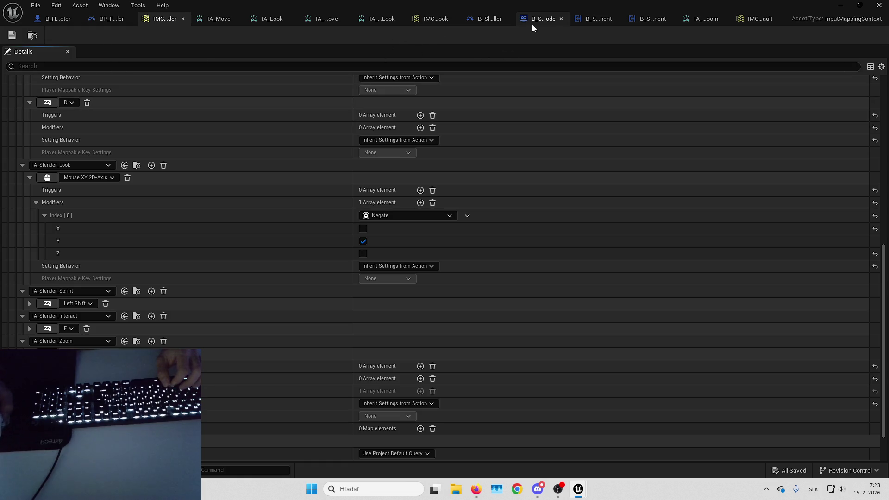
left_click(645, 19)
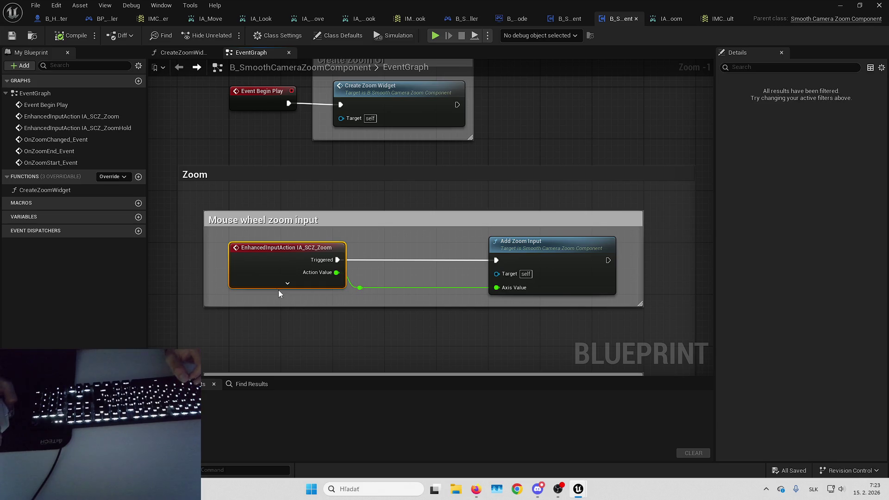
Step: Edit B_SmoothCameraZoomComponent from B_HeroCharacter, save it with the IA_Slender_Zoom event, and return to the level
left_click(54, 19)
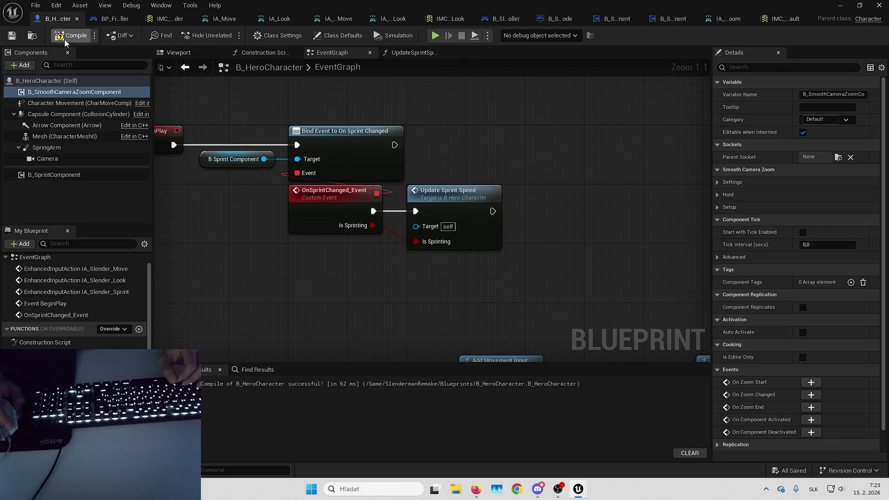
right_click(84, 96)
left_click(136, 228)
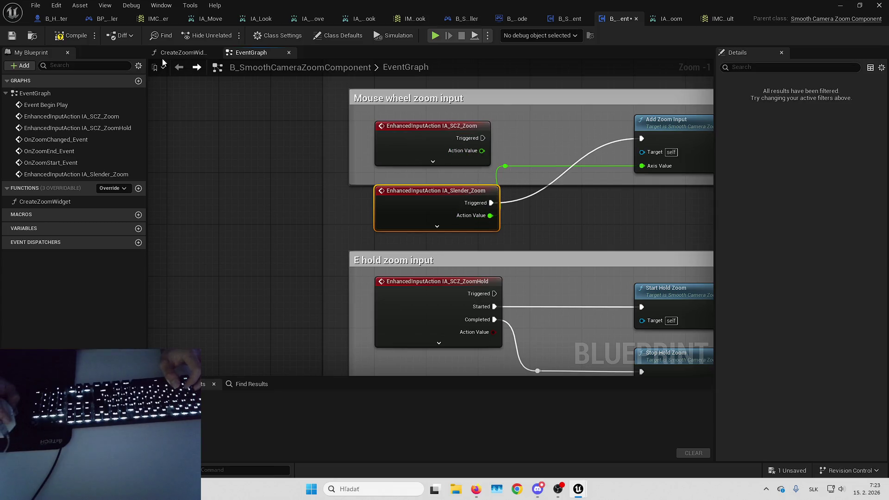
left_click(12, 35)
key("alt+Tab")
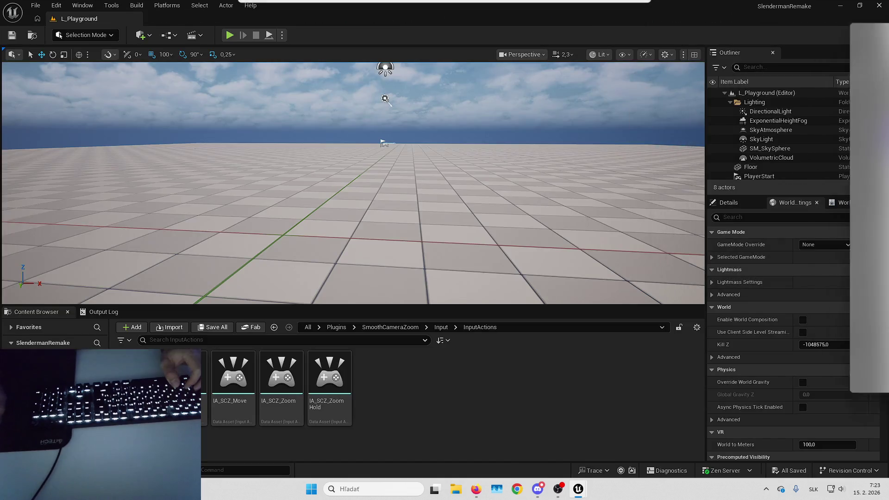
Step: Play the level fullscreen and trigger the zoom input, stepping past the IA_Slender_Zoom breakpoint
left_click(230, 36)
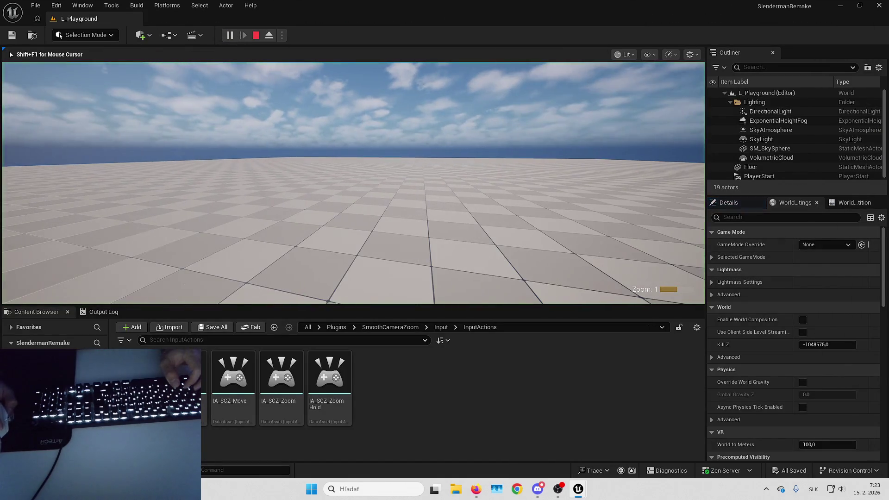
key("F11")
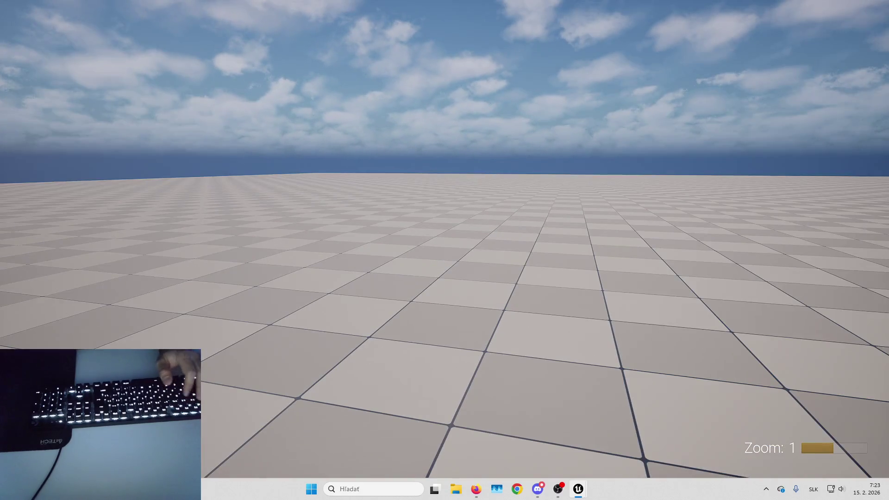
key("Up")
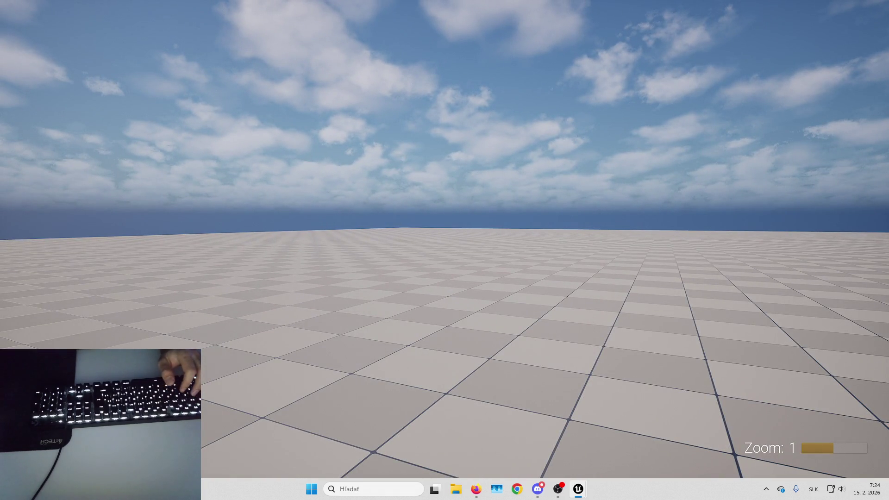
key("Escape")
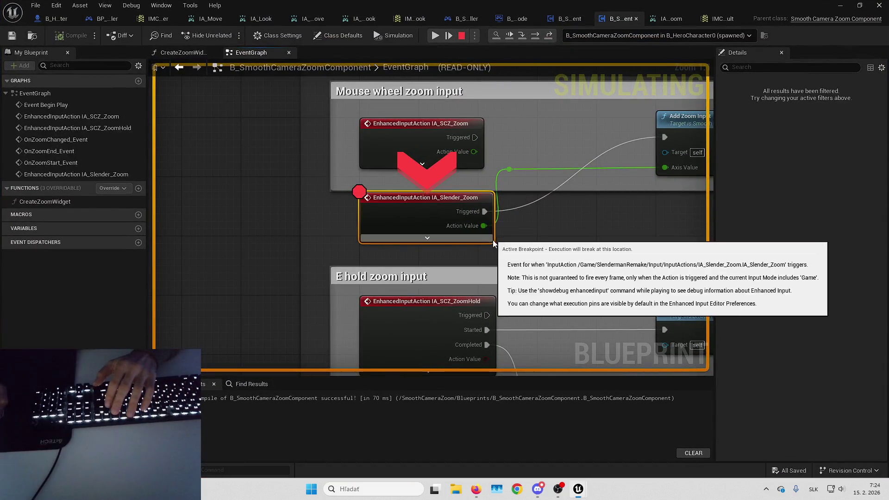
key("F10")
Step: Remove the IA_Slender_Zoom breakpoint, stop play, and select the sprint binding nodes in B_HeroCharacter
right_click(288, 256)
left_click(333, 331)
key("Escape")
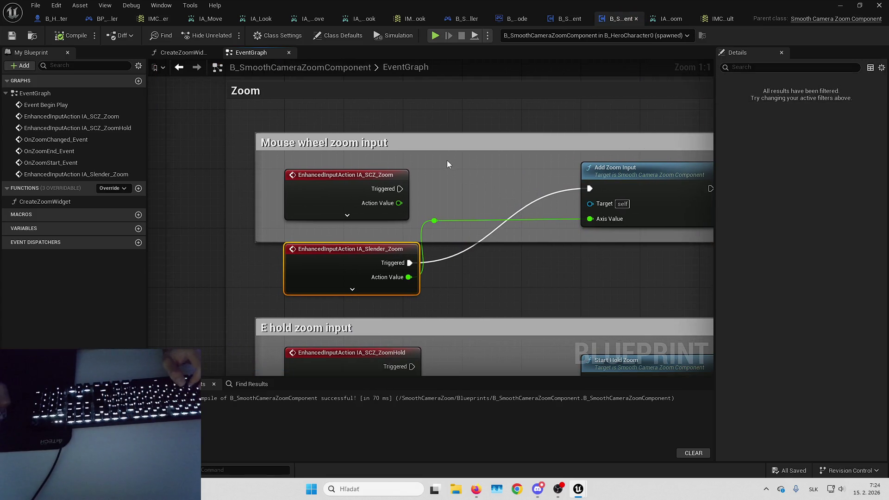
left_click(56, 19)
left_click_drag(214, 138, 449, 283)
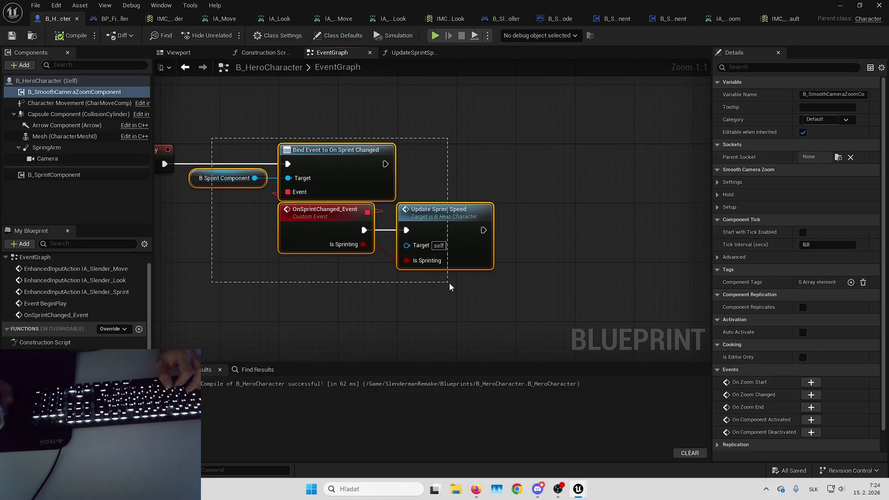
Step: Rearrange the hero event graph's node groups to make room after Event BeginPlay
scroll(327, 192, "down", 7)
scroll(340, 208, "up", 3)
left_click_drag(350, 226, 599, 226)
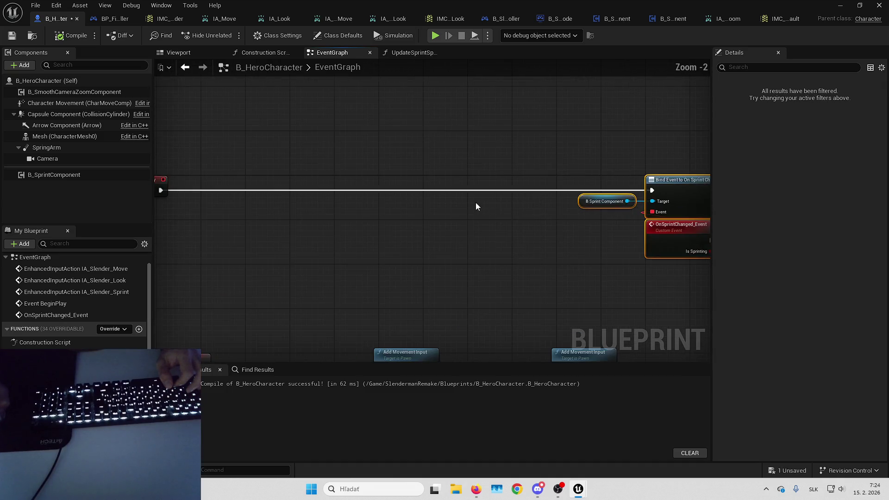
scroll(476, 204, "up", 2)
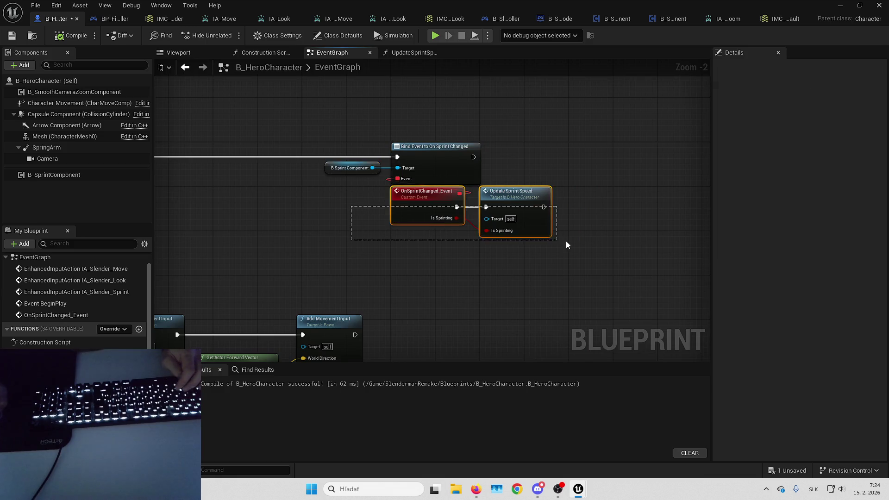
key("Home")
scroll(400, 120, "up", 5)
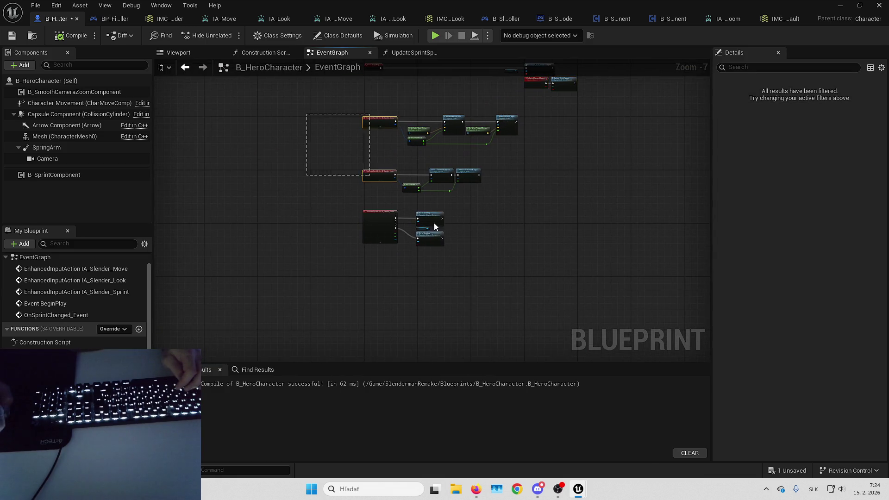
mouse_move(400, 119)
left_mouse_down()
mouse_move(399, 260)
mouse_move(404, 251)
left_mouse_up()
scroll(398, 249, "down", 4)
scroll(254, 204, "up", 3)
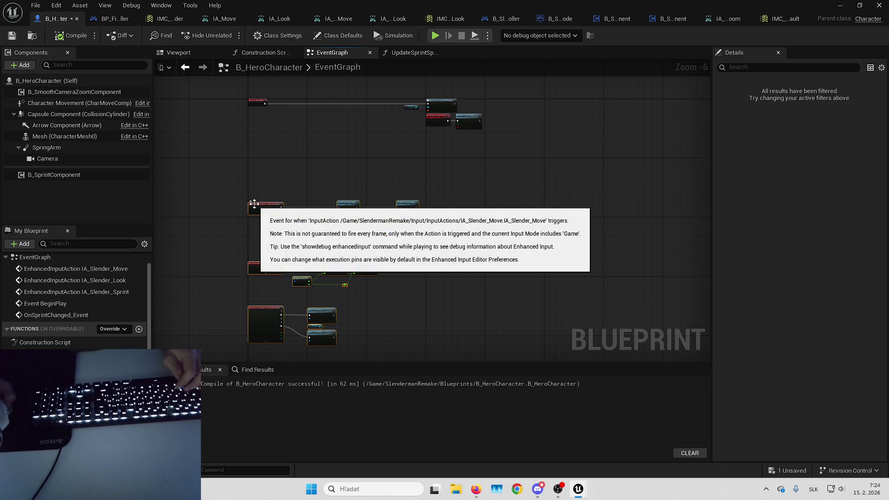
left_click_drag(254, 204, 385, 187)
scroll(293, 198, "down", 4)
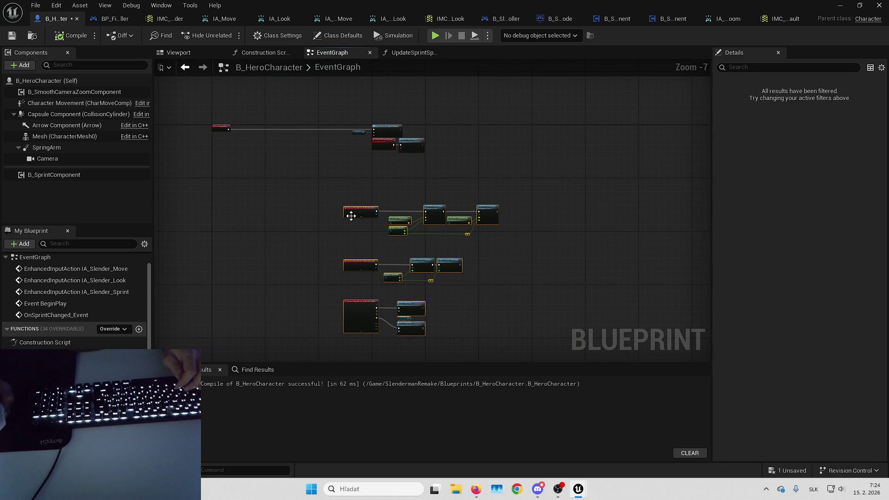
left_click_drag(352, 216, 224, 189)
scroll(224, 187, "up", 4)
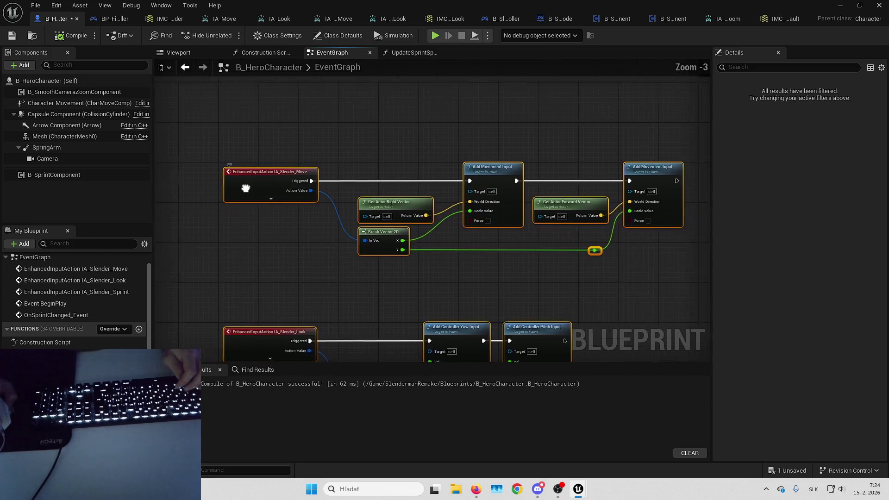
left_click_drag(280, 165, 389, 204)
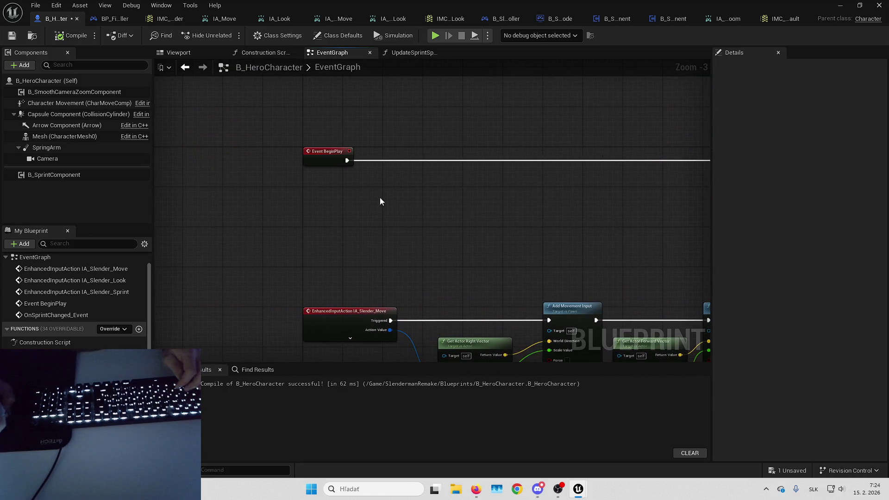
Step: Add a Set Target Camera call on the smooth camera zoom component into the BeginPlay chain
left_click_drag(91, 92, 357, 214)
scroll(411, 197, "up", 3)
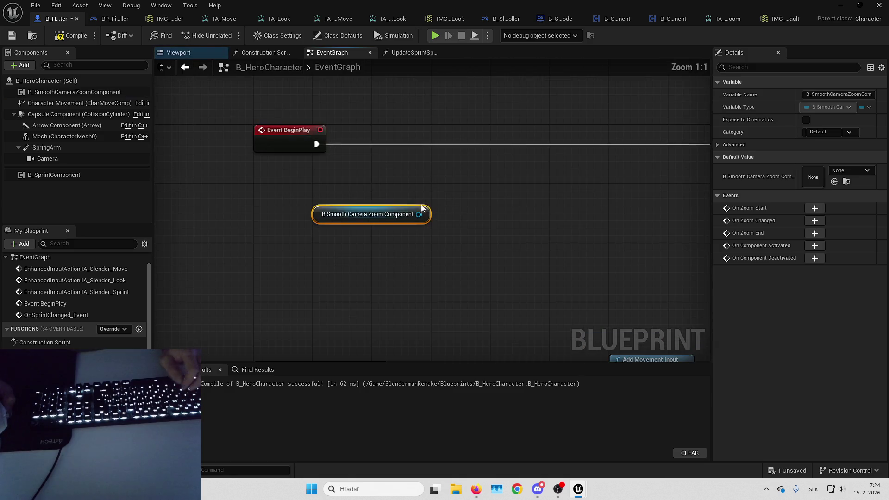
left_click_drag(419, 215, 451, 185)
type("i")
key("BackSpace")
type("camera")
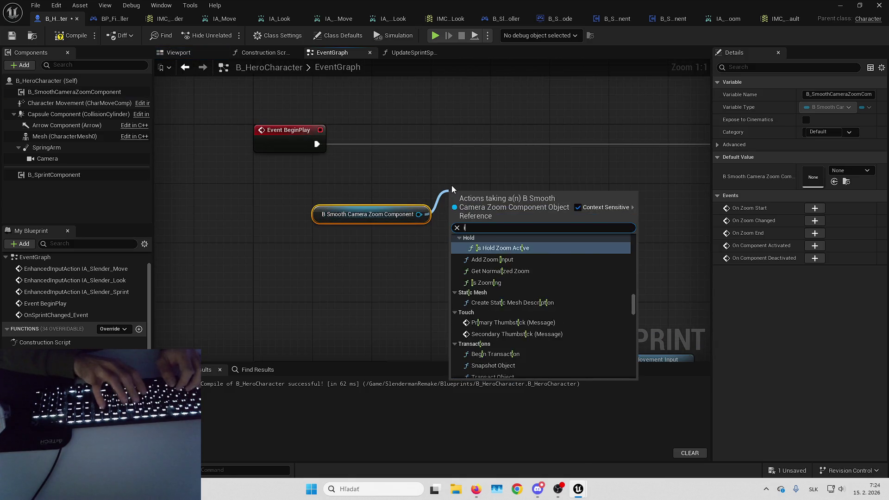
scroll(510, 271, "up", 2)
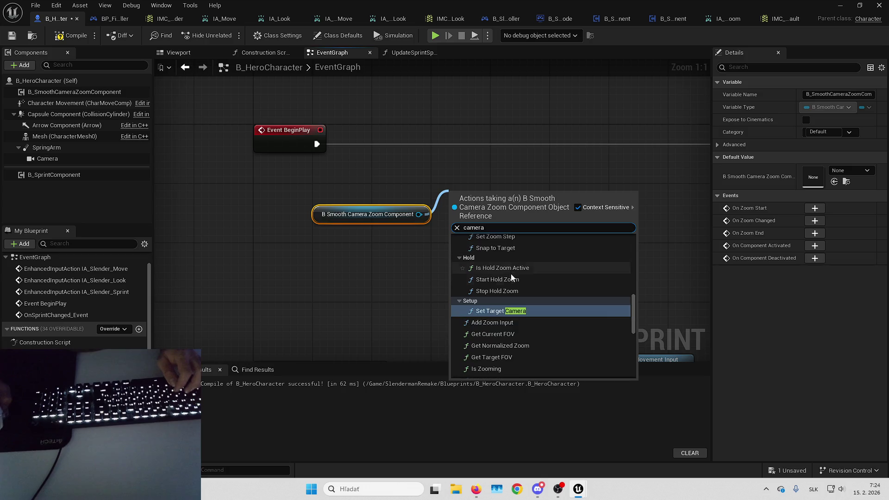
left_click(517, 312)
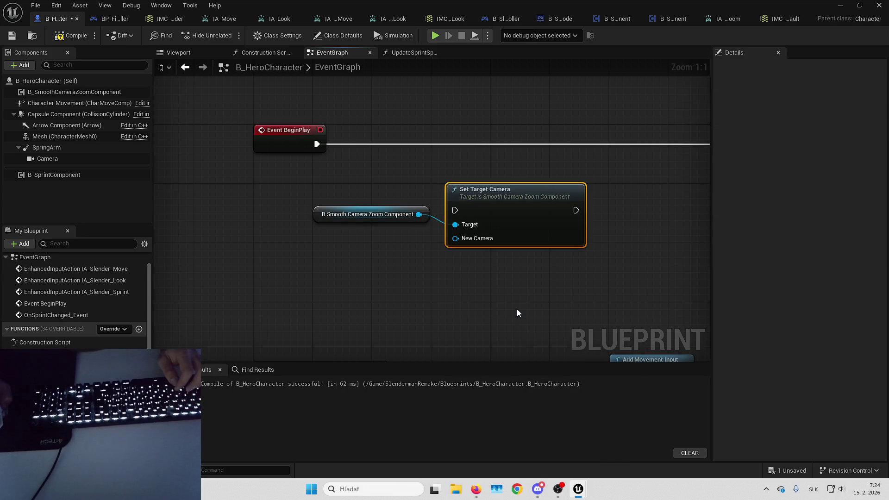
mouse_move(502, 221)
left_mouse_down()
mouse_move(487, 154)
mouse_move(473, 143)
mouse_move(524, 145)
left_mouse_up()
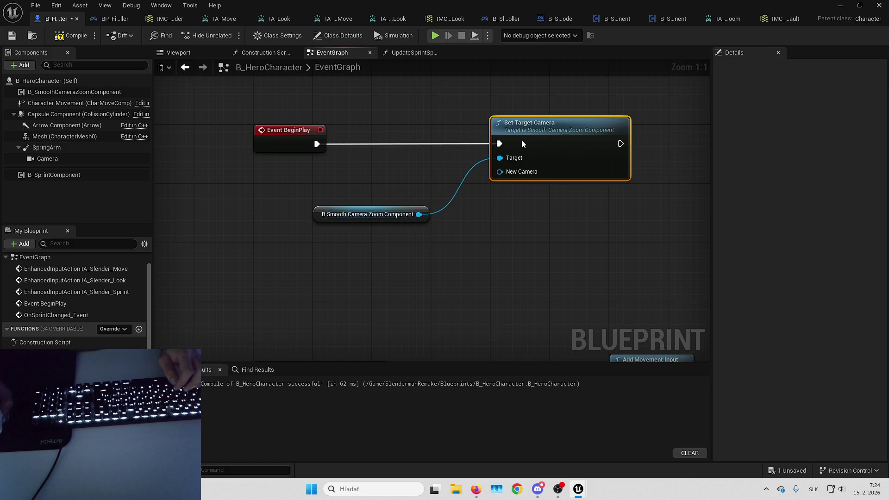
left_click_drag(321, 214, 365, 207)
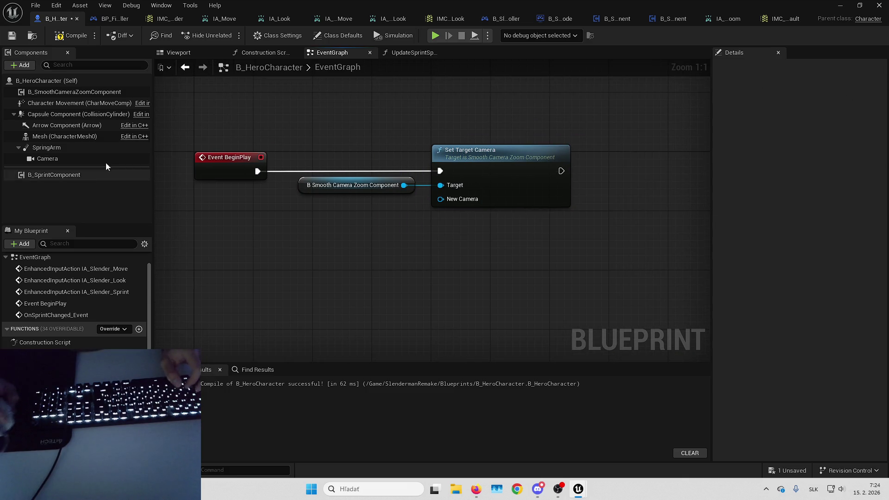
Step: Plug a Camera reference into Set Target Camera's New Camera input
left_click_drag(47, 158, 397, 206)
left_click_drag(348, 223, 348, 224)
left_click_drag(391, 227, 437, 208)
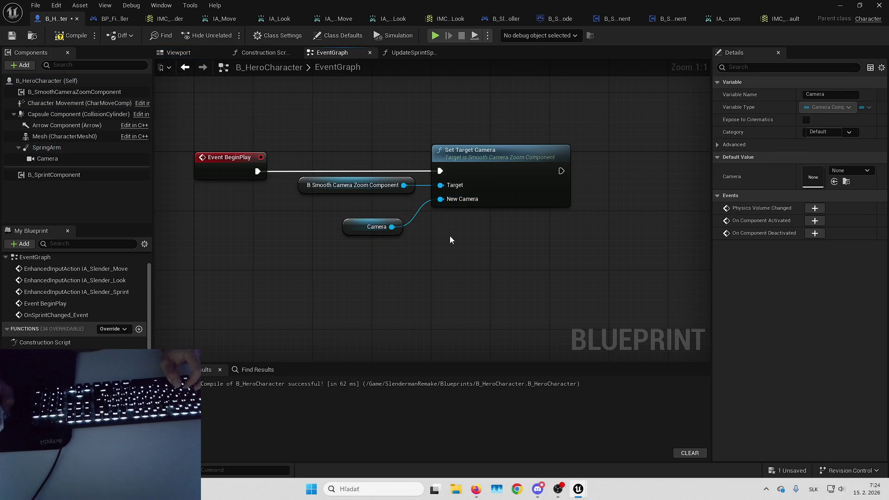
left_click_drag(354, 230, 377, 208)
scroll(370, 207, "down", 2)
Step: Chain Set Target Camera into the sprint-changed Bind Event node and shift the sprint nodes aside
mouse_move(323, 178)
left_mouse_down()
mouse_move(611, 186)
mouse_move(591, 176)
left_mouse_up()
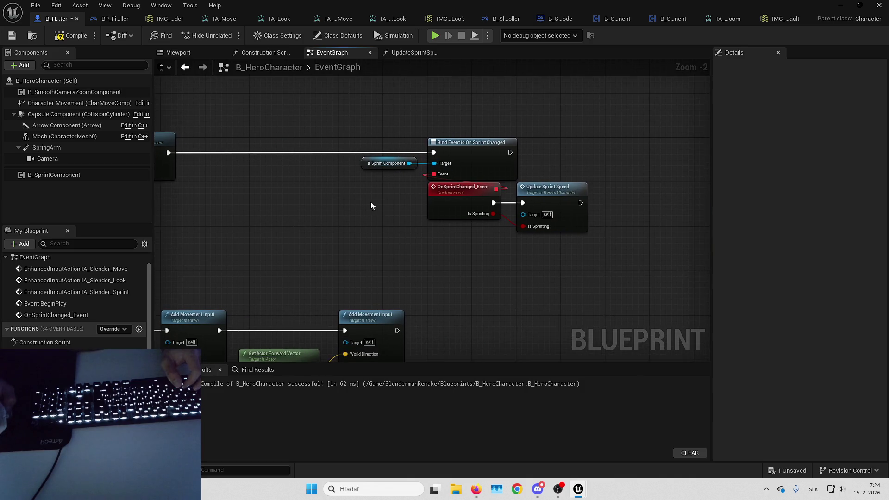
left_click_drag(457, 214, 523, 209)
left_click_drag(462, 193, 589, 254)
Step: Feed the binding a Create Event set to OnSprintChanged_Event and place those nodes below the sprint input
mouse_move(433, 174)
left_mouse_down()
mouse_move(446, 203)
mouse_move(458, 189)
left_mouse_up()
type("create event")
key("Return")
left_click(457, 218)
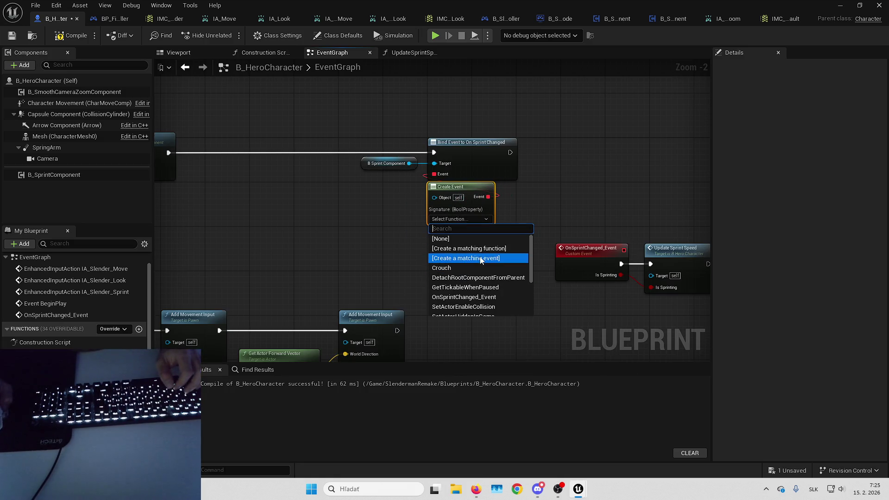
left_click(484, 297)
scroll(296, 169, "down", 4)
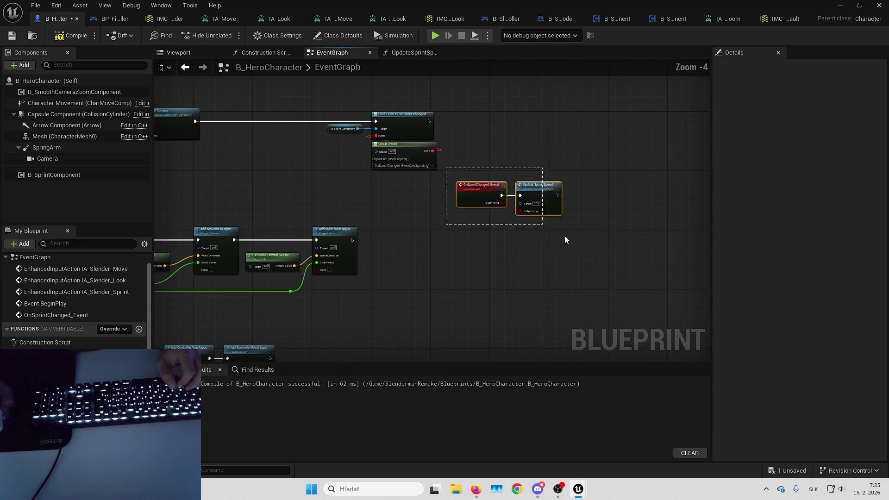
mouse_move(615, 187)
left_mouse_down()
mouse_move(562, 119)
mouse_move(446, 206)
mouse_move(354, 213)
left_mouse_up()
scroll(446, 206, "up", 4)
left_click_drag(476, 161, 501, 155)
scroll(500, 208, "down", 2)
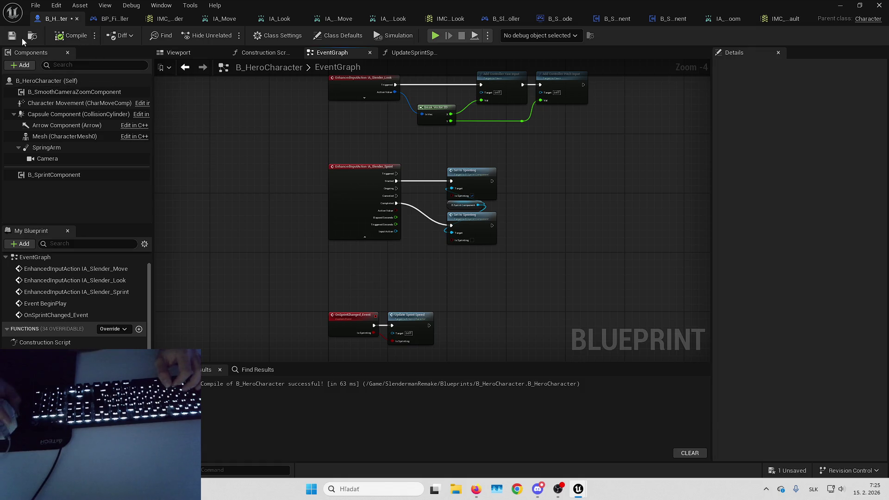
Step: Play-test the level twice, scrolling the mouse wheel in and out to check the camera zoom
key("alt+p")
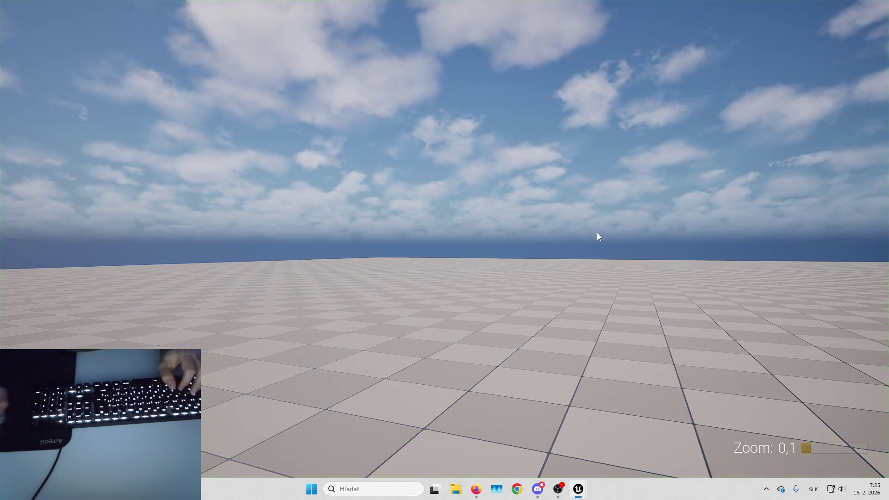
left_click(597, 236)
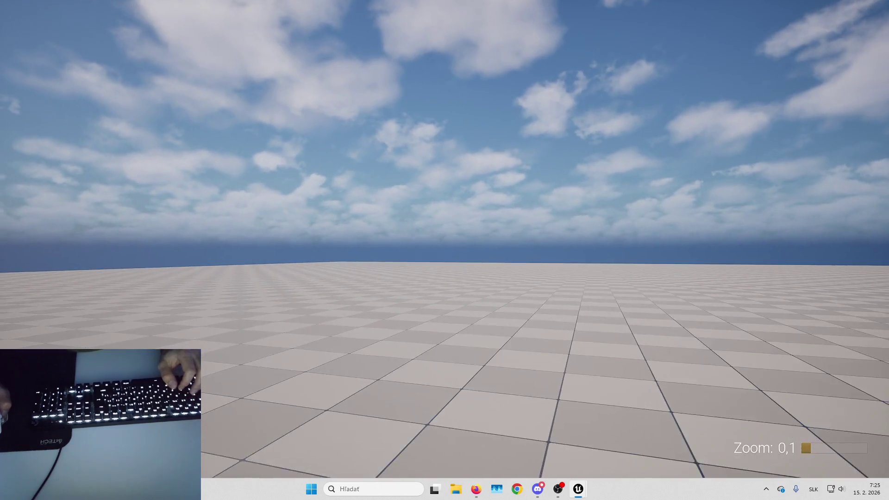
scroll(445, 249, "up", 7)
scroll(445, 250, "down", 7)
scroll(444, 250, "up", 8)
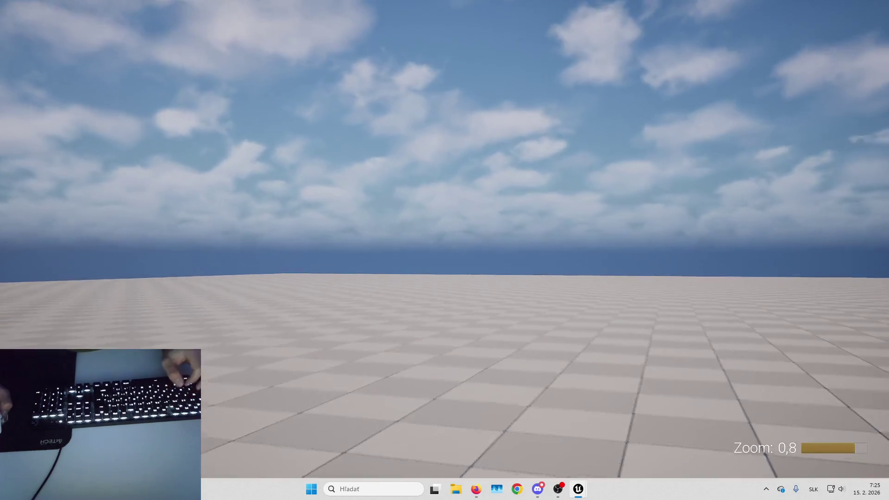
scroll(444, 250, "down", 9)
key("Escape")
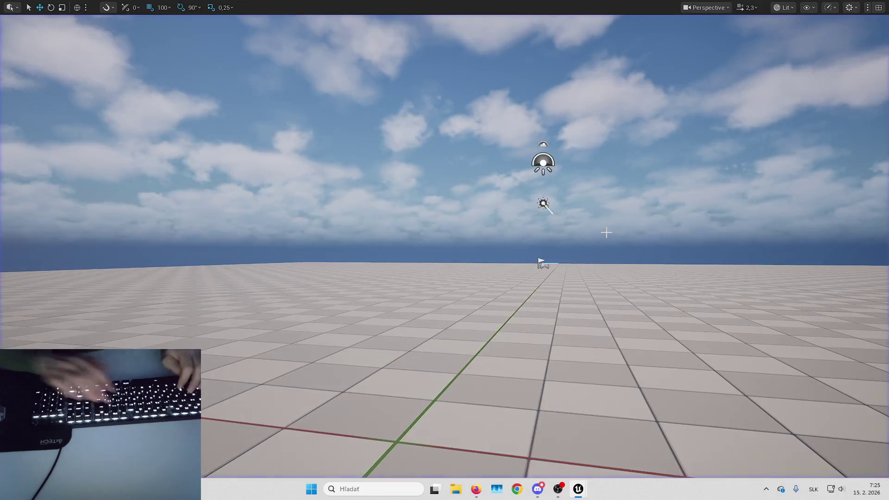
key("alt+p")
scroll(445, 250, "down", 1)
scroll(444, 250, "up", 1)
scroll(444, 250, "up", 3)
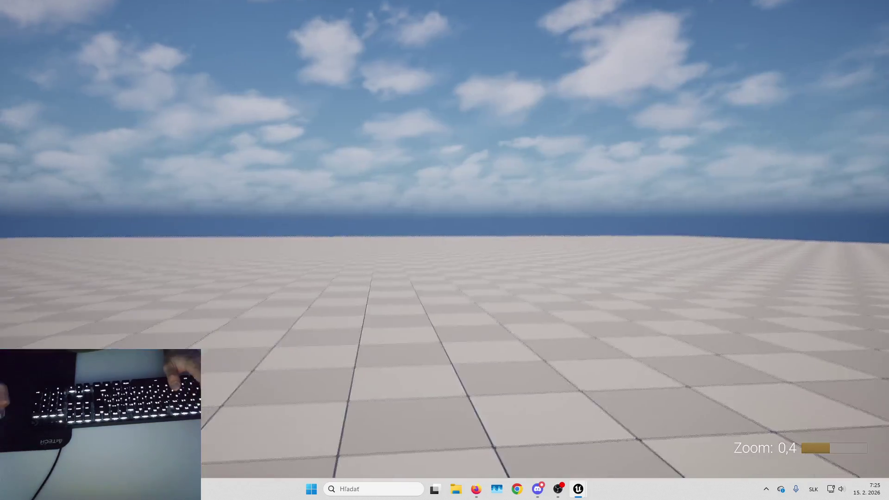
key("Escape")
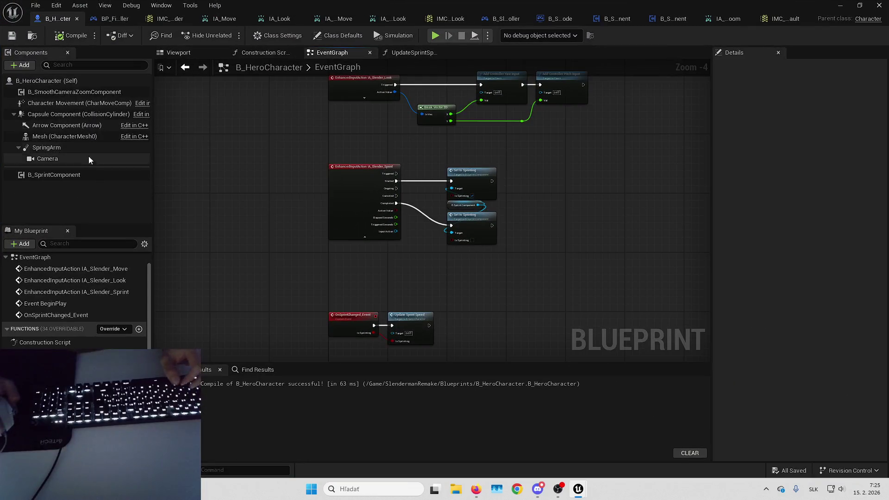
Step: Set the zoom component's FOV range to Min 50 and Max 90 after checking the Camera's field of view
left_click(89, 96)
left_click(719, 182)
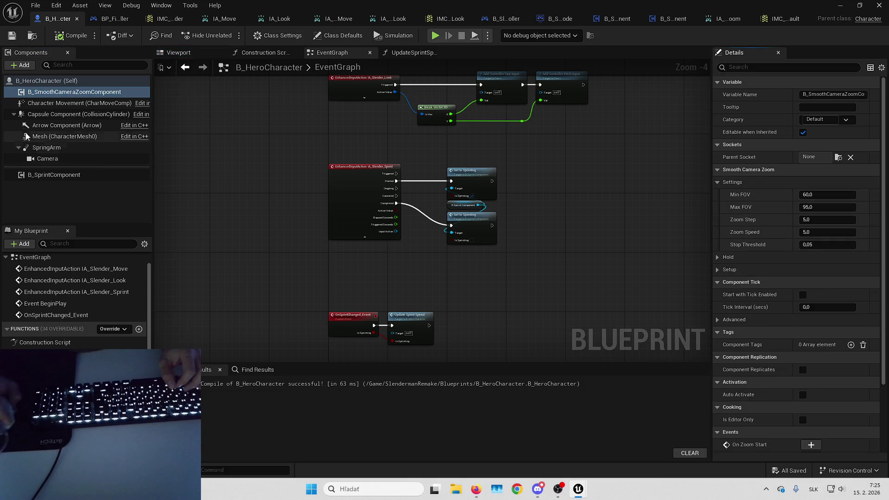
left_click(68, 158)
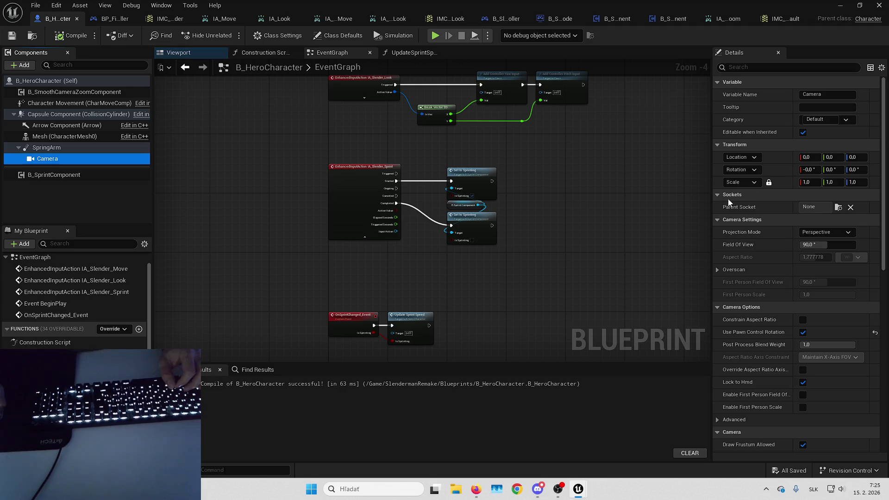
left_click(64, 95)
left_click(829, 207)
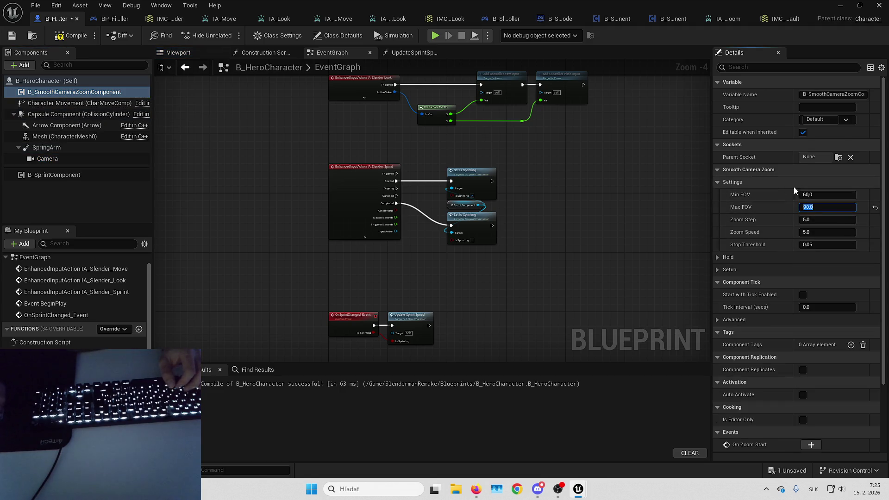
type("50")
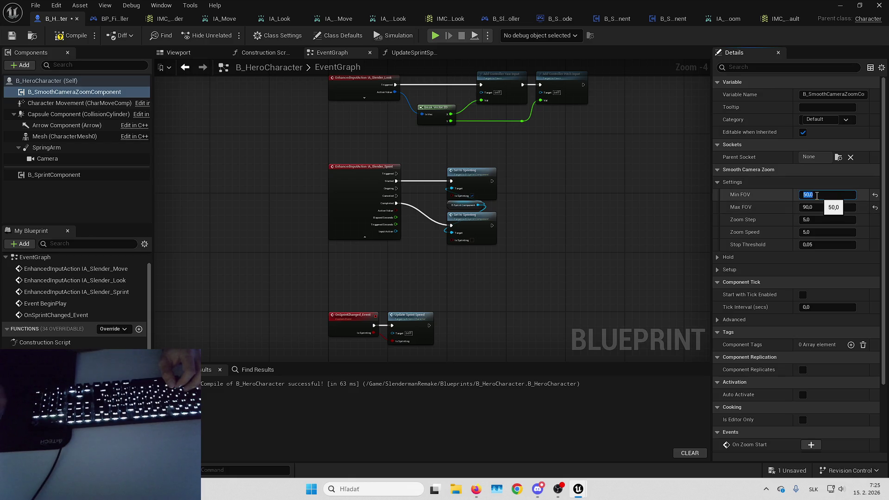
left_click(719, 268)
left_click(718, 257)
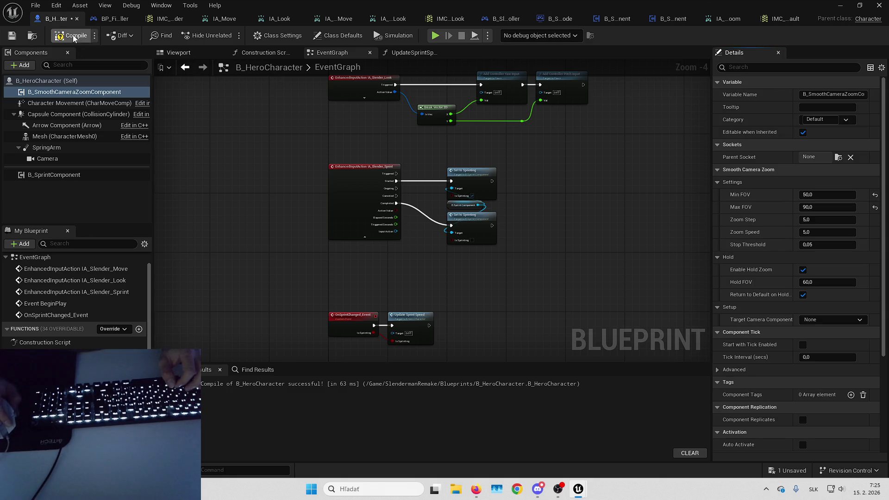
Step: Play the level and scroll the mouse wheel to test the 50–90 zoom range
key("alt+p")
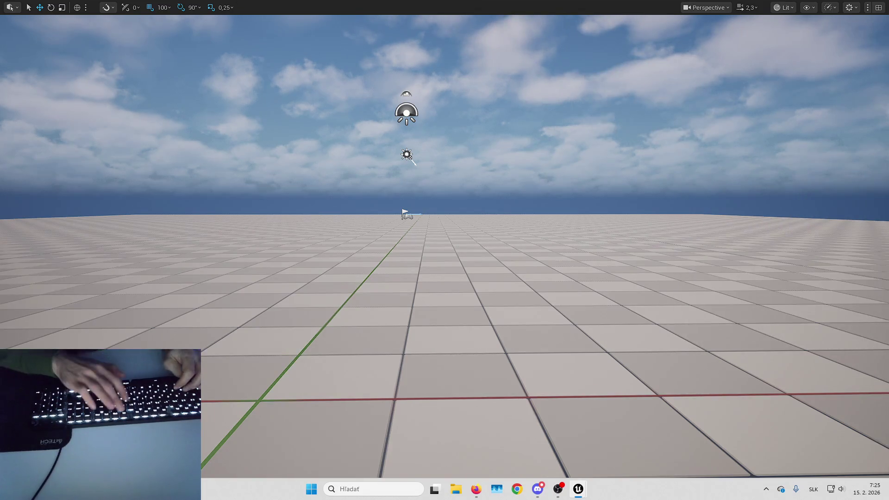
scroll(444, 250, "up", 3)
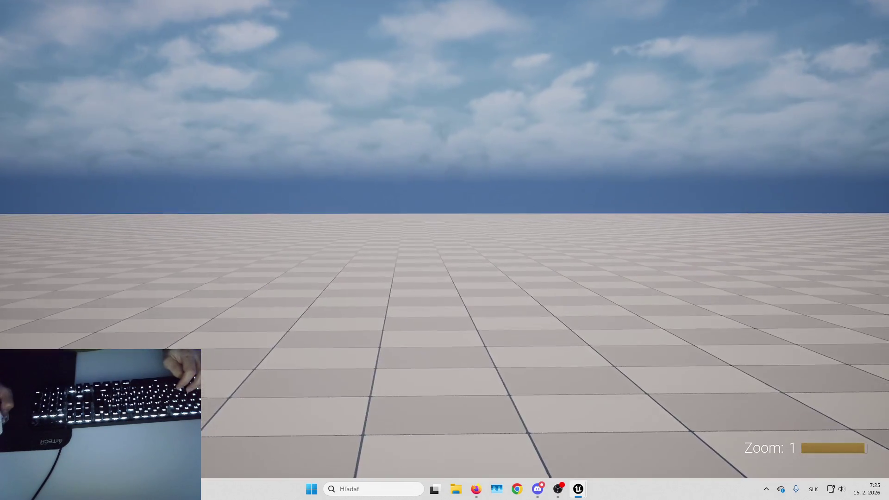
scroll(445, 250, "down", 3)
scroll(444, 250, "up", 2)
scroll(444, 250, "up", 2)
scroll(444, 250, "down", 4)
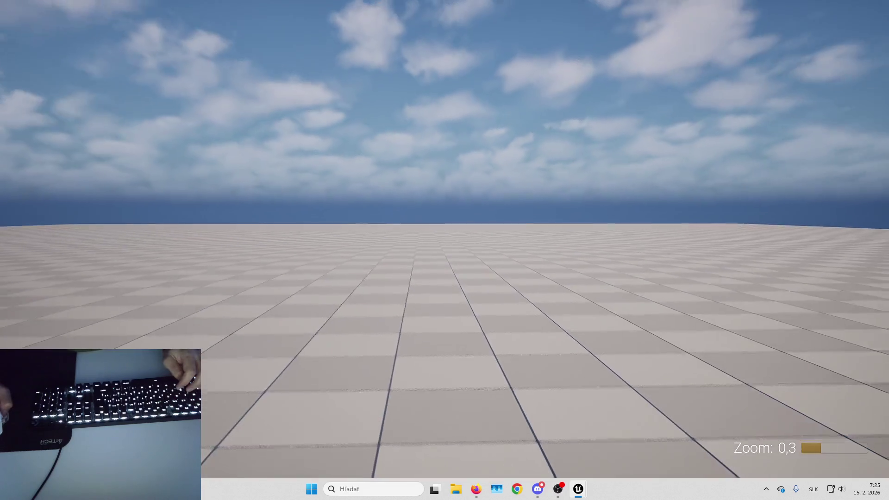
key("Escape")
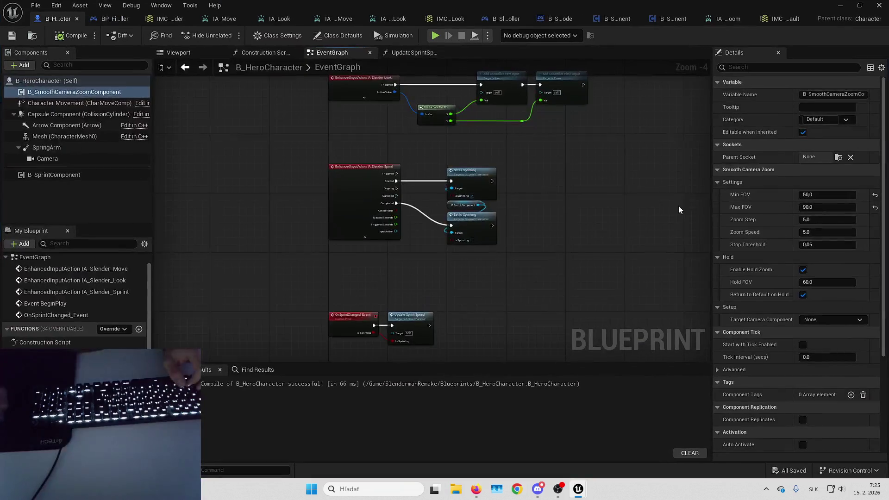
left_click(669, 19)
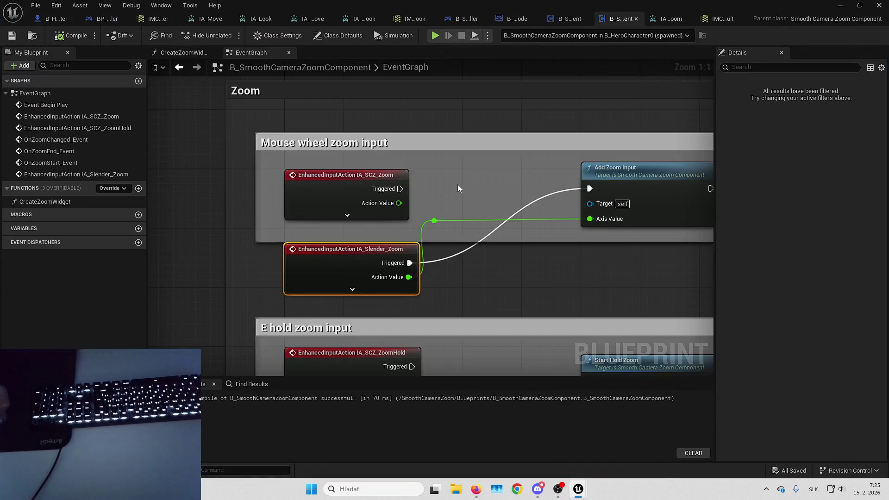
left_click(312, 179)
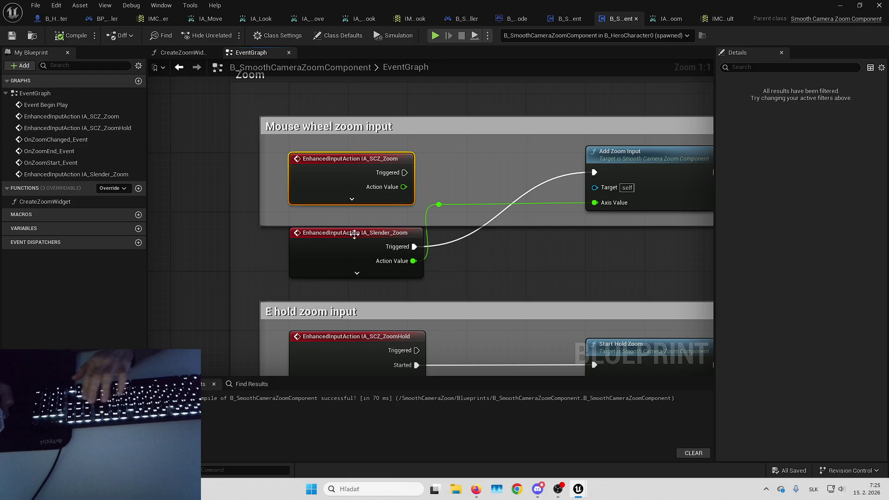
left_click_drag(449, 168, 198, 158)
mouse_move(460, 225)
left_mouse_down()
mouse_move(460, 135)
mouse_move(458, 149)
left_mouse_up()
left_click_drag(324, 161, 331, 169)
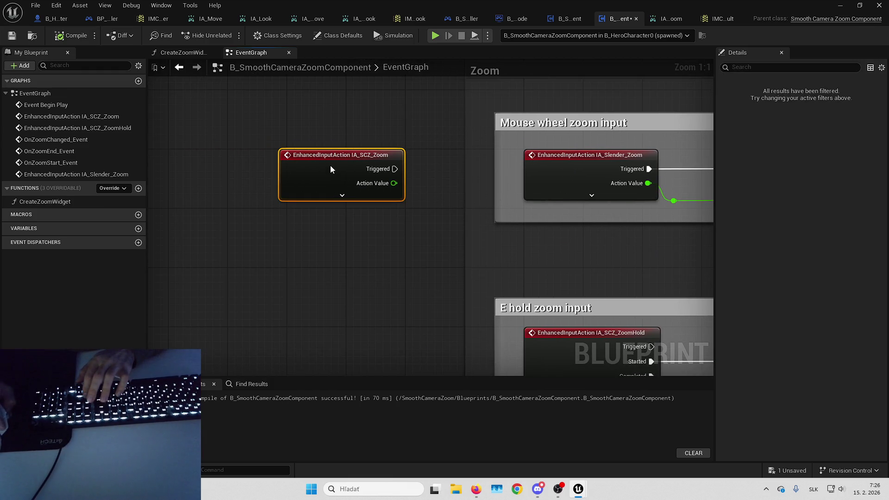
scroll(371, 198, "down", 5)
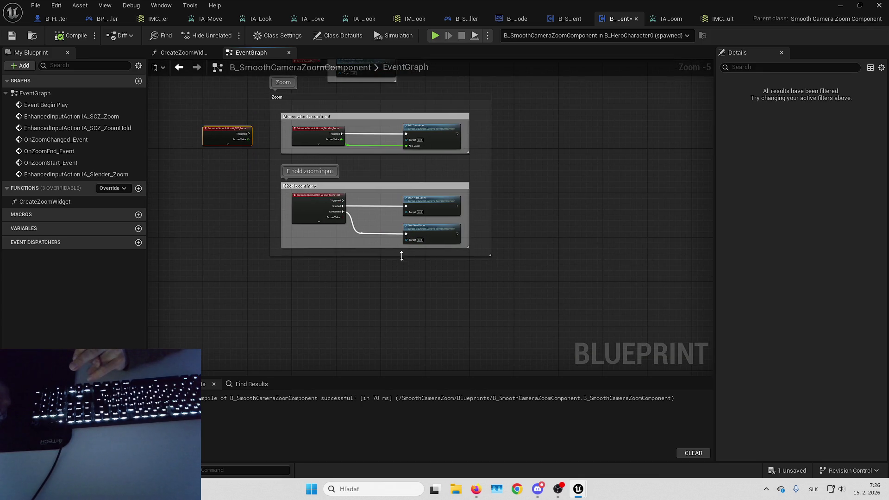
scroll(540, 348, "down", 2)
scroll(552, 238, "up", 4)
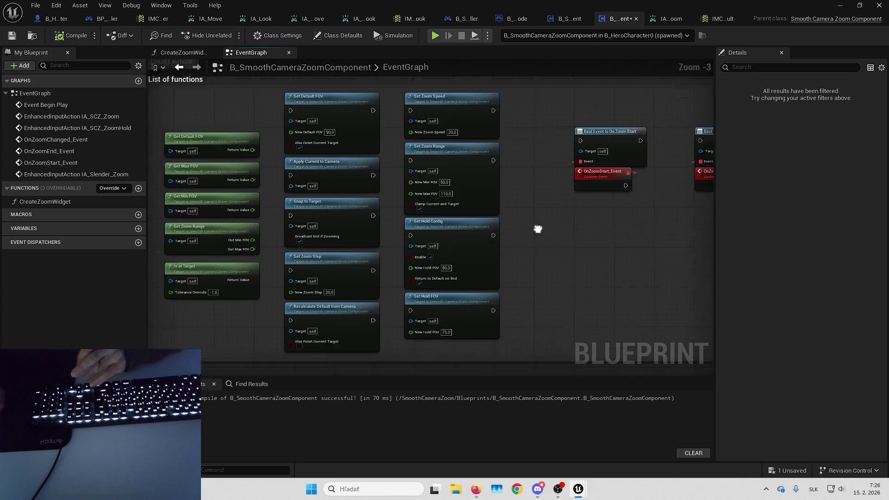
left_click_drag(552, 238, 370, 234)
left_click_drag(451, 229, 409, 240)
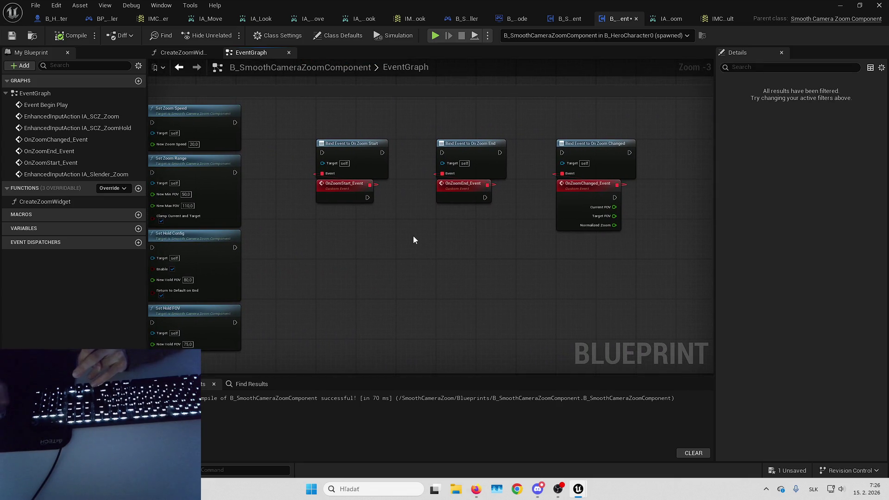
left_click_drag(529, 236, 491, 253)
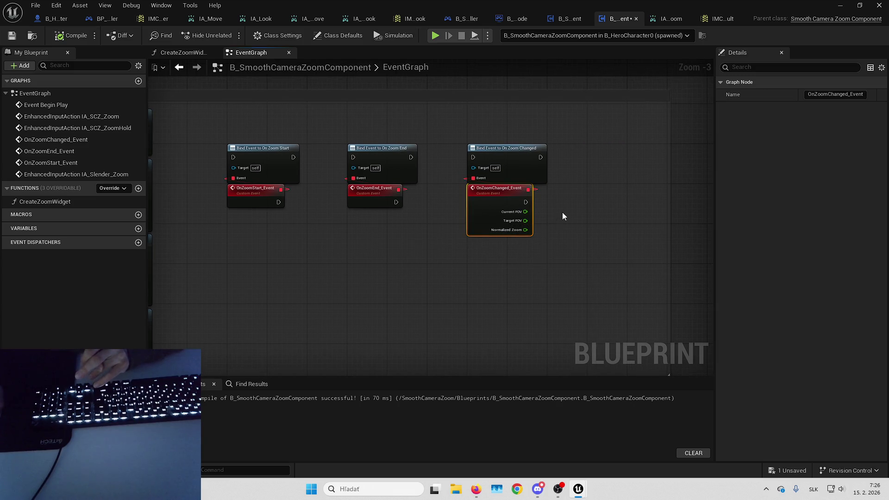
left_click_drag(562, 215, 514, 238)
mouse_move(417, 159)
left_mouse_down()
mouse_move(529, 224)
mouse_move(554, 210)
left_mouse_up()
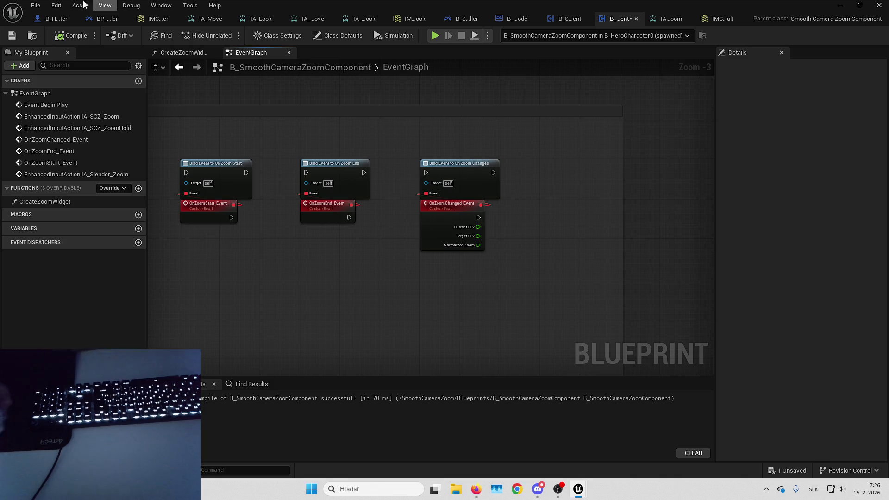
left_click(58, 19)
Step: Add a smooth camera zoom component getter with an Assign On Zoom Changed binding and OnZoomChanged_Event
scroll(486, 166, "down", 5)
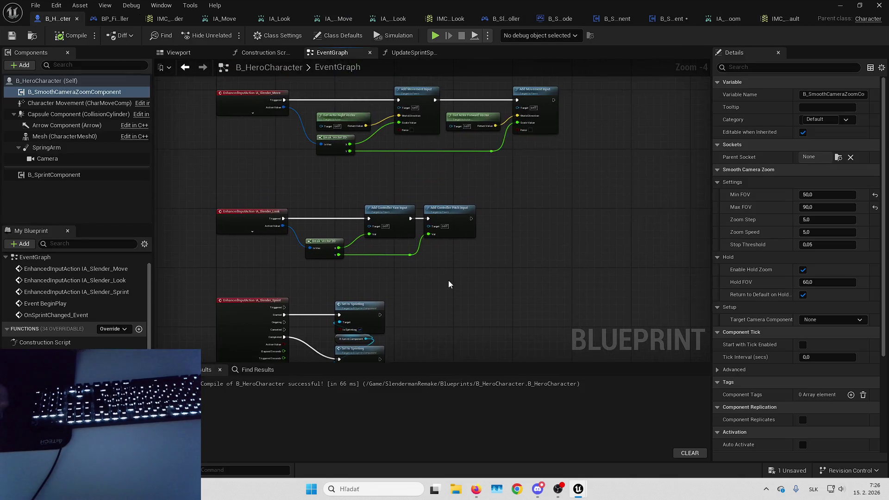
scroll(349, 277, "up", 4)
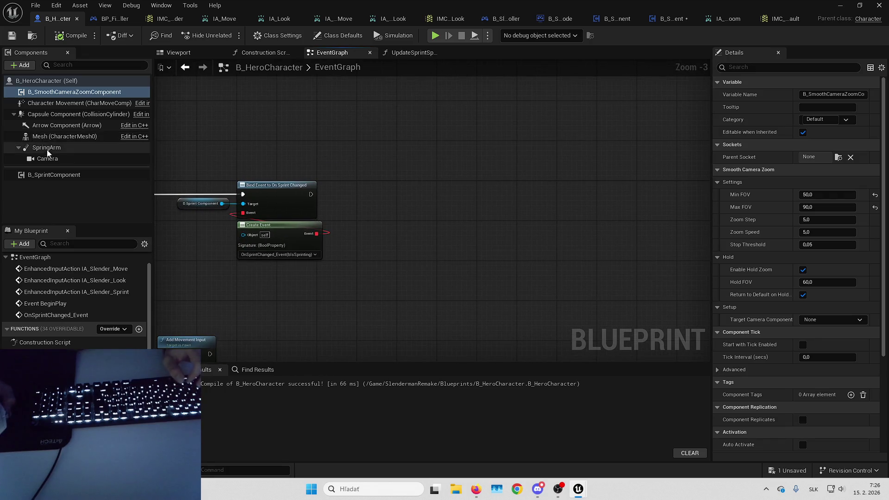
left_click_drag(74, 92, 331, 206)
left_click_drag(401, 207, 432, 199)
type("assign")
key("Up")
key("Up")
key("Return")
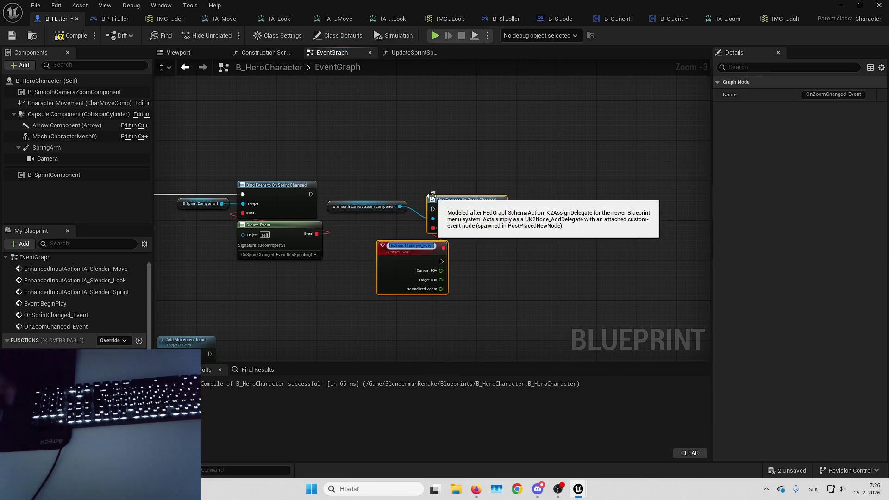
left_click(440, 186)
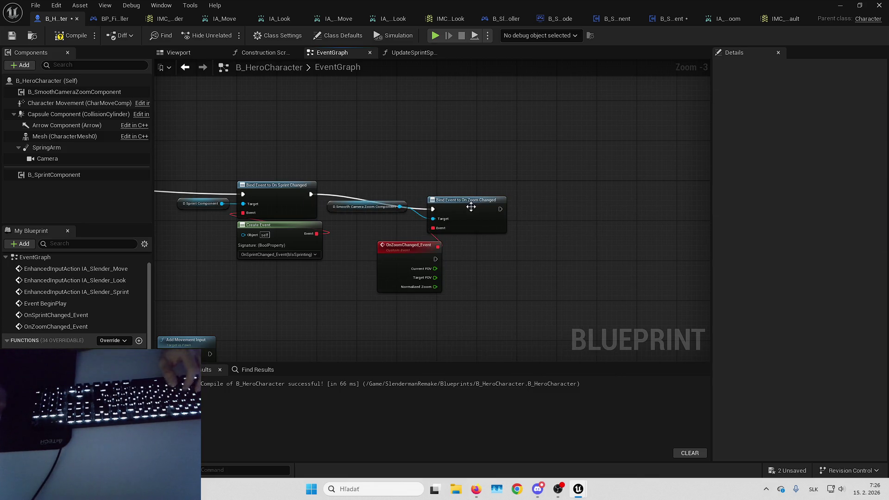
left_click_drag(472, 206, 480, 194)
left_click_drag(351, 208, 365, 210)
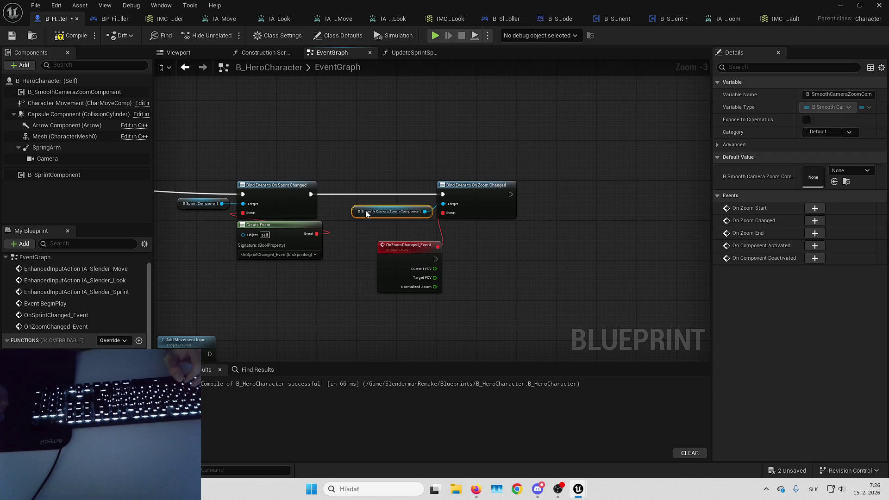
mouse_move(396, 237)
left_mouse_down()
mouse_move(434, 227)
mouse_move(380, 257)
left_mouse_up()
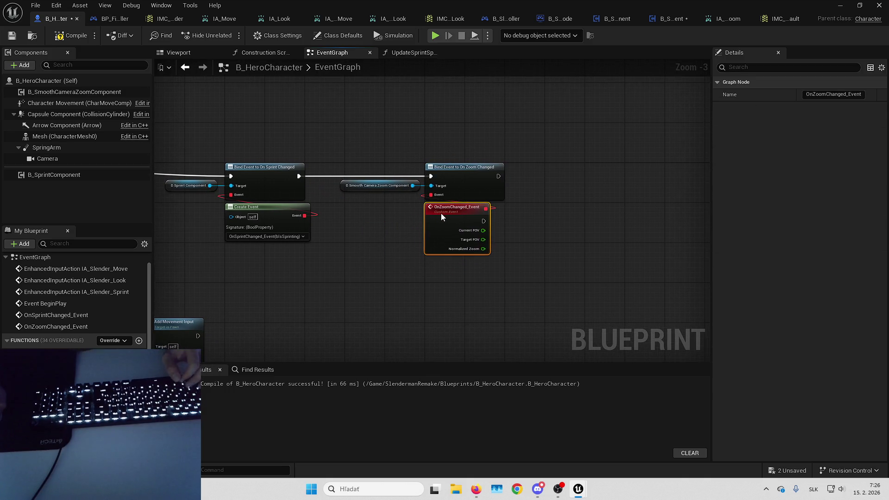
Step: Feed the binding's Event pin from a Create Event node set to OnZoomChanged_Event
left_click_drag(431, 195, 443, 215)
type("crea")
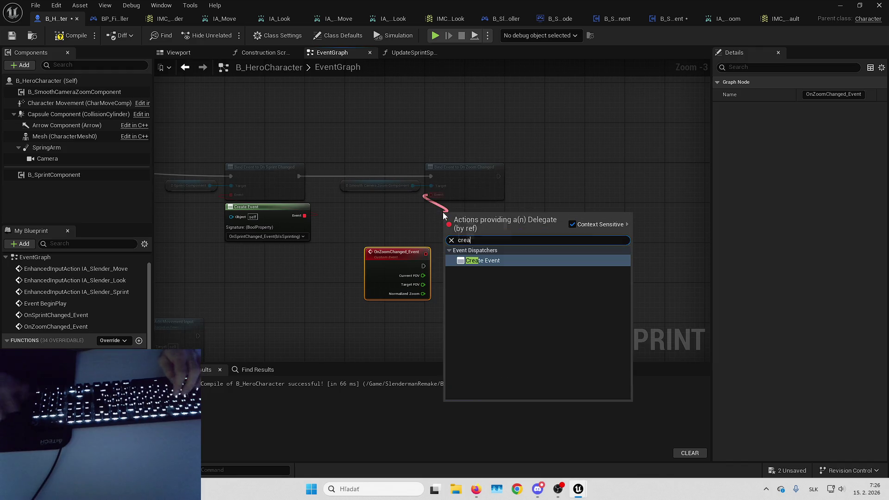
key("Return")
left_click(460, 241)
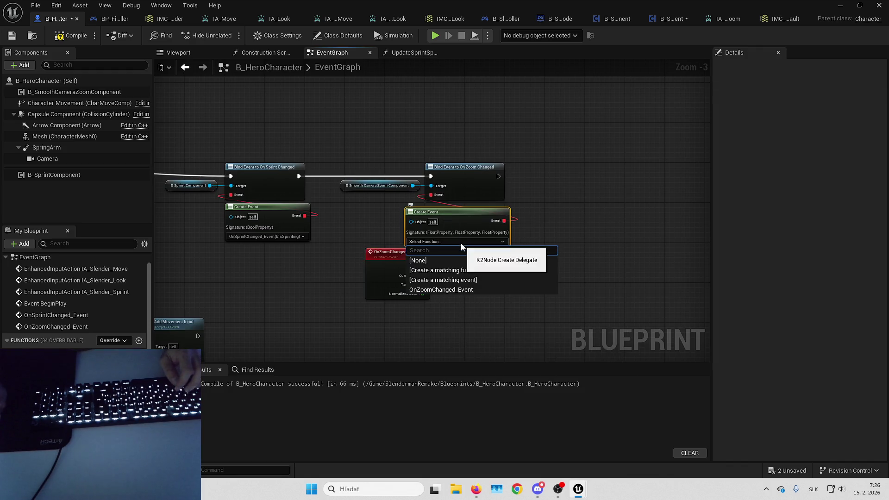
left_click(465, 289)
scroll(479, 216, "down", 5)
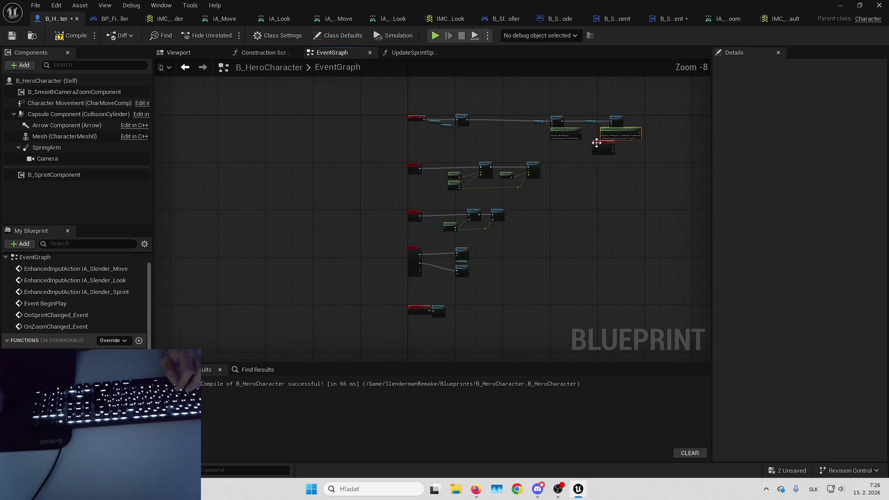
left_click(600, 143)
scroll(456, 189, "up", 4)
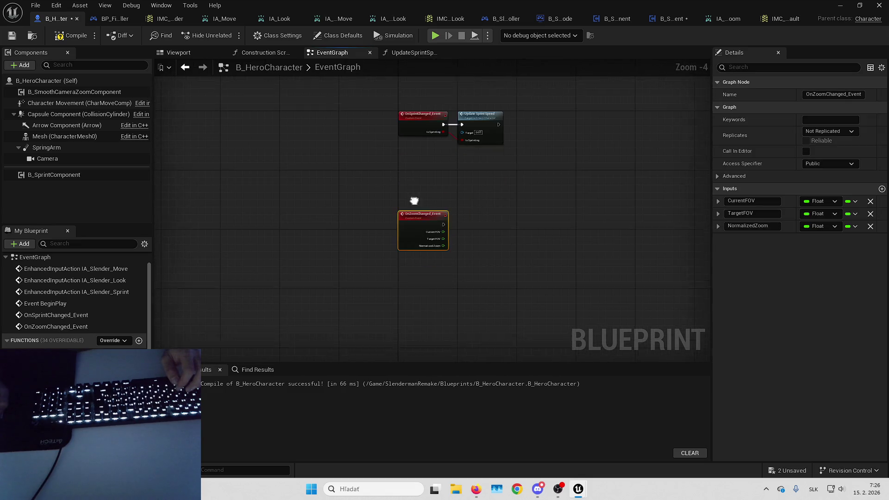
scroll(413, 223, "up", 4)
mouse_move(410, 199)
left_mouse_down()
mouse_move(391, 299)
mouse_move(373, 230)
mouse_move(419, 219)
mouse_move(412, 184)
left_mouse_up()
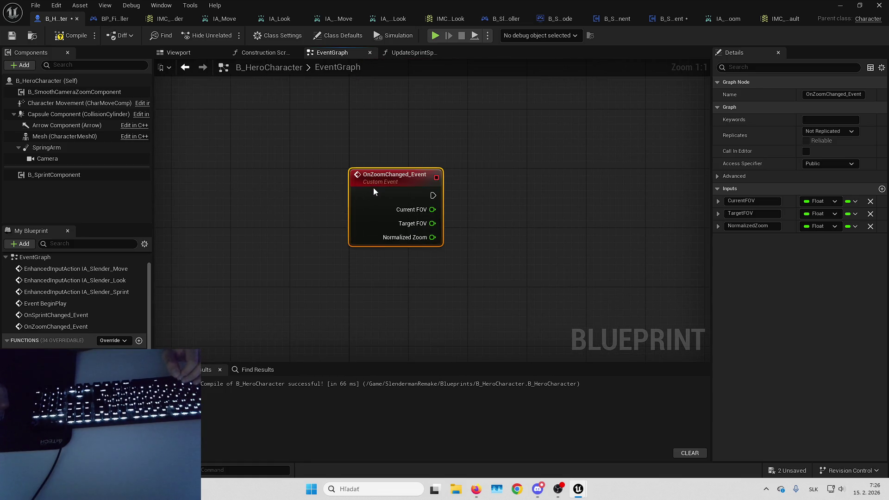
left_click(487, 199)
left_click_drag(487, 199, 456, 196)
Step: Add a Play Sound 2D node and wire it to run when the zoom changes
right_click(456, 195)
type("play sound")
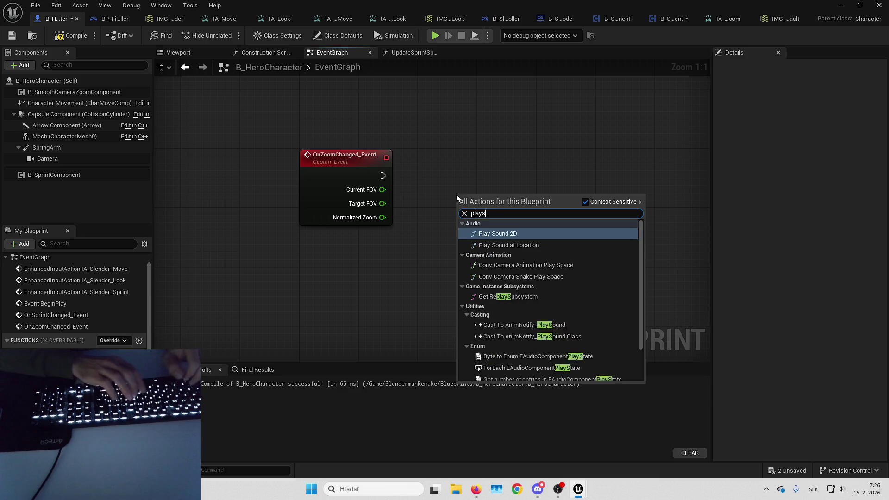
key("Return")
left_click_drag(467, 198, 482, 156)
mouse_move(479, 168)
left_mouse_down()
mouse_move(389, 190)
mouse_move(383, 175)
left_mouse_up()
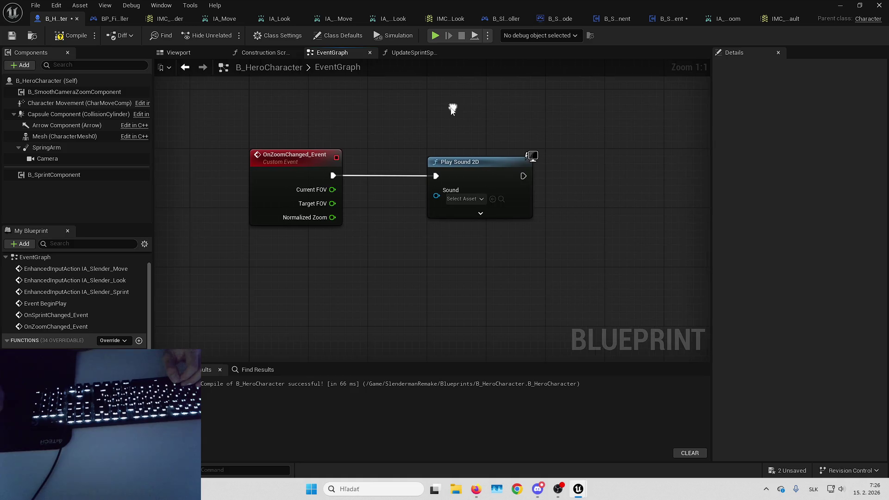
key("alt+Tab")
key("F11")
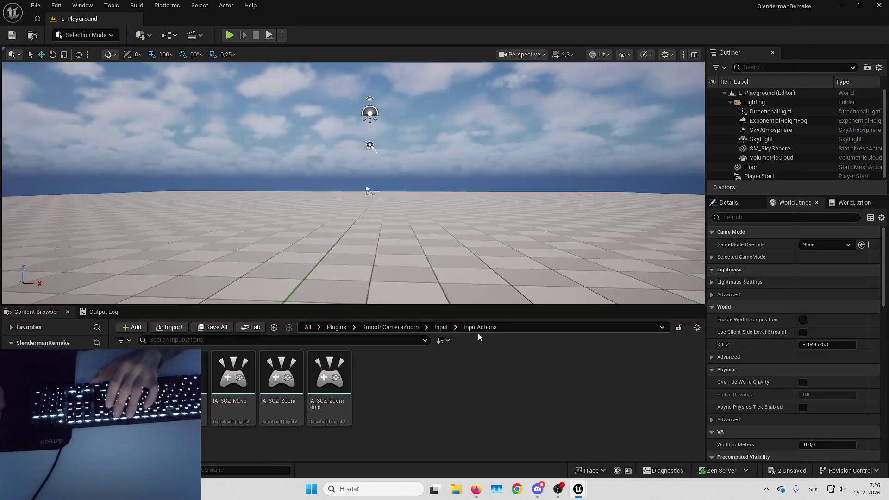
Step: Browse to Content > SlendermanRemake > Audio > Player in the Content Browser
left_click(307, 327)
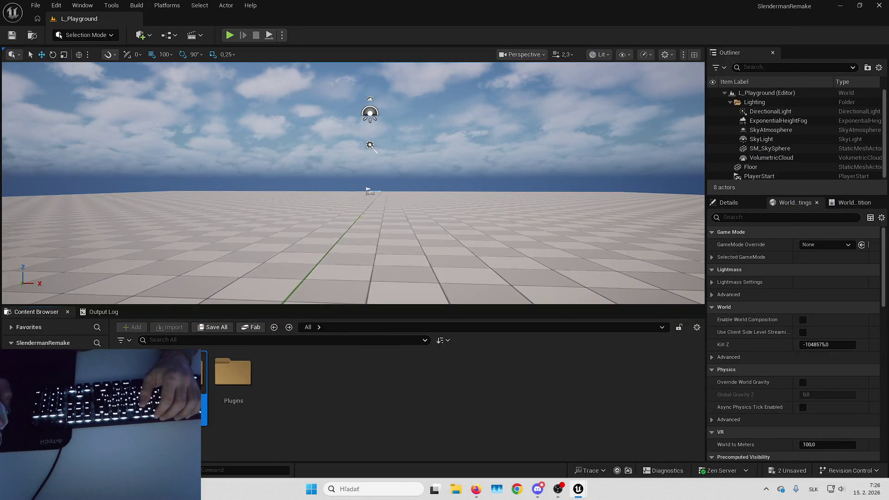
key("Return")
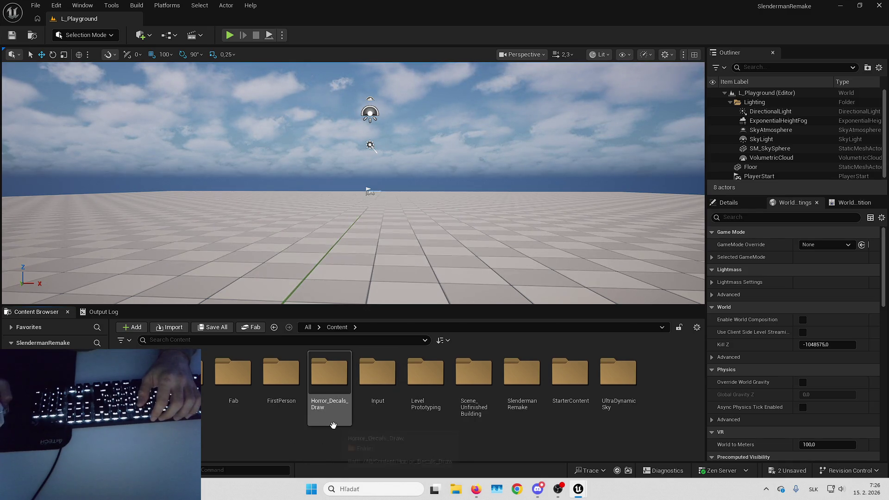
double_click(521, 379)
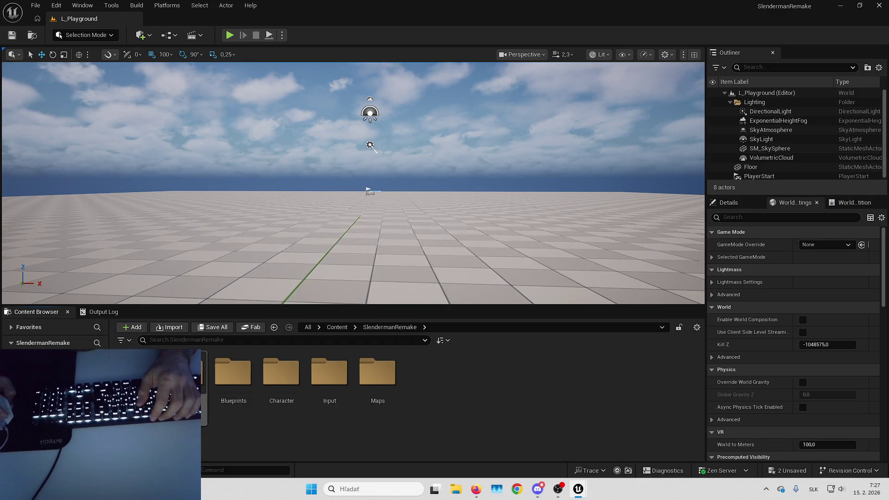
double_click(185, 373)
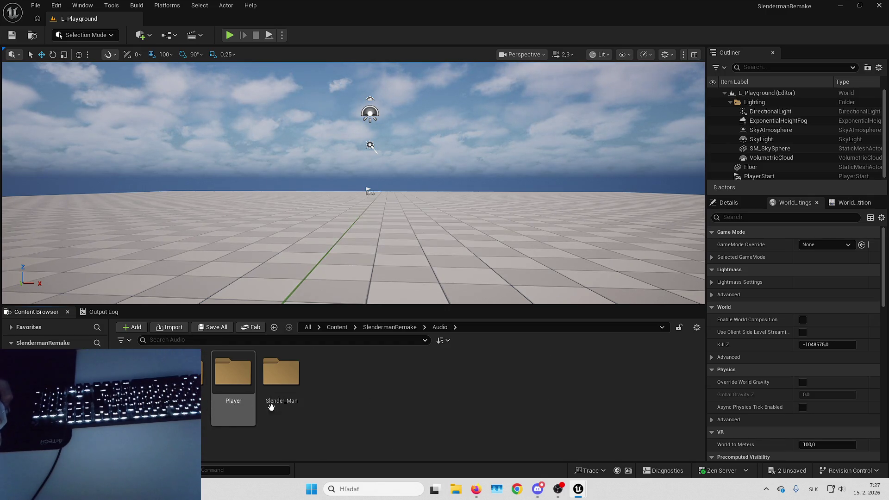
double_click(233, 375)
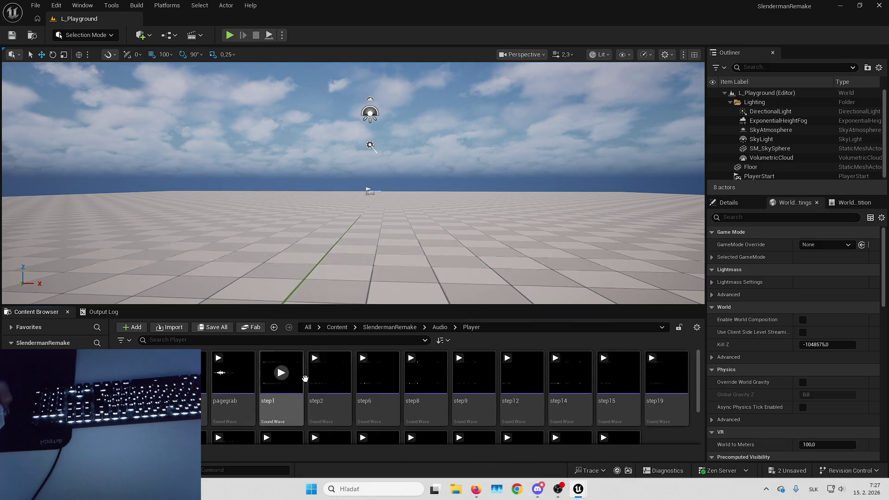
Step: Preview the step1, stepright, tilestep4, tilestep2 and tilestep3 sounds
left_click(287, 376)
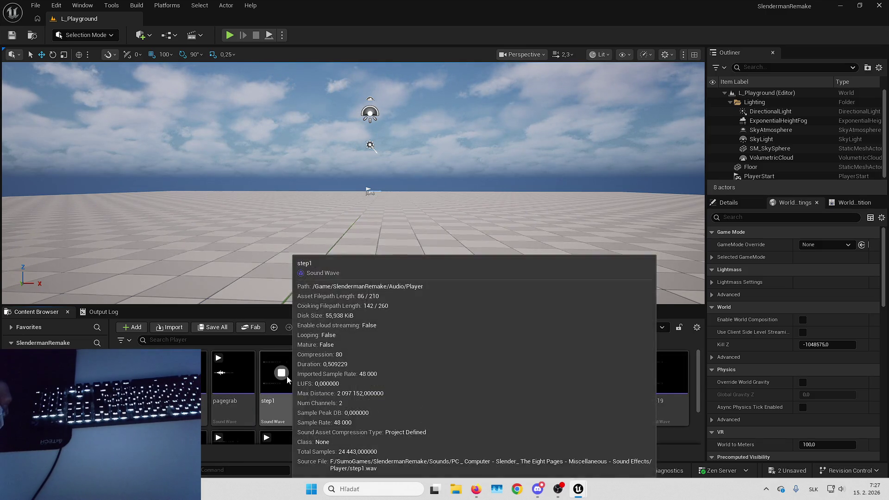
scroll(509, 398, "down", 2)
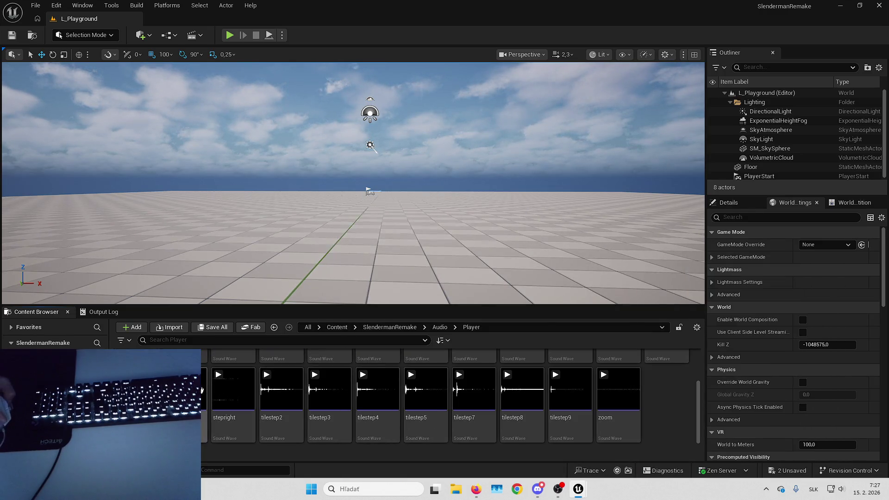
left_click(238, 392)
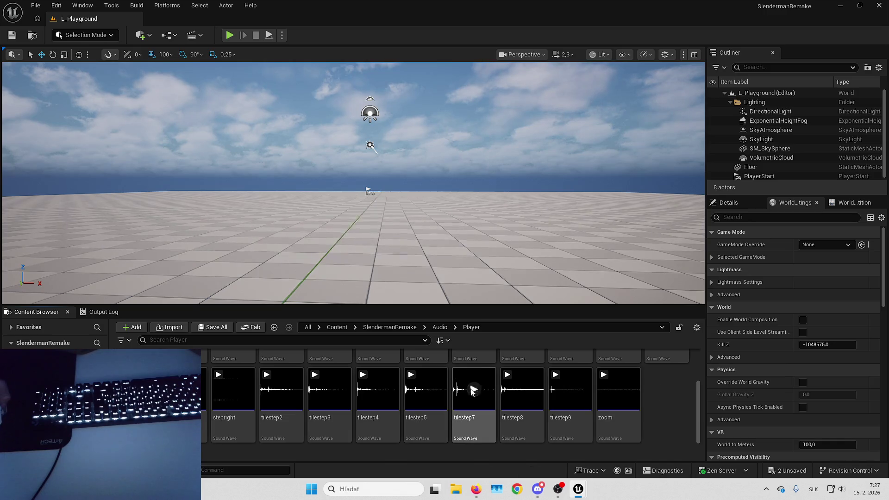
left_click(376, 388)
left_click(338, 388)
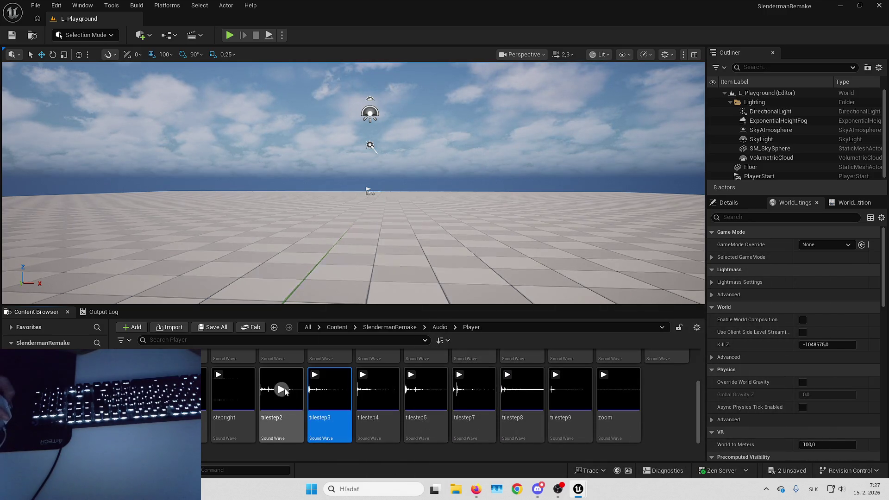
left_click(281, 389)
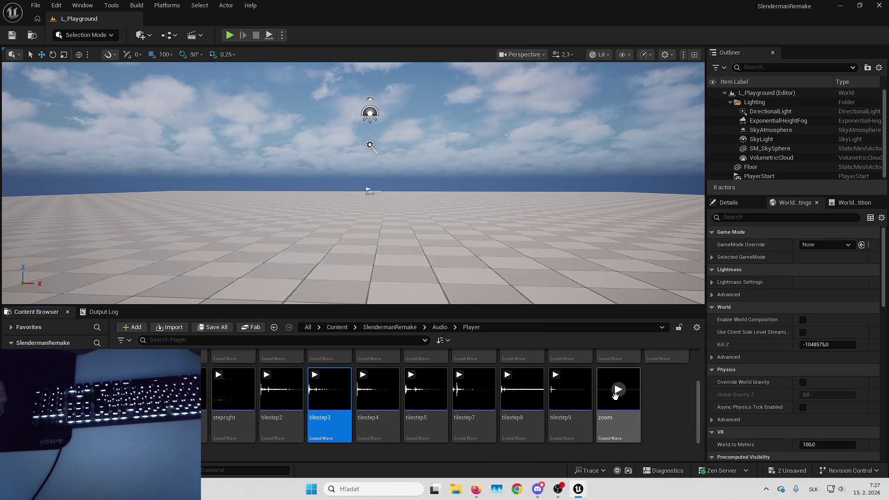
scroll(643, 398, "up", 2)
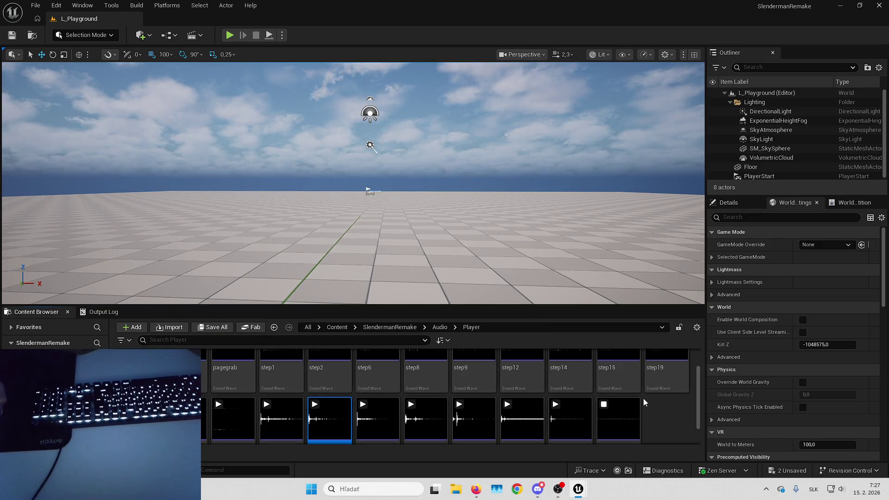
scroll(619, 398, "down", 2)
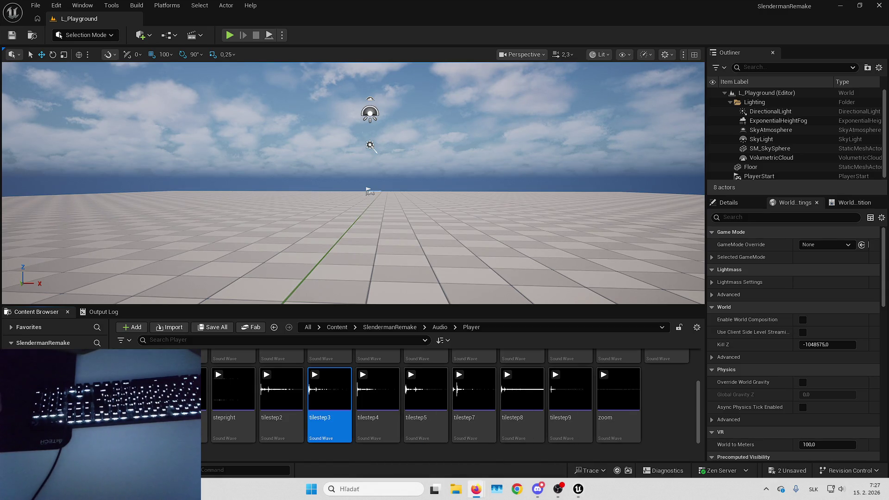
Step: Preview the zoom sound, stop it, and open the zoom sound wave editor
left_click(619, 390)
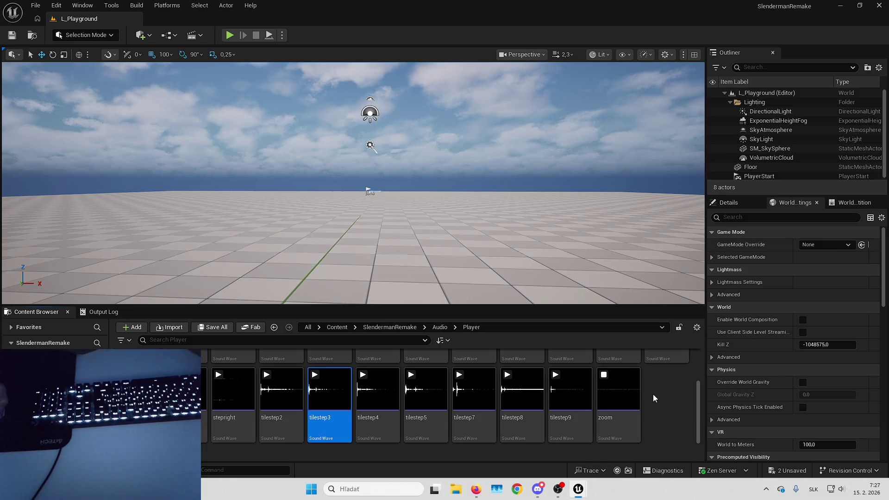
mouse_move(621, 390)
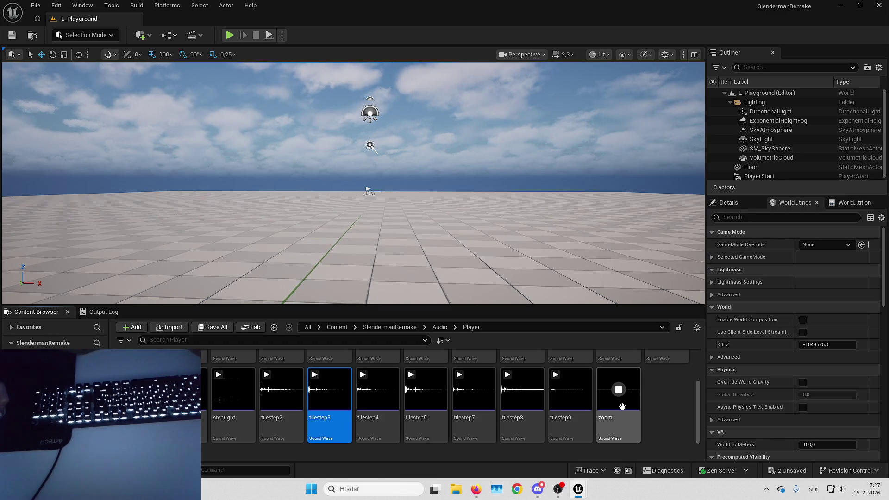
left_click(687, 407)
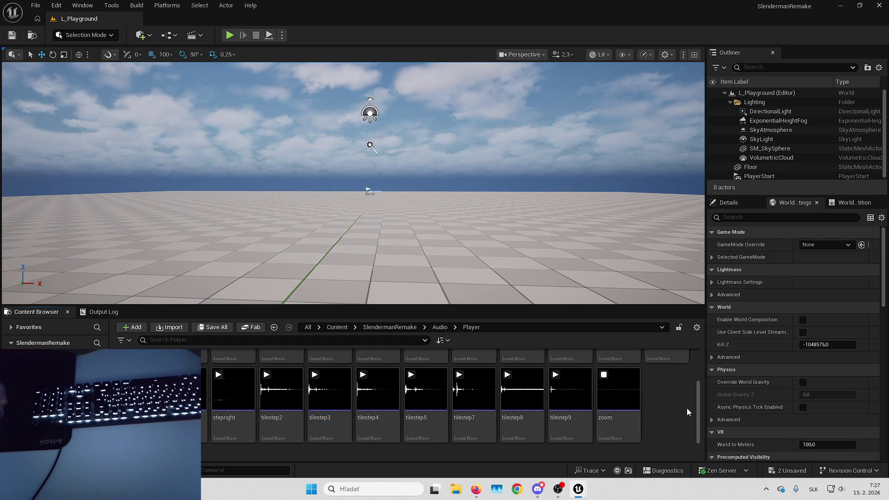
left_click(606, 404)
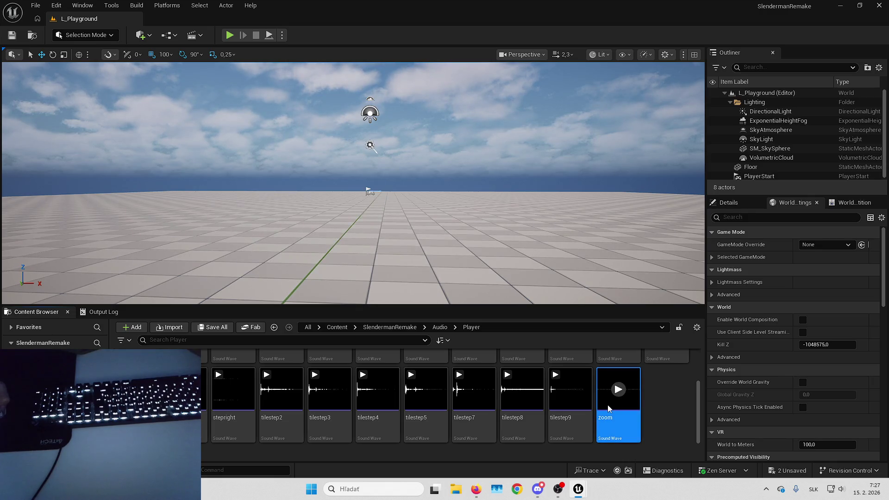
double_click(634, 427)
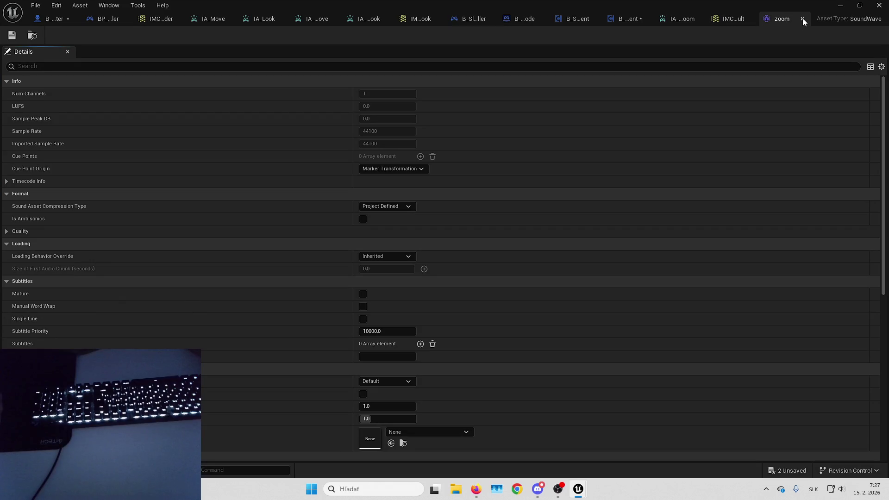
Step: Reopen the zoom sound wave, enable Looping via a 'loo' search, save, and return to B_HeroCharacter
left_click(802, 19)
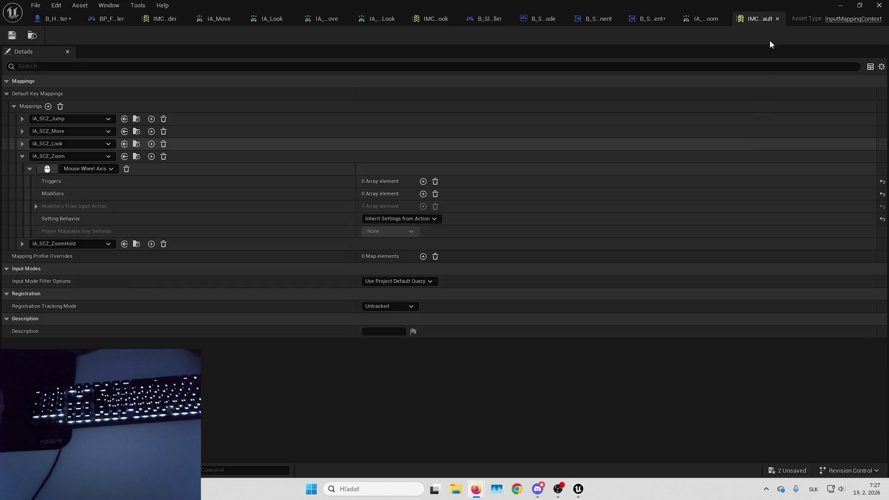
left_click(878, 5)
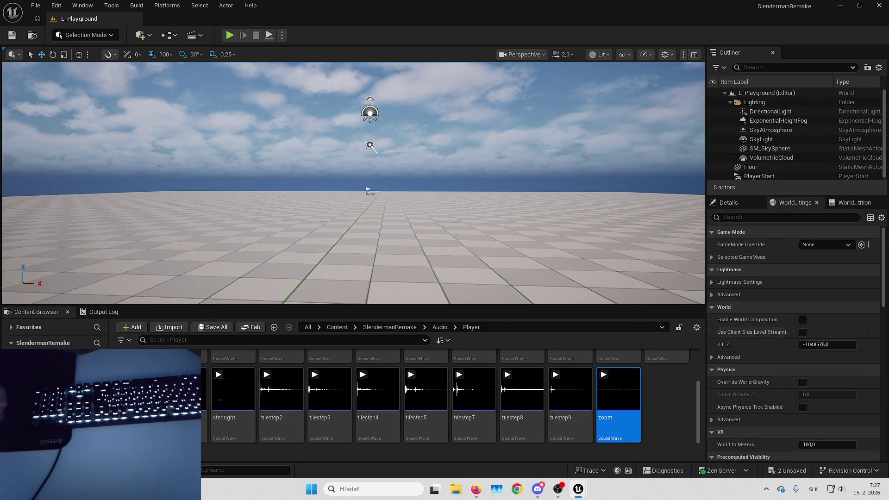
double_click(618, 398)
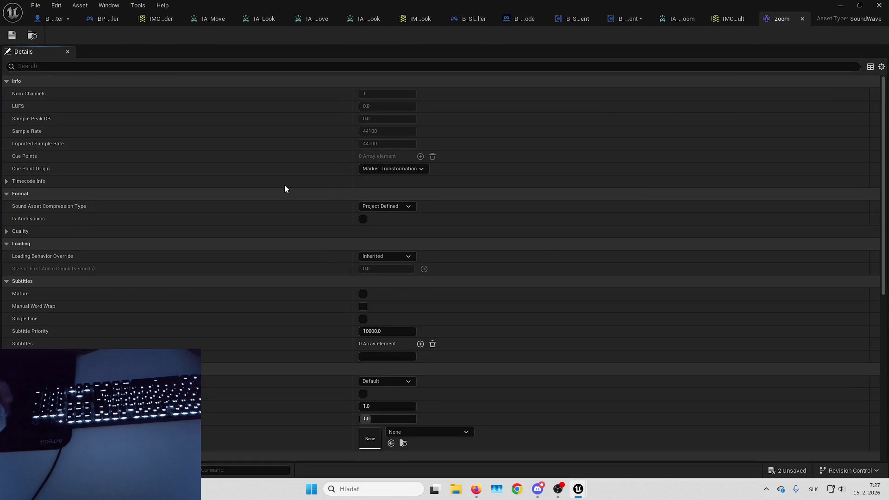
left_click(311, 65)
type("loo")
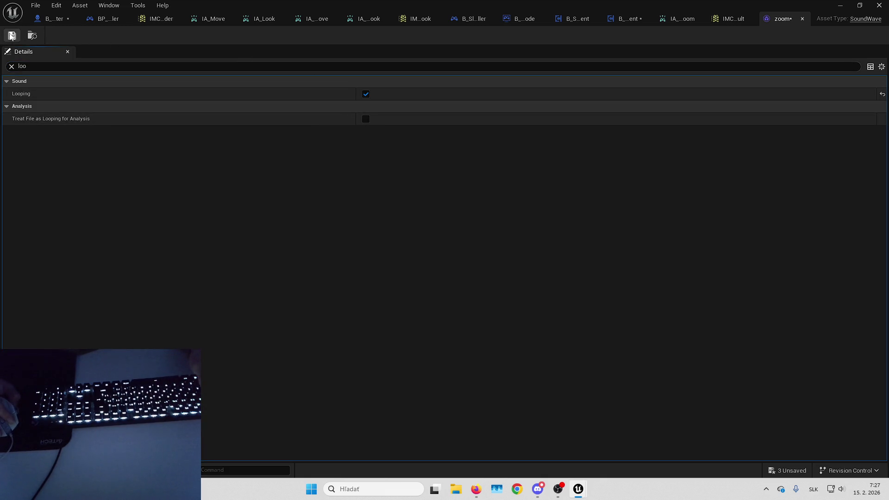
left_click(11, 66)
left_click(788, 470)
key("Return")
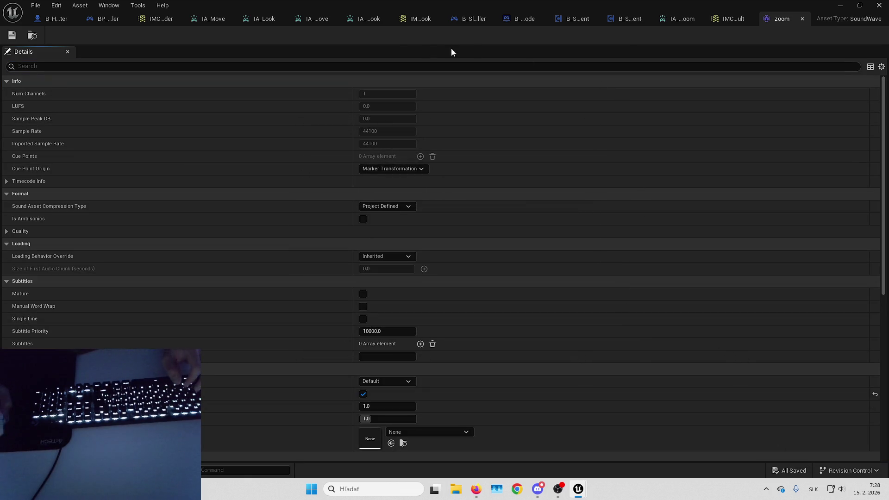
left_click(58, 18)
left_click(440, 228)
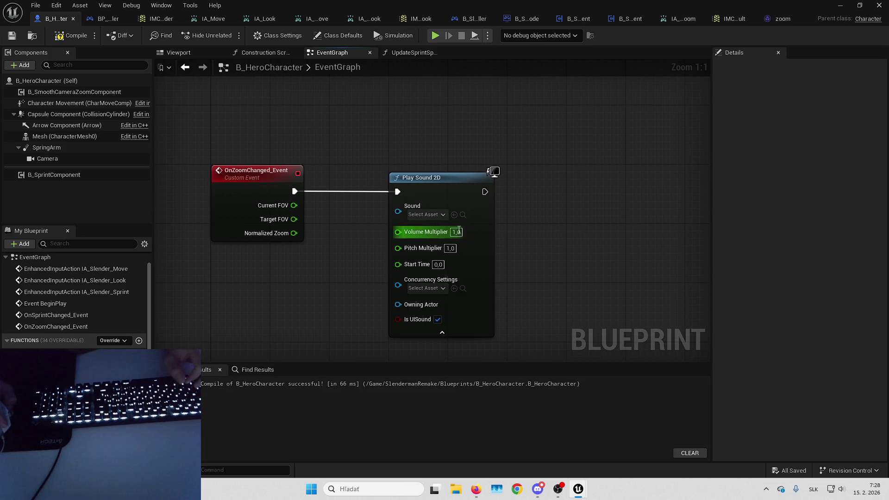
Step: Search the graph's node actions for 'sound' to find Spawn Sound 2D
left_click(469, 286)
right_click(517, 259)
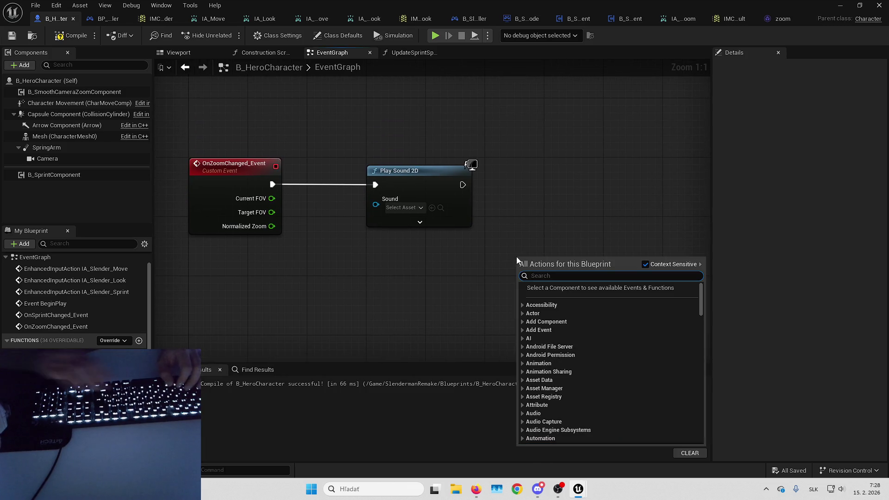
type("souind")
key("BackSpace")
key("BackSpace")
key("BackSpace")
type("nd")
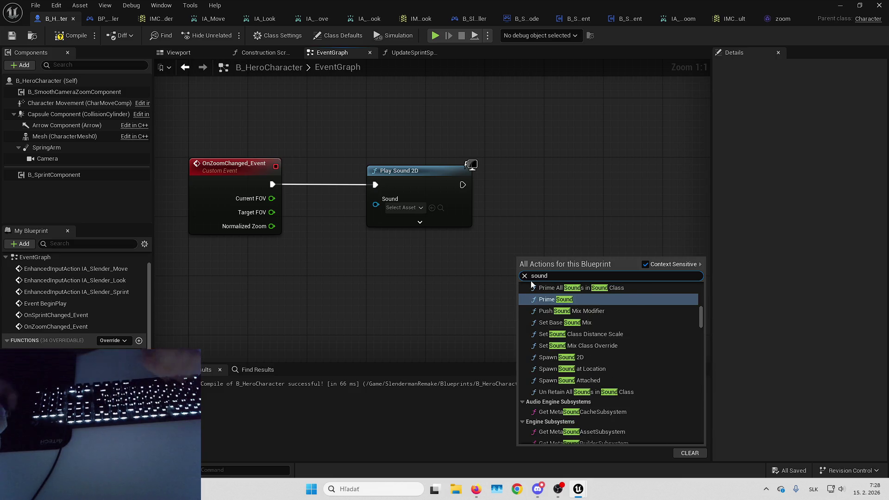
scroll(614, 373, "up", 5)
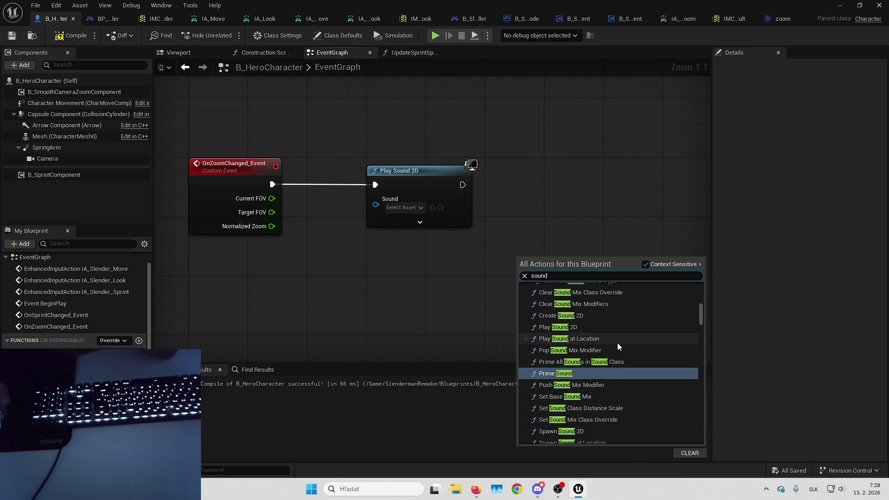
scroll(614, 341, "up", 10)
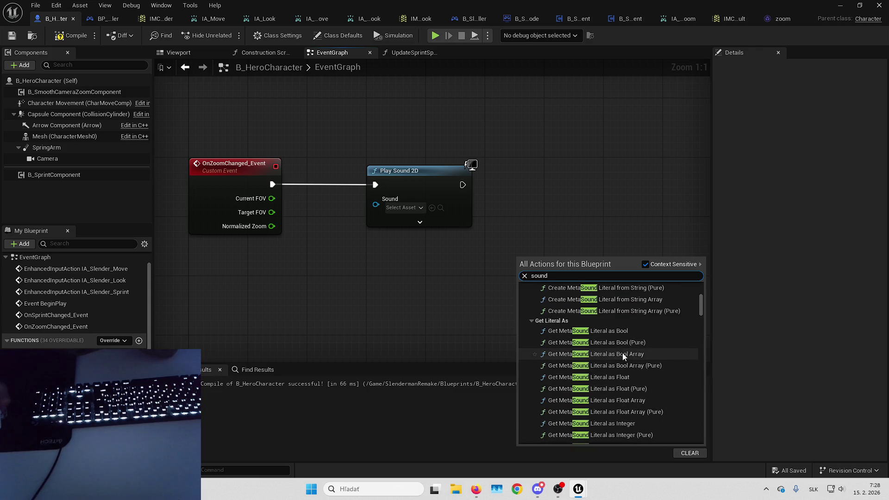
scroll(621, 338, "down", 10)
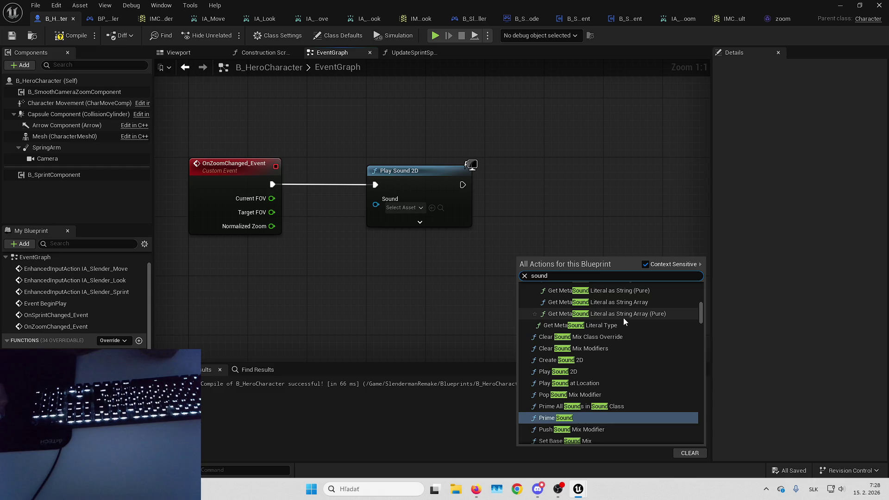
scroll(623, 318, "down", 1)
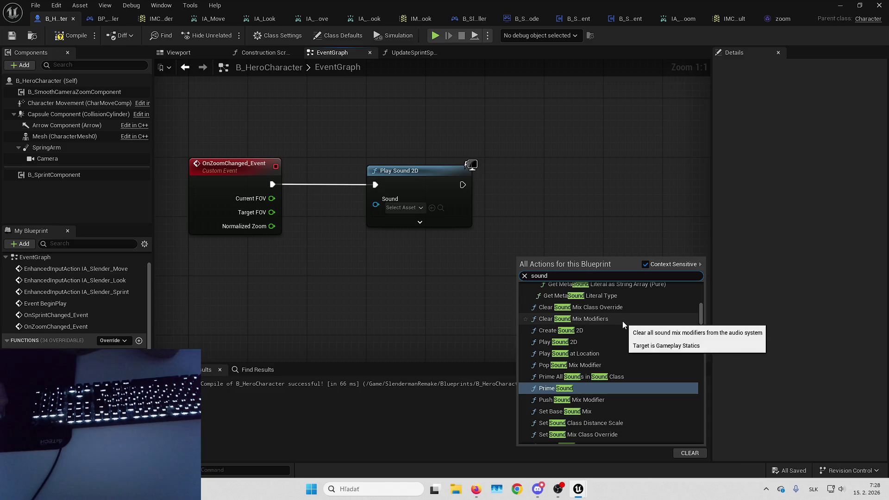
scroll(618, 329, "down", 2)
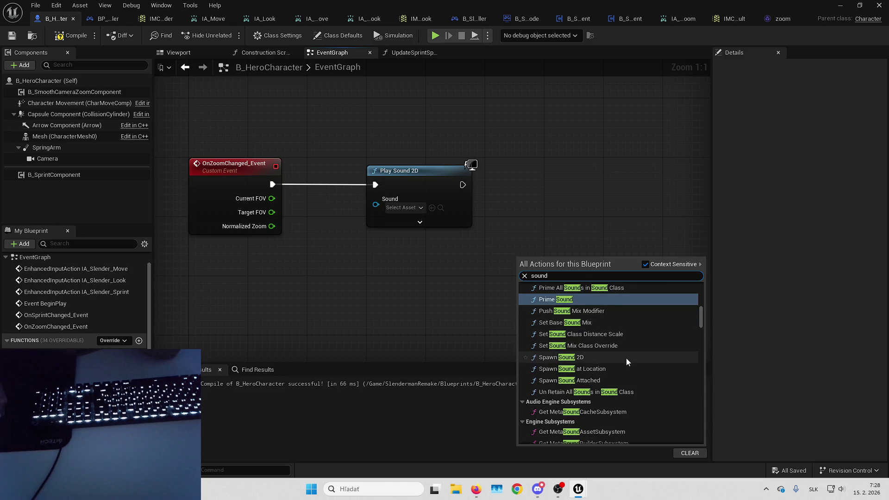
key("Escape")
Step: Place Spawn Sound 2D beside Play Sound 2D and check its advanced concurrency pins
left_click_drag(552, 314, 545, 243)
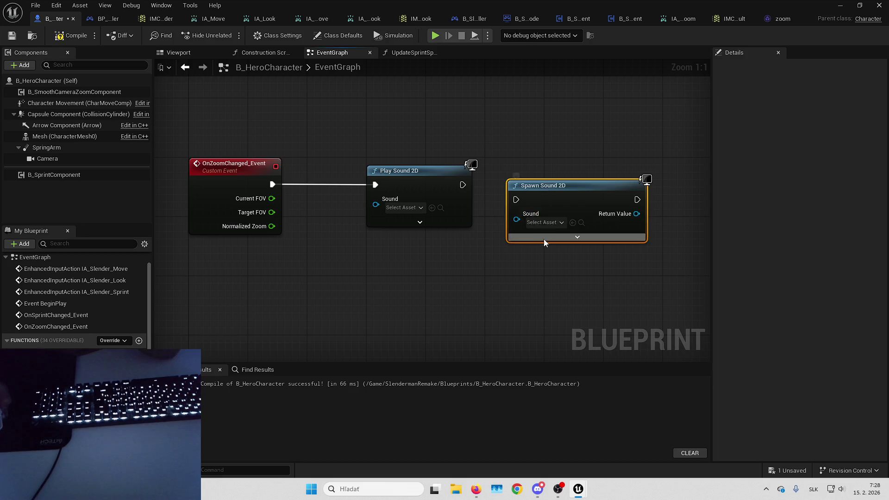
left_click(556, 239)
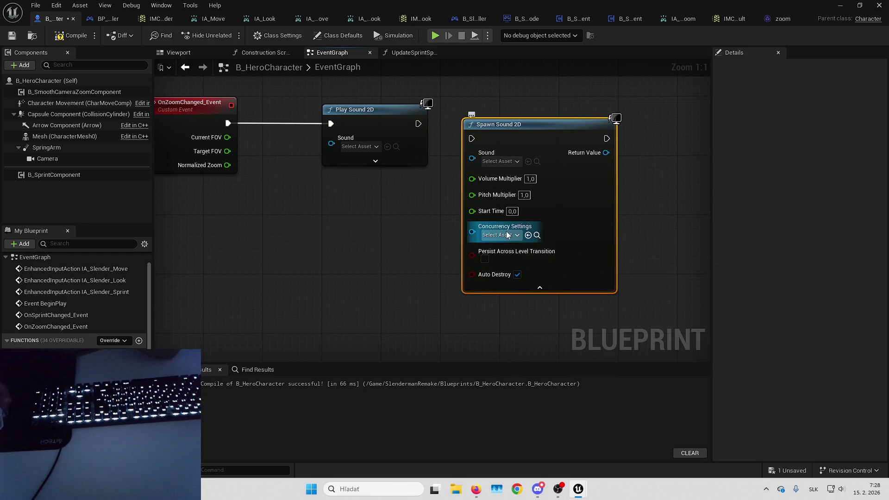
left_click(501, 235)
key("Escape")
left_click(533, 288)
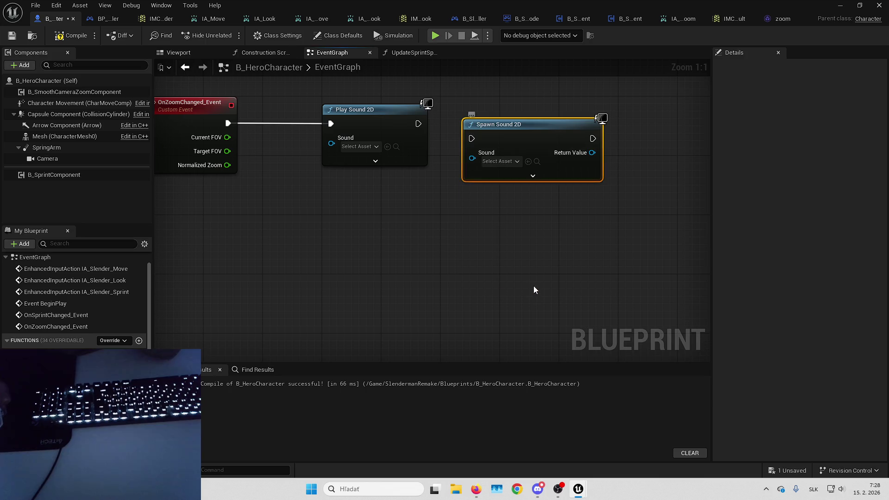
key("Home")
right_click(370, 233)
Step: Delete Play Sound 2D, OnZoomChanged_Event and the Bind Event to On Zoom Changed node
left_click(391, 245)
key("Delete")
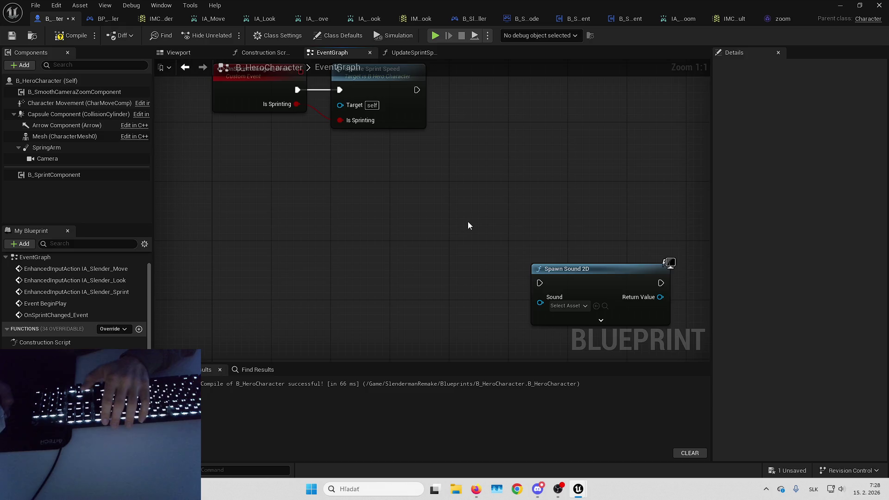
scroll(486, 219, "down", 6)
scroll(486, 219, "up", 7)
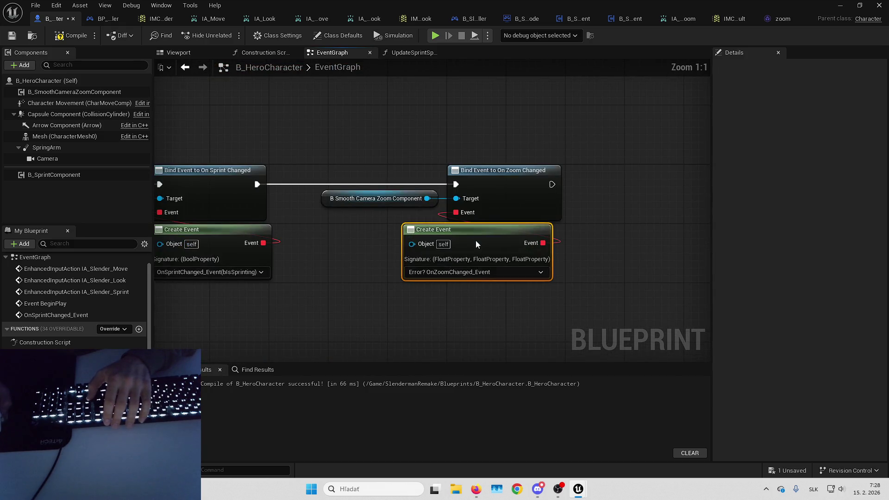
left_click_drag(459, 215, 470, 240)
key("Escape")
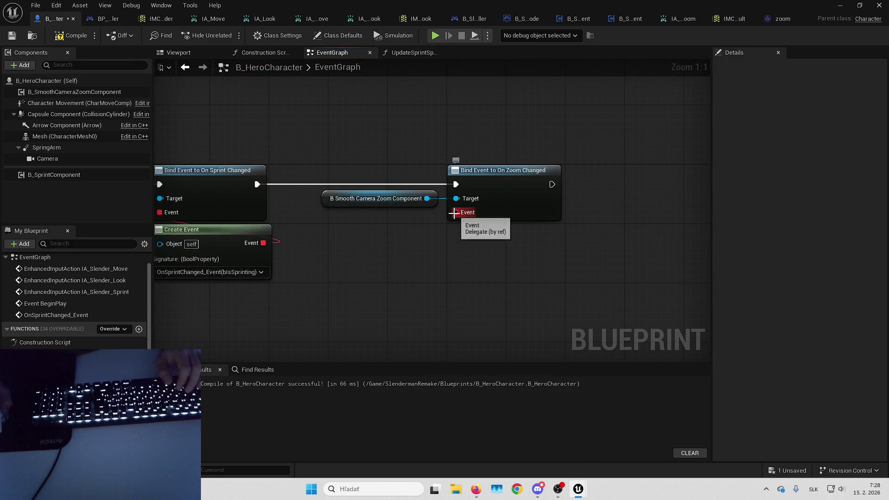
left_click(477, 213)
key("Delete")
Step: Add chained Assign On Zoom Start and Assign On Zoom End bindings from the zoom component
left_click_drag(426, 198, 453, 219)
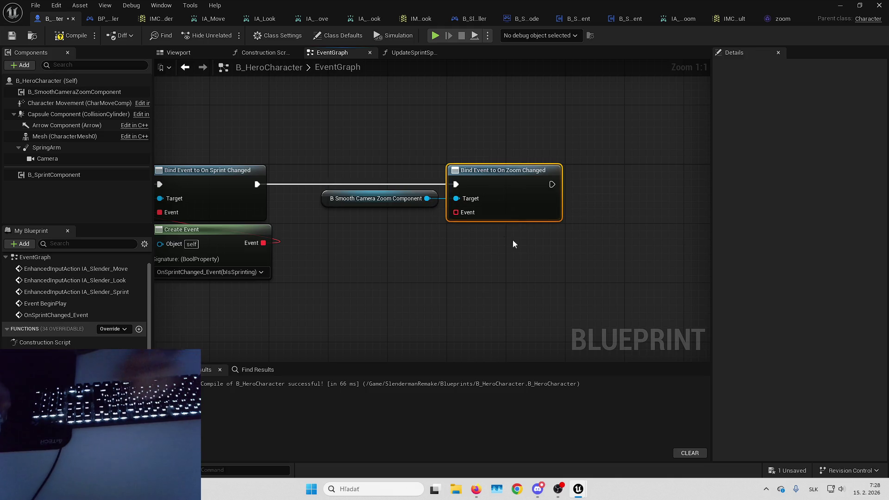
type("zoom")
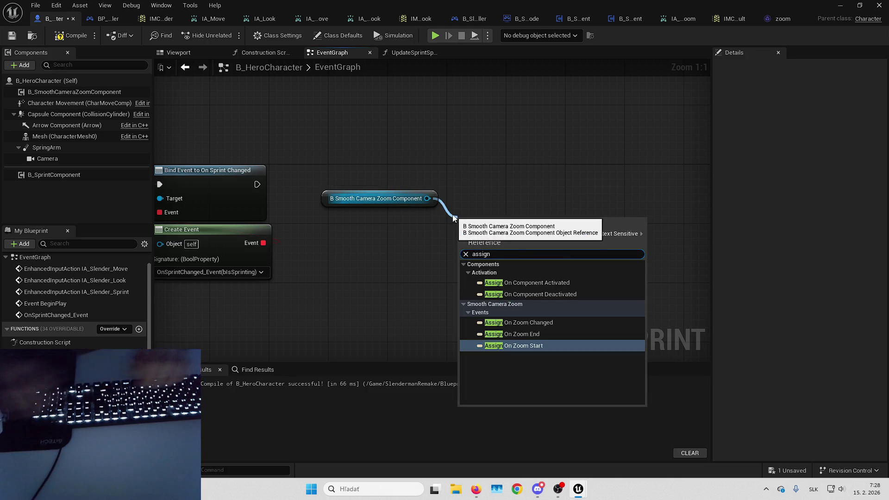
key("Return")
mouse_move(495, 228)
left_mouse_down()
mouse_move(488, 176)
mouse_move(257, 185)
left_mouse_up()
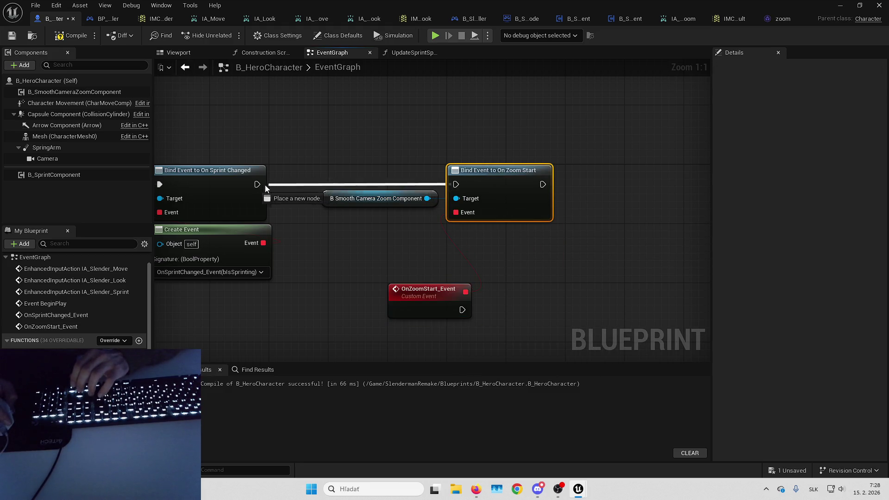
left_click_drag(314, 183, 585, 199)
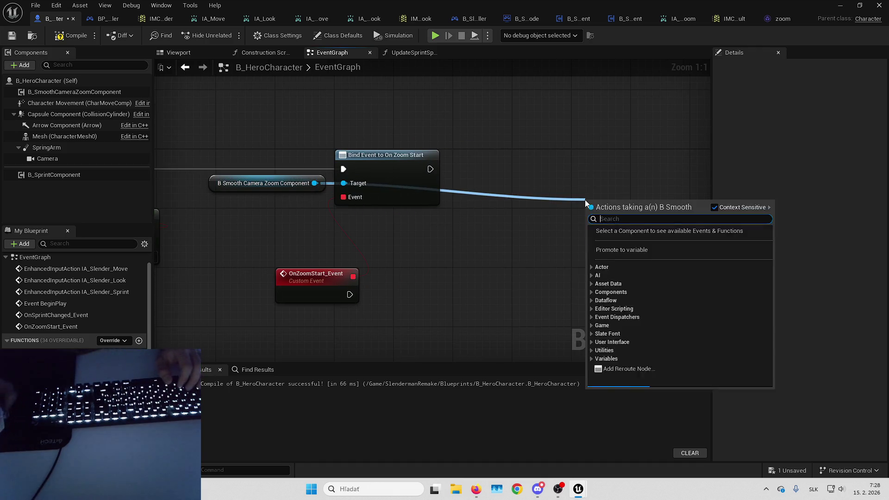
type("assign")
key("Down")
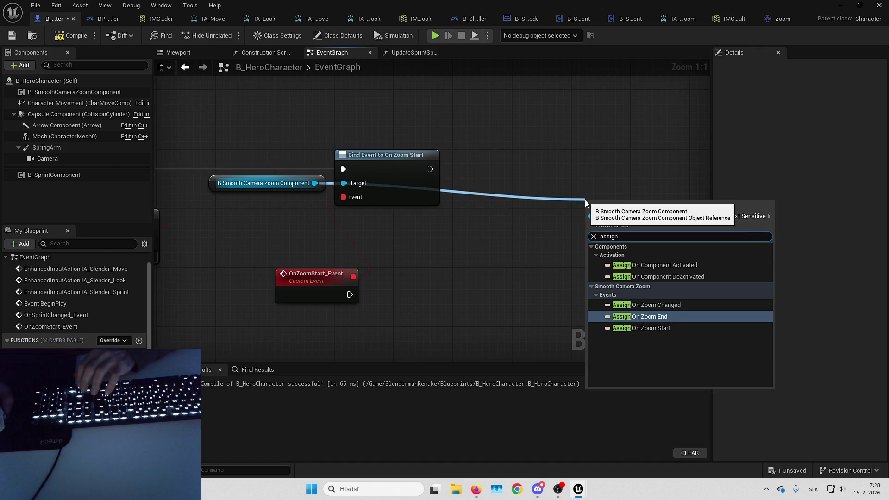
key("Return")
mouse_move(429, 169)
left_mouse_down()
mouse_move(486, 194)
mouse_move(575, 199)
mouse_move(588, 213)
mouse_move(556, 171)
left_mouse_up()
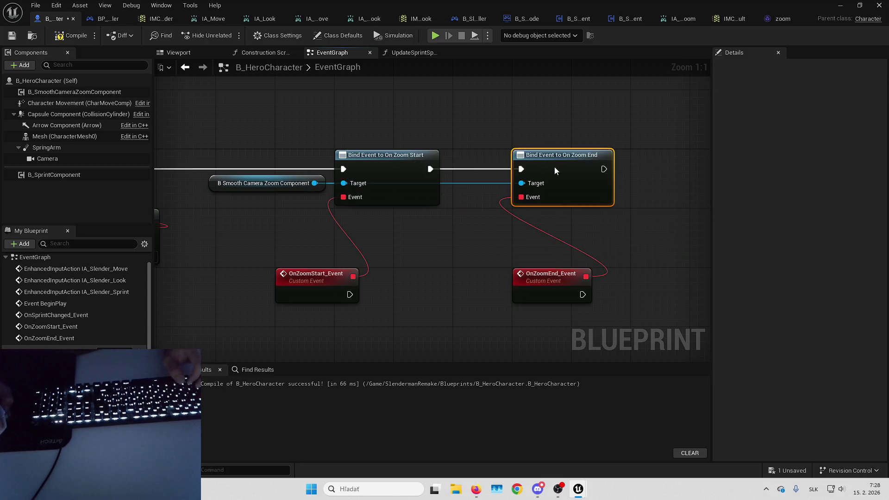
Step: Arrange OnZoomStart_Event and OnZoomEnd_Event beneath their bindings, with the zoom-end nodes shifted right
mouse_move(388, 229)
left_mouse_down()
mouse_move(393, 199)
mouse_move(409, 188)
left_mouse_up()
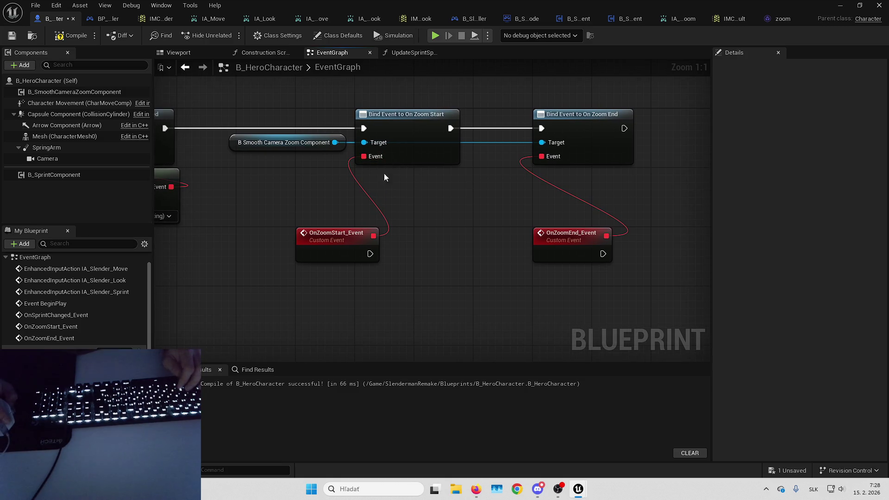
left_click_drag(356, 244, 400, 206)
left_click_drag(508, 272, 506, 213)
mouse_move(520, 138)
left_mouse_down()
mouse_move(551, 145)
mouse_move(690, 141)
mouse_move(668, 132)
left_mouse_up()
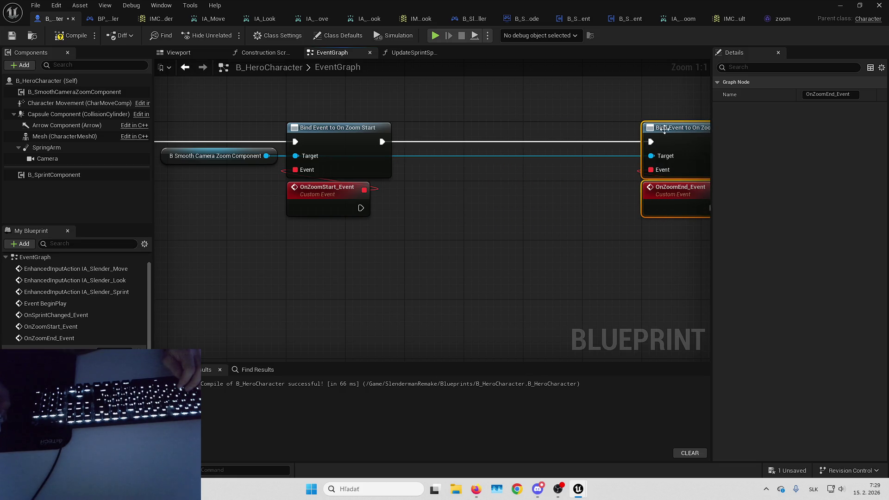
left_click(509, 185)
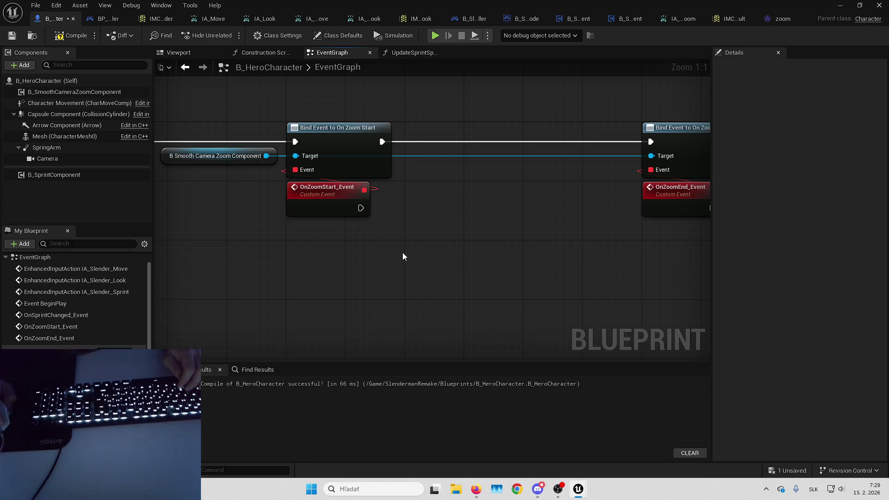
scroll(402, 251, "down", 7)
scroll(396, 218, "up", 7)
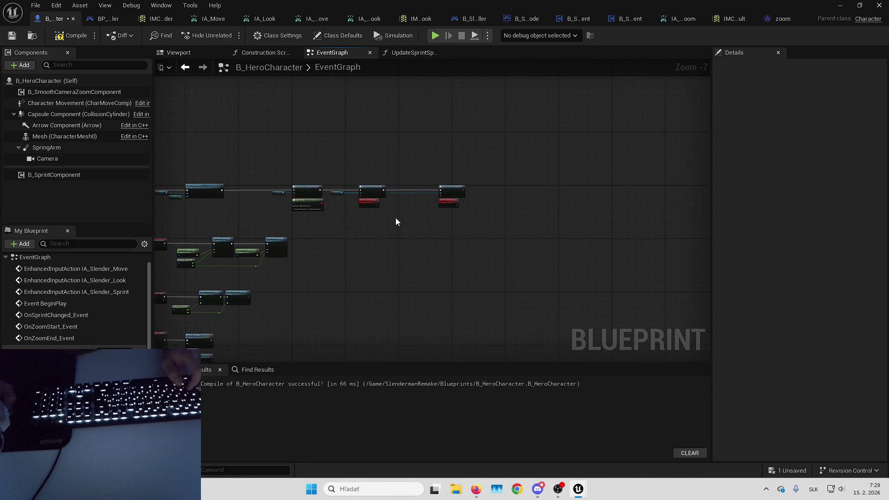
Step: Paste Spawn Sound 2D, trigger it from OnZoomStart_Event, and set its Sound to zoom
key("ctrl+v")
left_click_drag(363, 202, 303, 200)
left_click(431, 220)
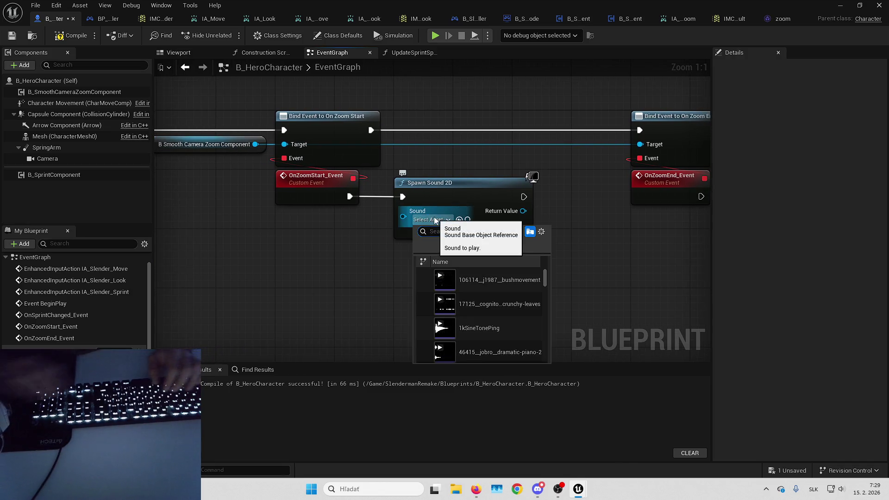
type("zoom")
key("Return")
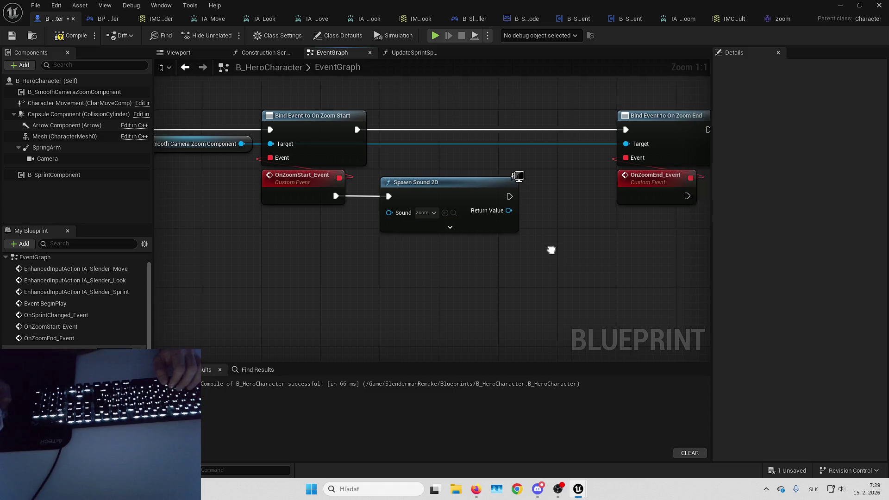
left_click_drag(460, 165, 507, 167)
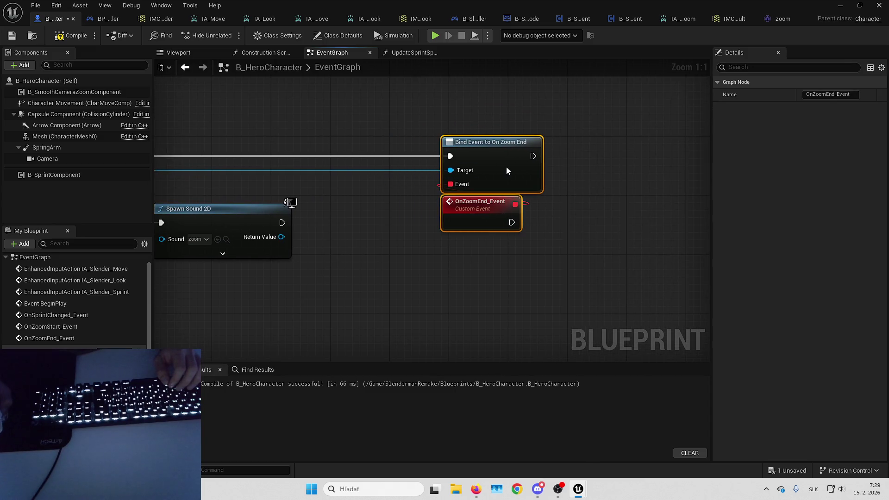
left_click(417, 259)
left_click_drag(336, 236, 453, 219)
left_click_drag(389, 221, 402, 225)
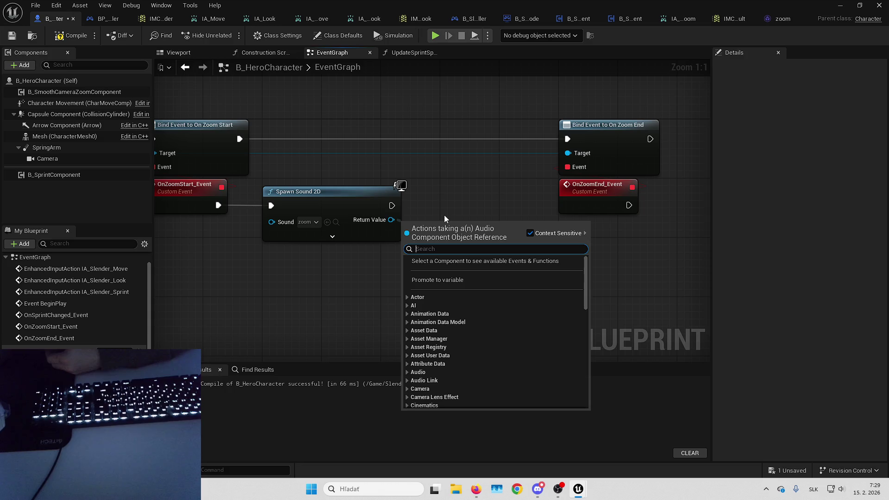
Step: Promote the spawned sound's Return Value to a variable named ZoomSound
left_click(465, 280)
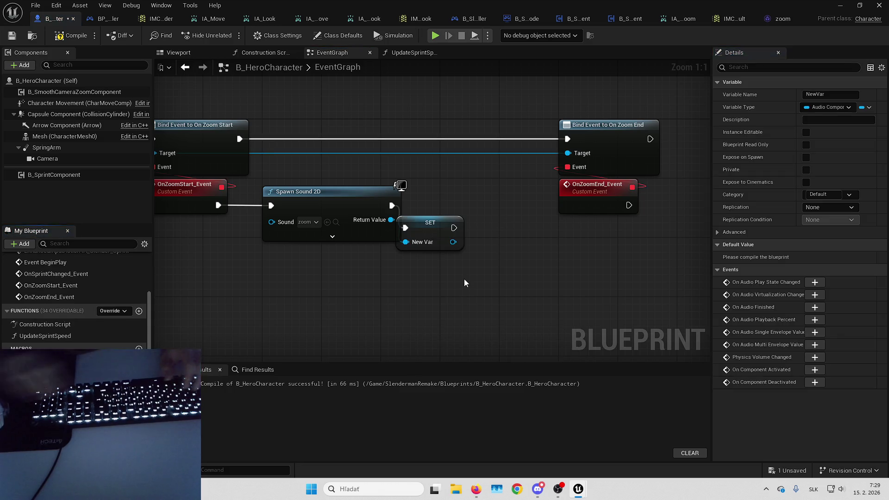
type("ZoomSound")
key("Return")
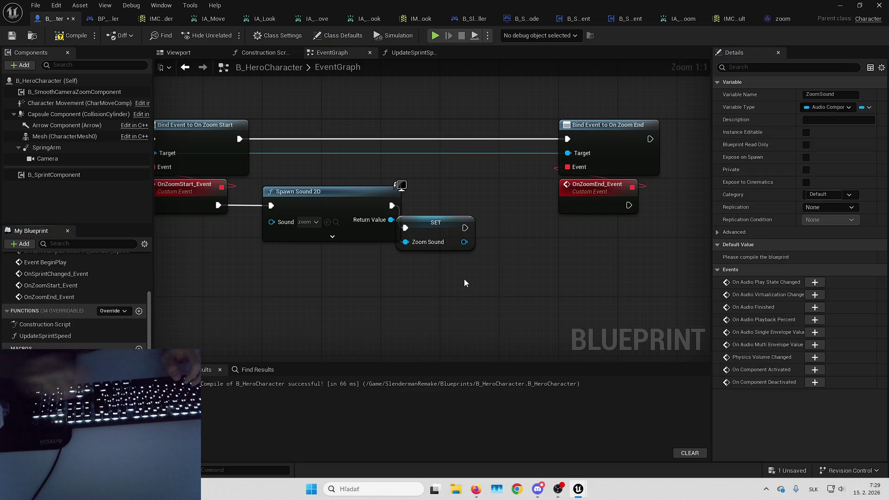
left_click(444, 224)
left_click(520, 254)
mouse_move(519, 254)
left_mouse_down()
mouse_move(457, 291)
mouse_move(333, 332)
left_mouse_up()
Step: Call Stop Delayed on ZoomSound with Delay Time 0,1 when OnZoomEnd_Event fires
left_click_drag(385, 262, 506, 193)
left_click_drag(481, 243, 514, 217)
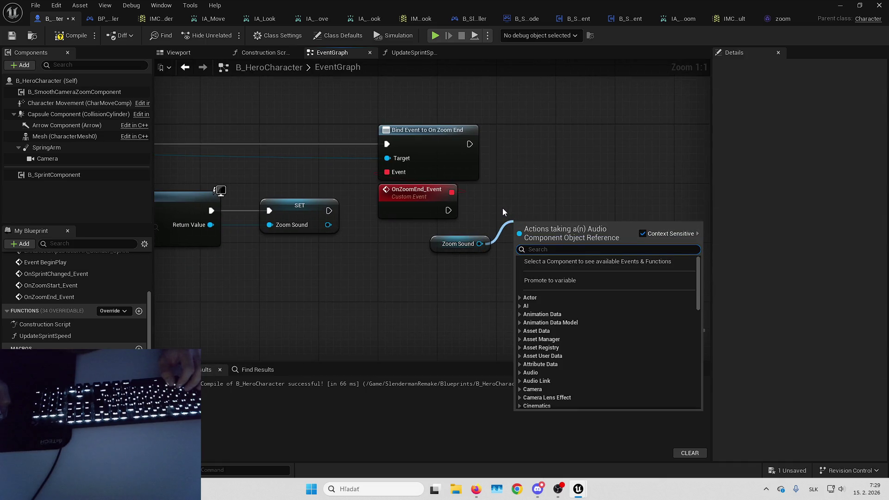
type("stop")
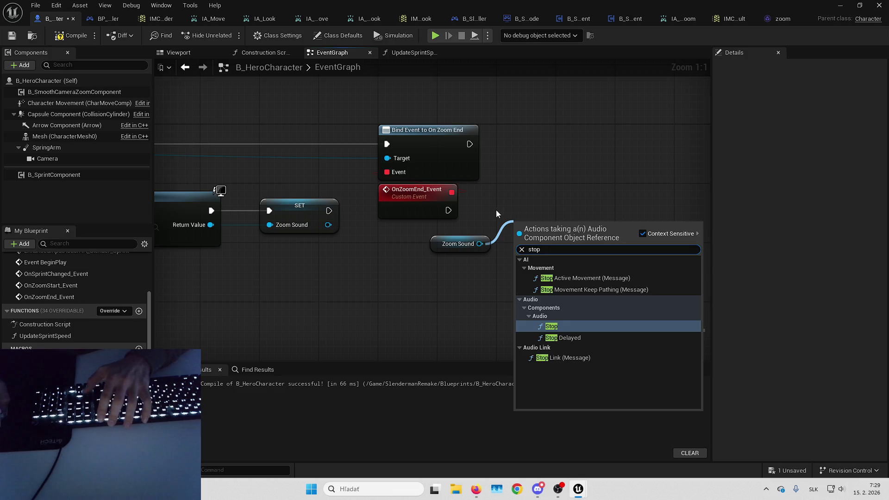
key("Down")
key("Return")
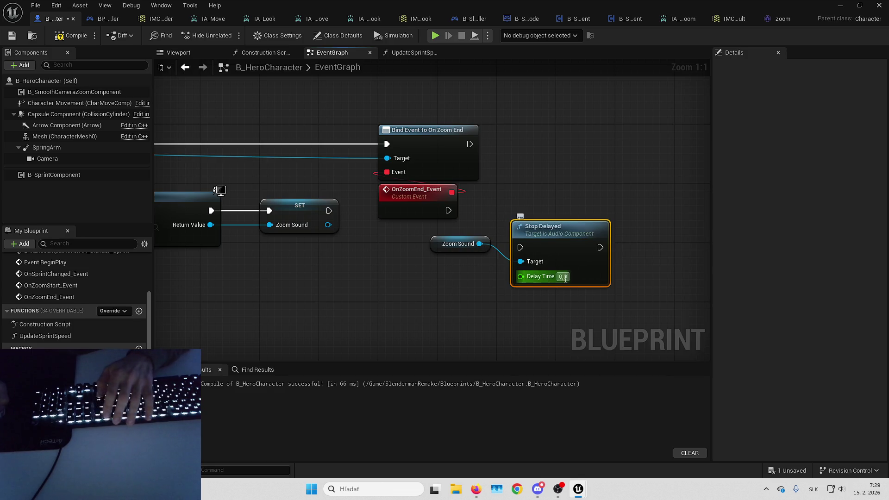
left_click(565, 278)
type("0,1")
left_click_drag(529, 254, 536, 224)
mouse_move(448, 210)
left_mouse_down()
mouse_move(527, 218)
mouse_move(597, 202)
left_mouse_up()
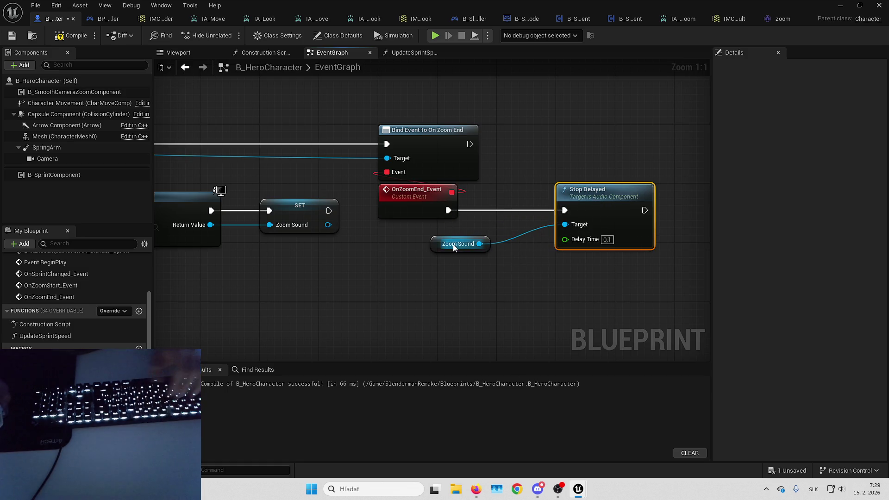
left_click_drag(454, 248, 515, 233)
Step: Shift the zoom-end node group right to tidy the graph around the spawn sound nodes
left_click(534, 188)
scroll(432, 248, "down", 4)
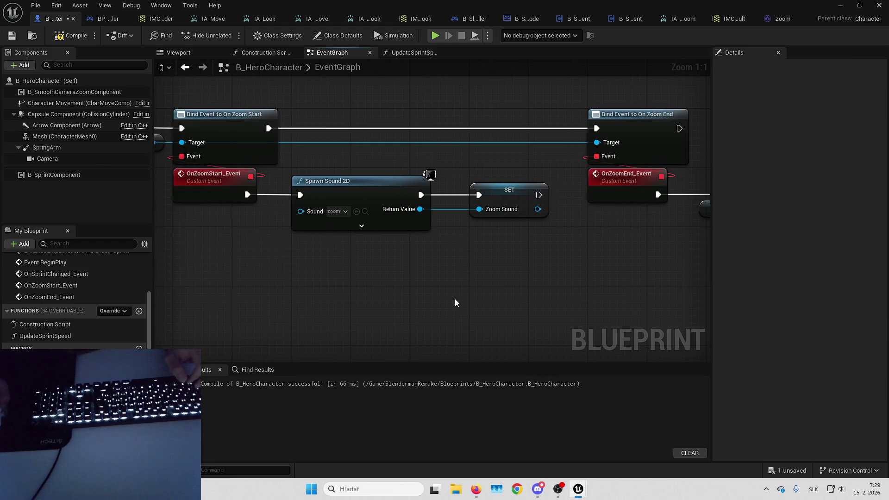
left_click_drag(437, 169, 600, 264)
left_click_drag(477, 190, 552, 190)
mouse_move(479, 237)
left_mouse_down()
mouse_move(509, 217)
mouse_move(372, 221)
mouse_move(433, 216)
mouse_move(362, 248)
left_mouse_up()
left_click(448, 235)
scroll(448, 234, "up", 2)
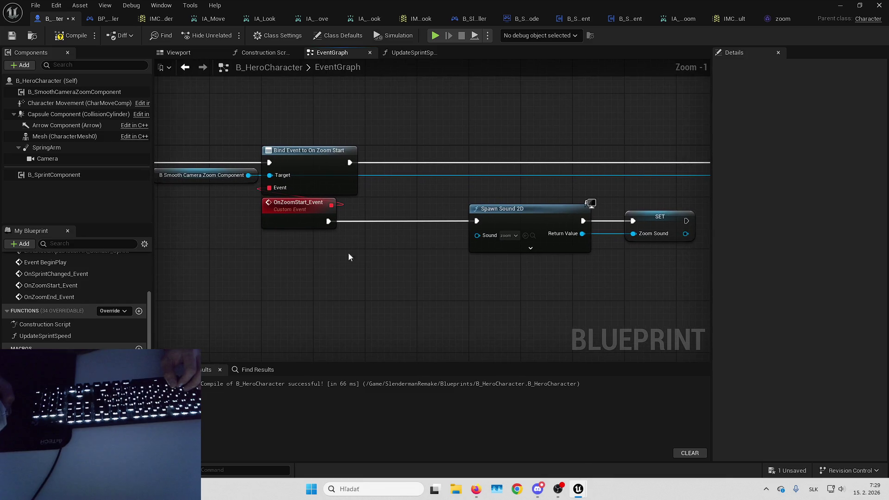
Step: Add an Is Playing check on ZoomSound driving a Branch after OnZoomStart_Event
mouse_move(46, 370)
left_mouse_down()
mouse_move(296, 296)
mouse_move(288, 263)
mouse_move(363, 256)
left_mouse_up()
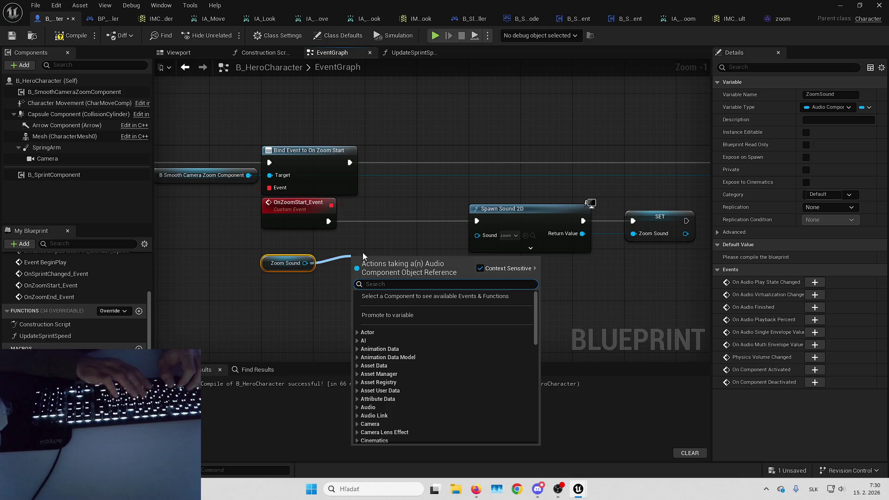
type("is")
key("Return")
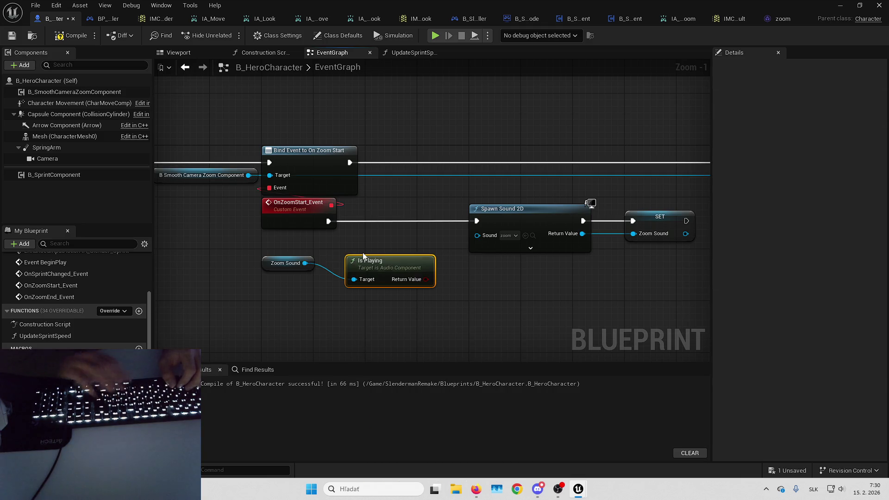
mouse_move(264, 267)
left_mouse_down()
mouse_move(337, 290)
mouse_move(289, 300)
left_mouse_up()
left_click_drag(341, 272, 371, 242)
key("b")
left_click_drag(328, 220, 372, 221)
Step: Route the Branch's False to Spawn Sound 2D and True to the moved Stop Delayed nodes
mouse_move(431, 234)
left_mouse_down()
mouse_move(476, 221)
mouse_move(657, 246)
left_mouse_up()
left_click_drag(521, 216, 521, 262)
mouse_move(520, 246)
left_mouse_down()
mouse_move(332, 229)
mouse_move(414, 196)
mouse_move(518, 269)
mouse_move(540, 174)
left_mouse_up()
mouse_move(157, 197)
left_mouse_down()
mouse_move(395, 190)
mouse_move(339, 203)
left_mouse_up()
key("ctrl+x")
key("ctrl+v")
left_click_drag(465, 196, 472, 196)
left_click(412, 191)
Step: Move the zoom-start node group below OnSprintChanged
left_click_drag(320, 260, 555, 250)
left_click_drag(424, 239, 425, 259)
left_click_drag(578, 216, 647, 212)
scroll(361, 175, "down", 2)
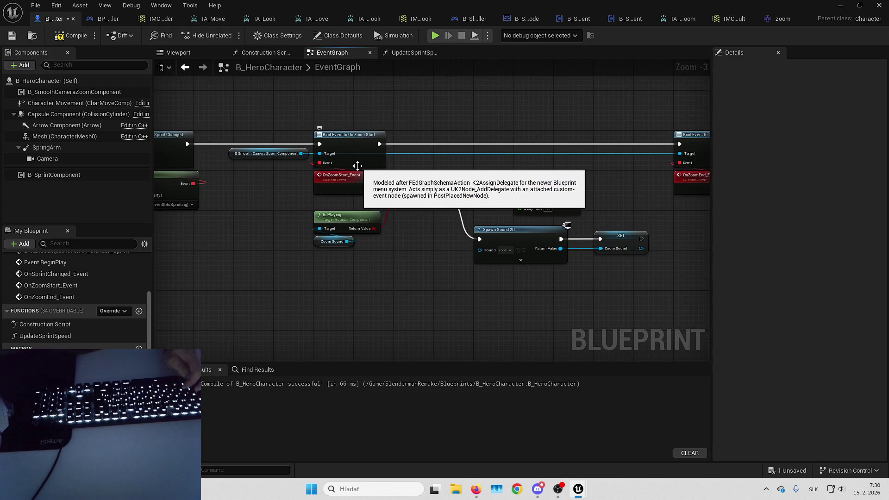
mouse_move(272, 179)
left_mouse_down()
mouse_move(609, 277)
mouse_move(425, 257)
left_mouse_up()
scroll(522, 163, "down", 5)
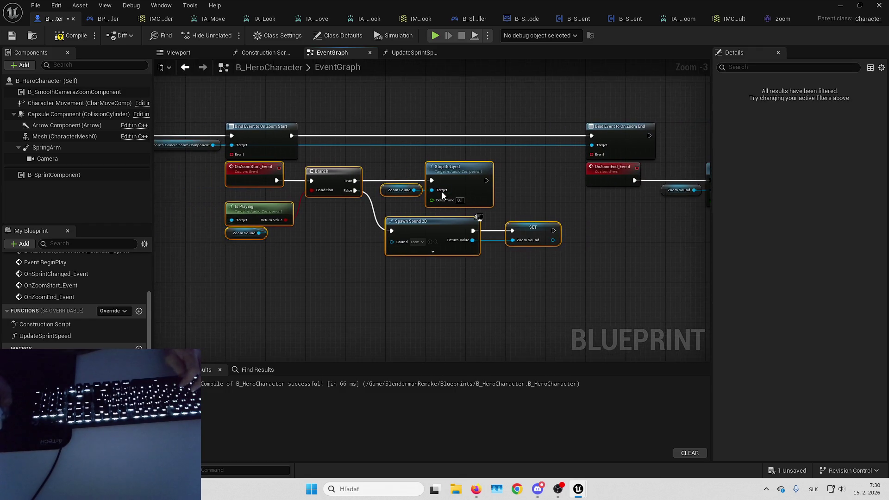
mouse_move(560, 154)
left_mouse_down()
mouse_move(464, 268)
mouse_move(467, 222)
mouse_move(327, 279)
mouse_move(355, 236)
mouse_move(369, 242)
left_mouse_up()
scroll(464, 268, "up", 5)
scroll(328, 280, "up", 1)
scroll(340, 263, "up", 2)
Step: Shift the zoom-start group further down and place the zoom-end group beneath it
left_click(447, 228)
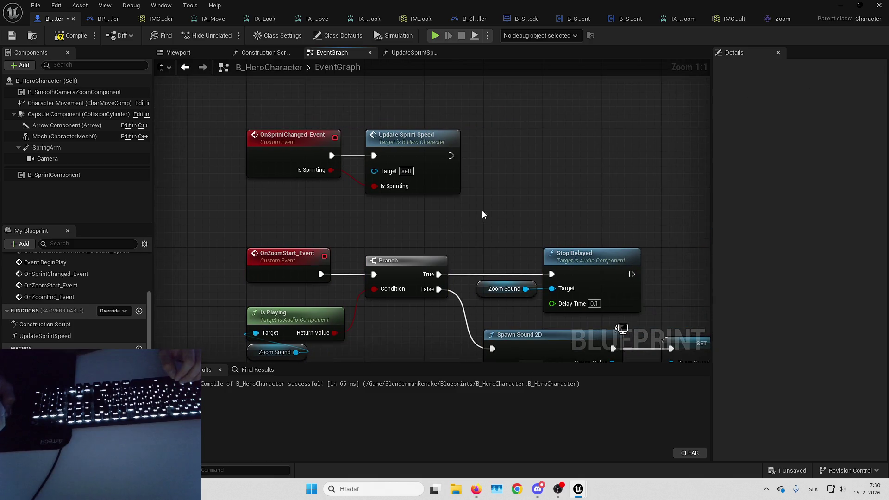
scroll(509, 185, "down", 3)
left_click_drag(317, 159, 764, 248)
scroll(490, 166, "up", 2)
left_click_drag(489, 165, 492, 207)
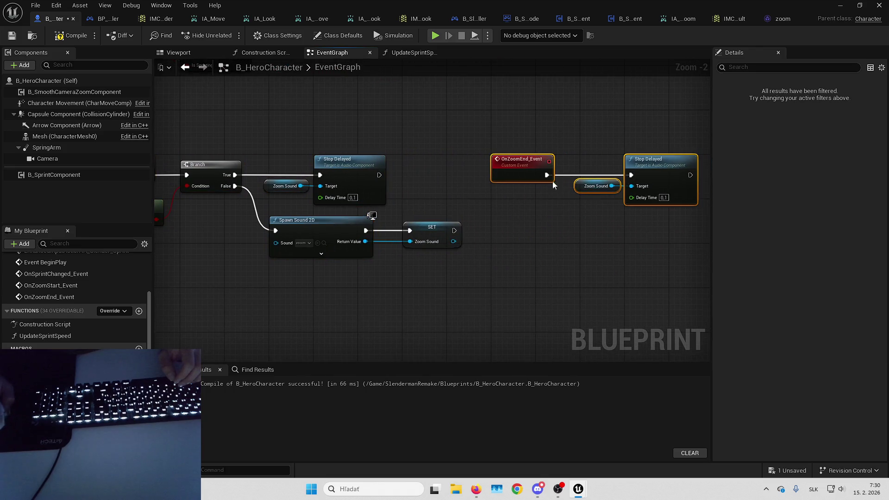
left_click_drag(520, 162, 282, 319)
left_click_drag(519, 213, 357, 185)
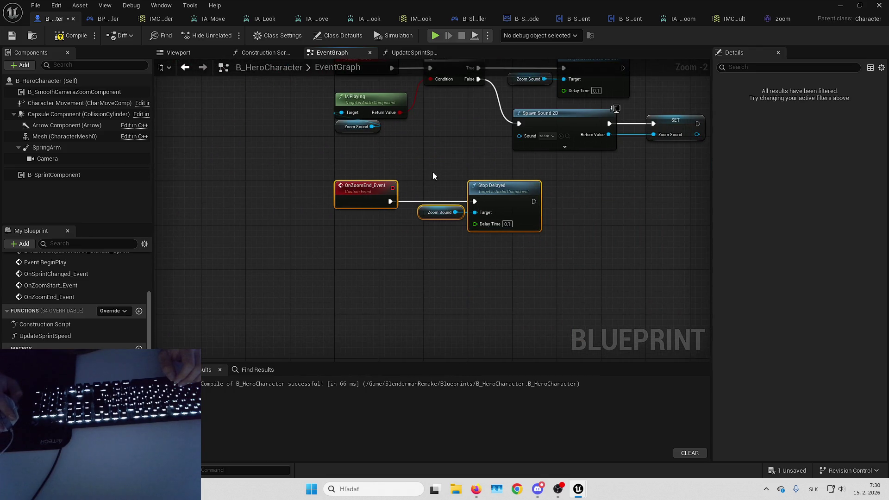
scroll(483, 234, "down", 6)
scroll(481, 321, "up", 6)
Step: Give Bind Event to On Zoom Start a Create Event set to OnZoomStart_Event
left_click_drag(446, 229, 449, 241)
key("Return")
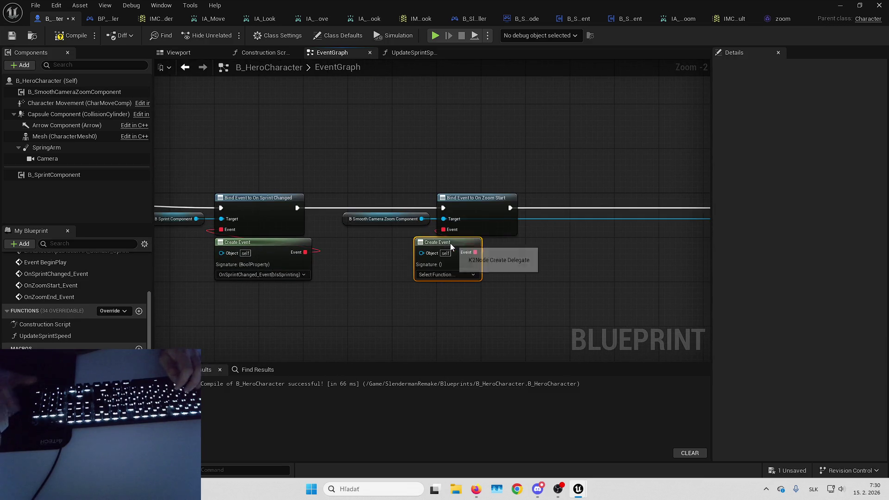
left_click(449, 274)
type("zo")
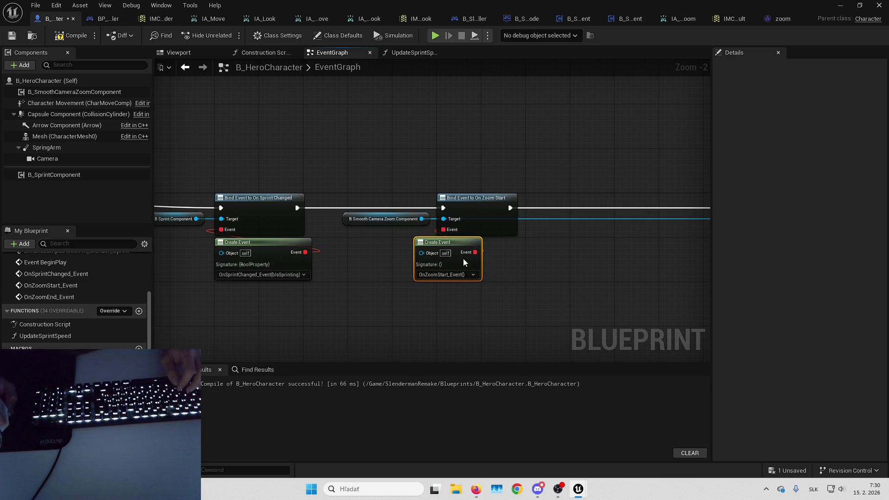
Step: Give Bind Event to On Zoom End a Create Event set to OnZoomEnd_Event
left_click(551, 255)
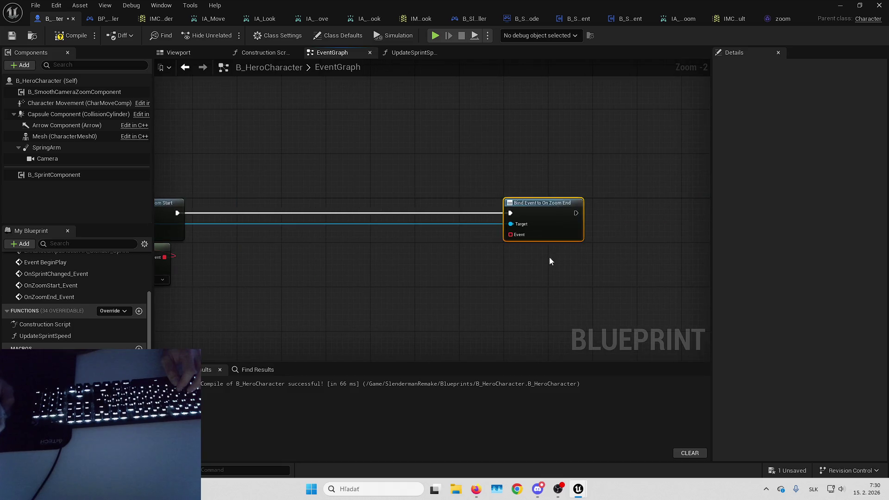
left_click_drag(608, 201, 369, 199)
left_click_drag(328, 224, 336, 232)
left_click(366, 327)
left_click(320, 273)
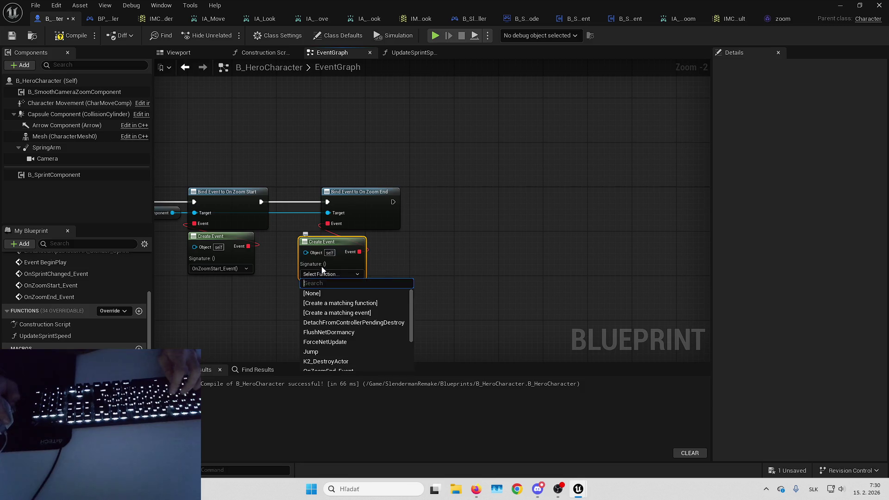
type("zoom")
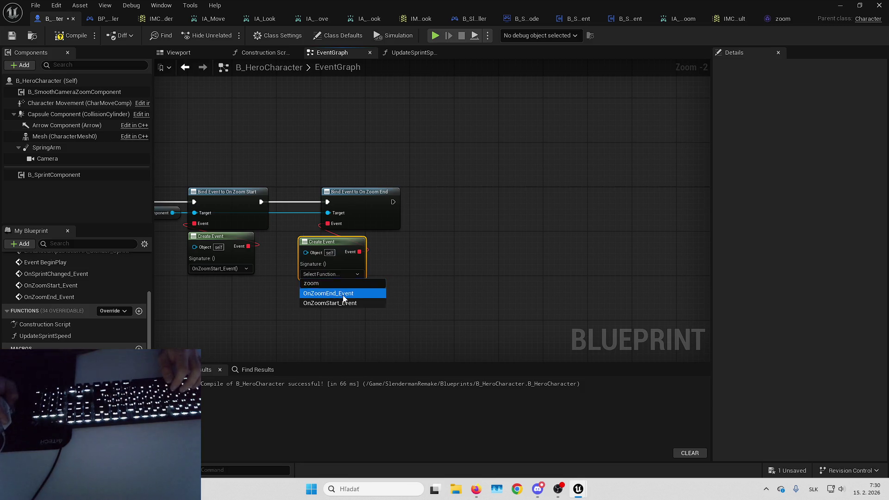
left_click(331, 294)
mouse_move(350, 265)
left_mouse_down()
mouse_move(444, 250)
mouse_move(531, 217)
left_mouse_up()
Step: Compile the hero character blueprint and go back to the level
left_click(72, 35)
scroll(510, 287, "down", 5)
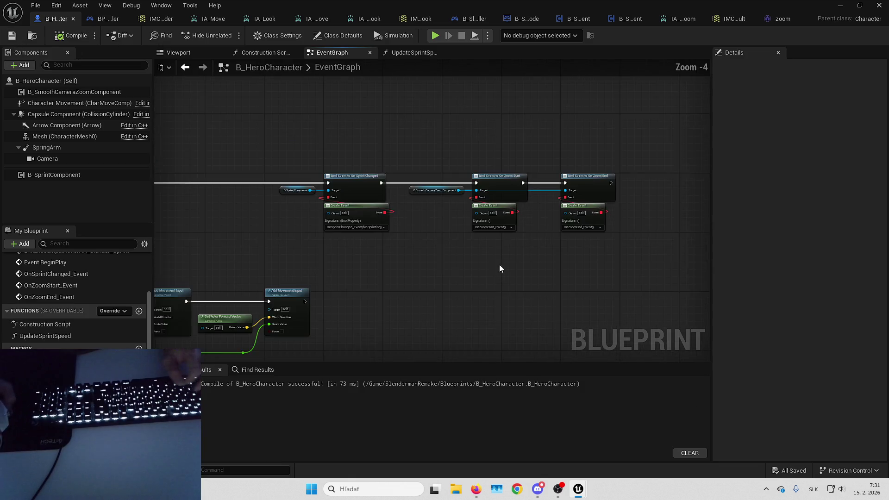
scroll(489, 180, "up", 4)
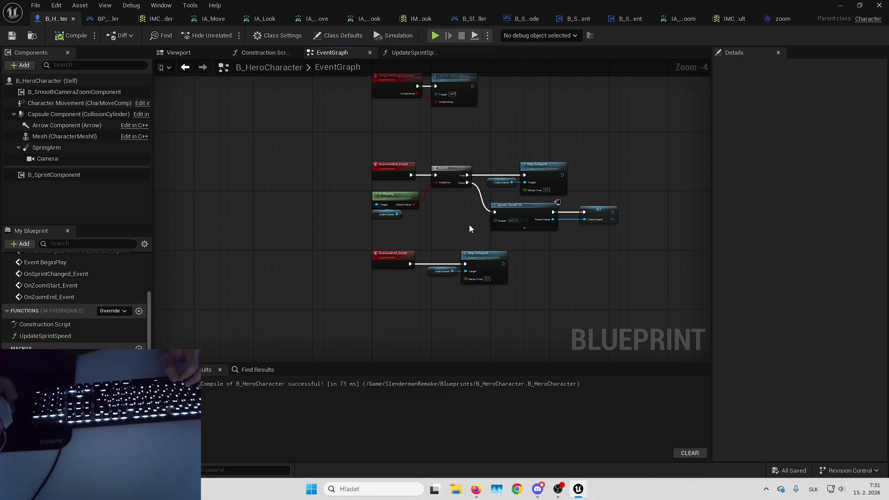
left_click(839, 5)
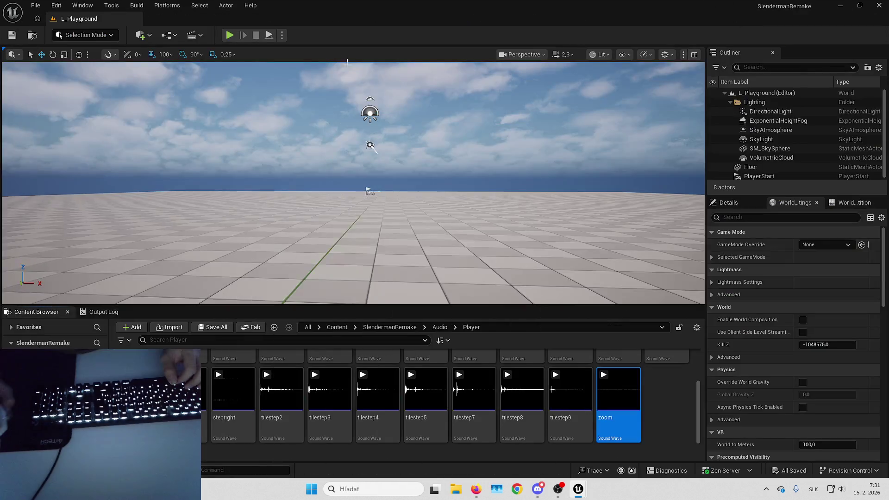
Step: Play-test L_Playground, zooming in and out with the mouse wheel, then end the session
left_click(230, 35)
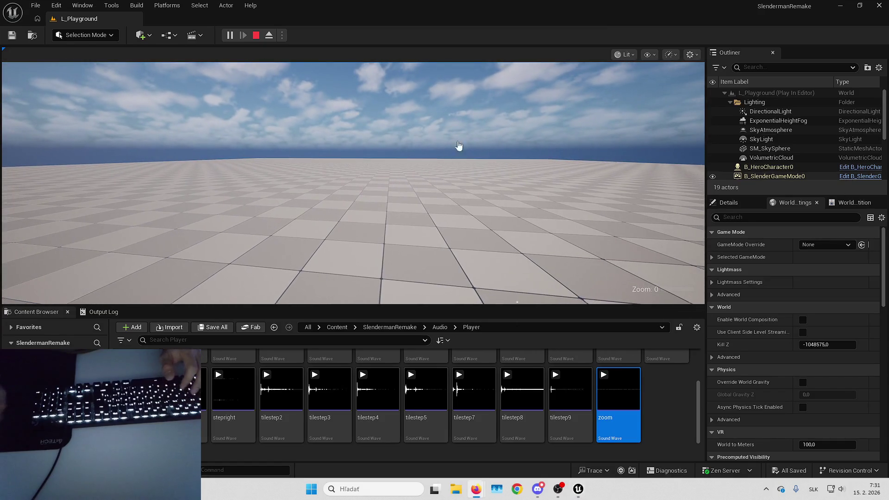
scroll(353, 183, "up", 2)
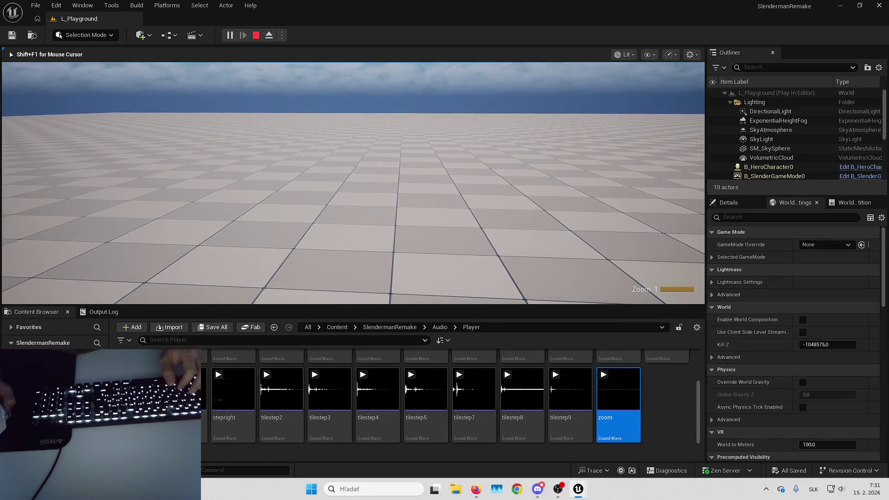
scroll(353, 182, "down", 4)
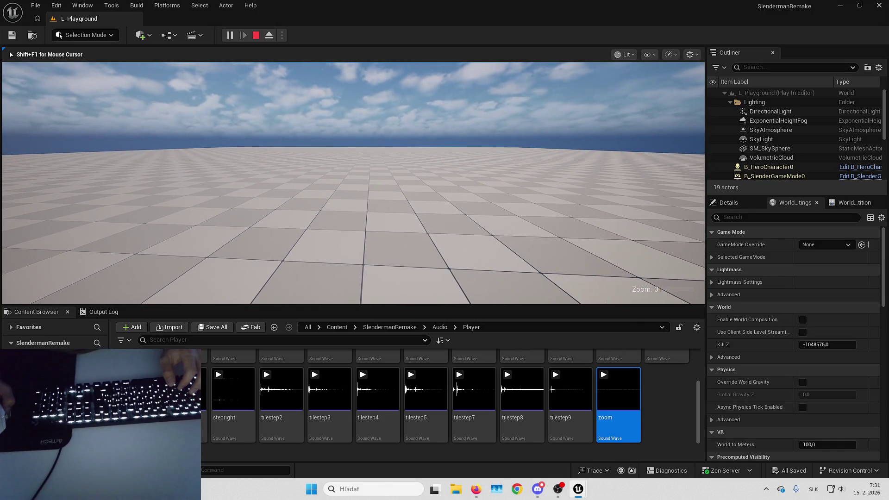
scroll(353, 183, "down", 3)
scroll(354, 183, "up", 2)
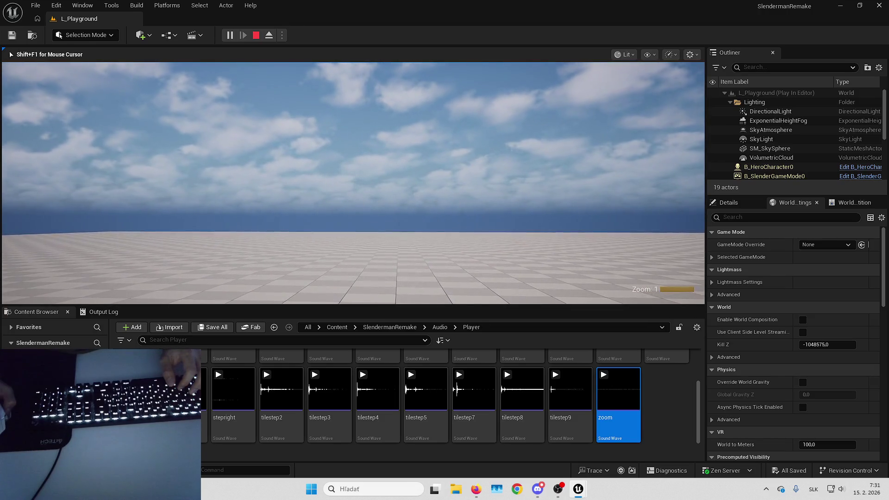
scroll(353, 183, "down", 2)
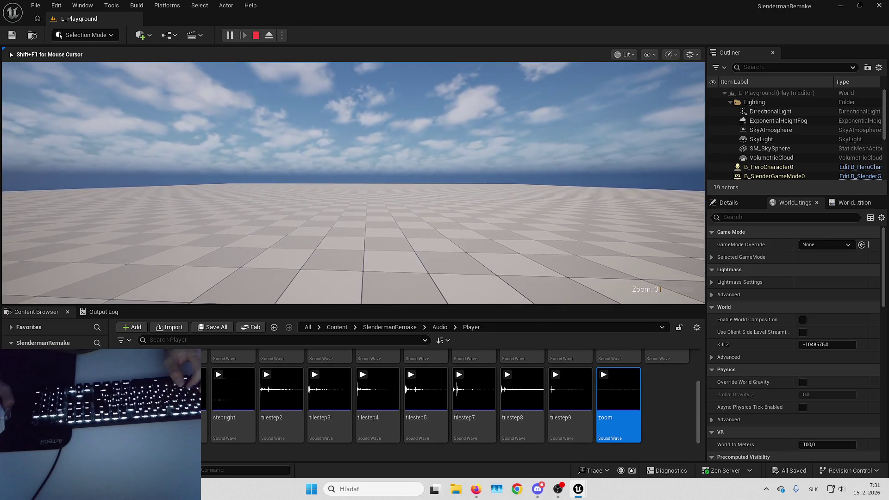
scroll(353, 183, "up", 1)
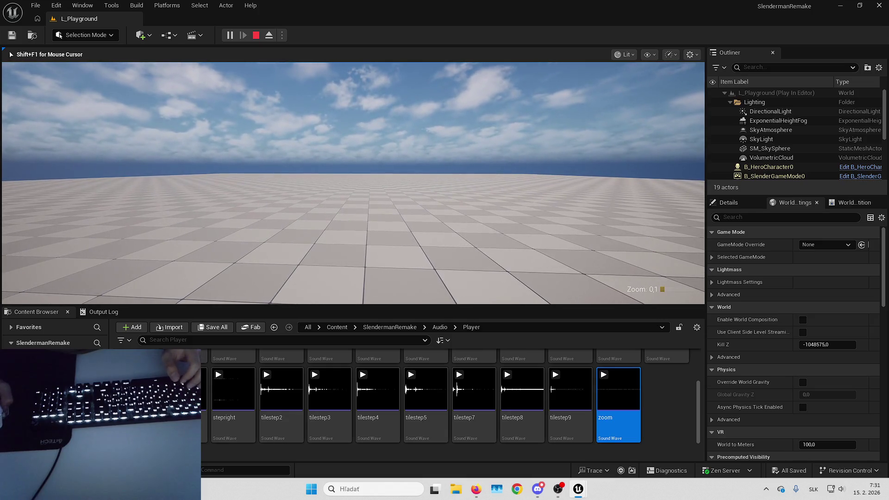
scroll(353, 183, "down", 1)
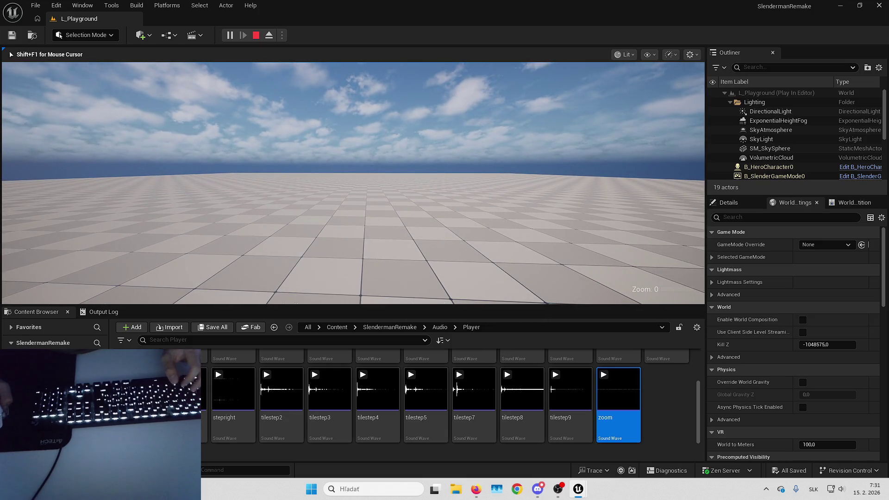
key("Escape")
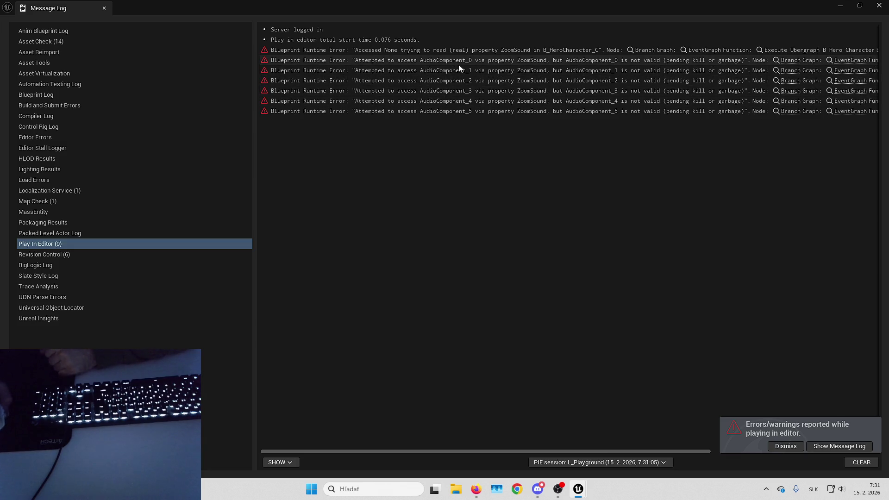
Step: Jump to the erroring Branch and add an Is Valid node on Zoom Sound
left_click(642, 50)
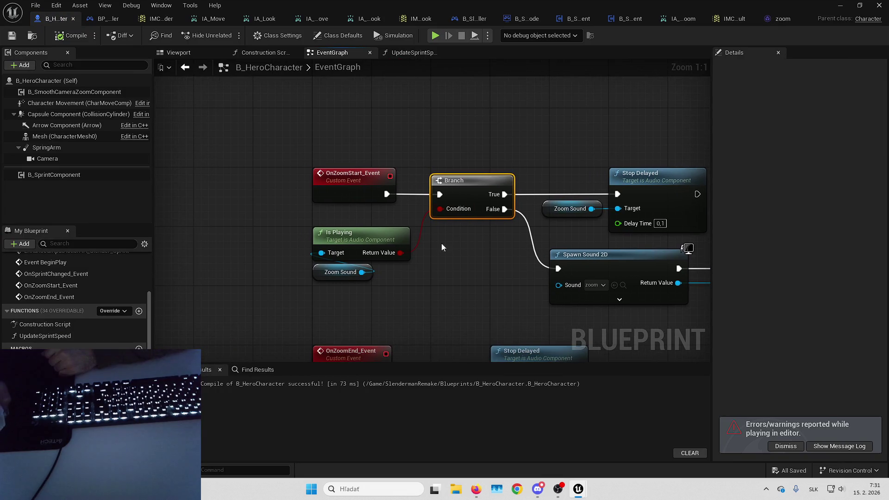
left_click_drag(343, 276, 343, 277)
left_click_drag(419, 300, 451, 263)
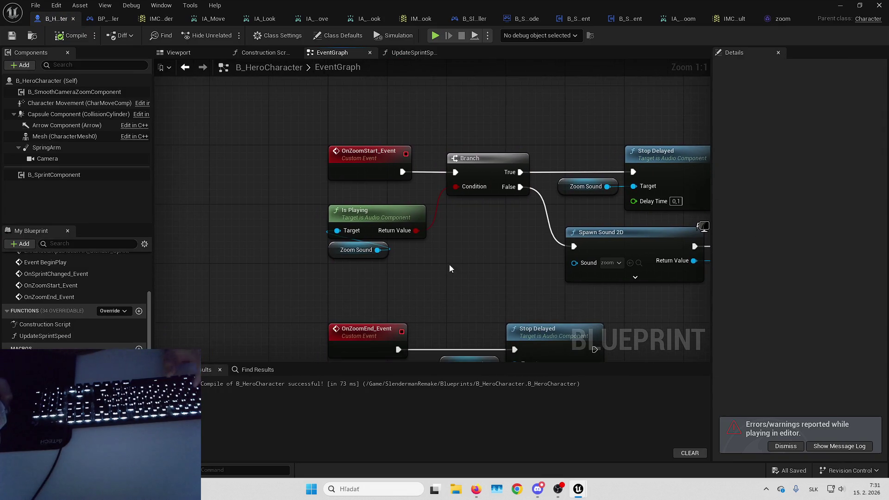
left_click_drag(380, 250, 396, 256)
type("isval")
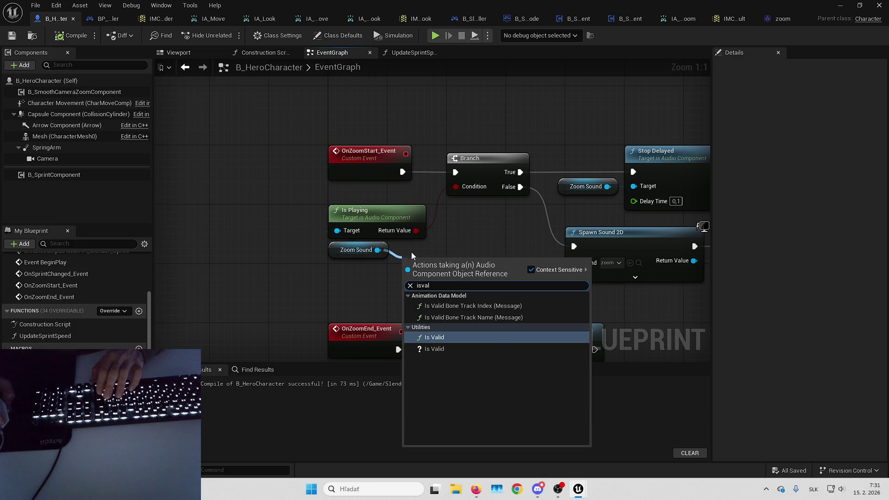
key("Return")
Step: Insert a Branch driven by Is Valid whose True leads to the Is Playing Branch
left_click_drag(340, 130, 583, 263)
left_click_drag(309, 166, 487, 166)
left_click_drag(395, 242, 503, 235)
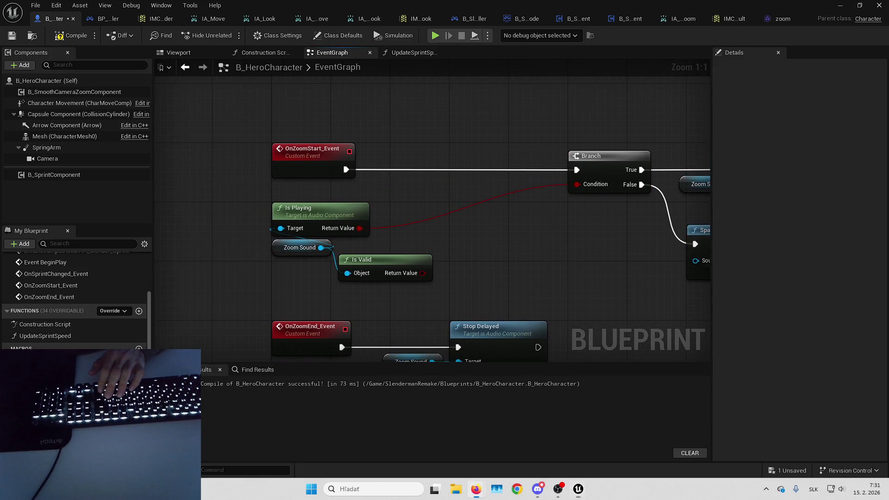
mouse_move(423, 273)
left_mouse_down()
mouse_move(473, 236)
mouse_move(481, 174)
mouse_move(470, 169)
left_mouse_up()
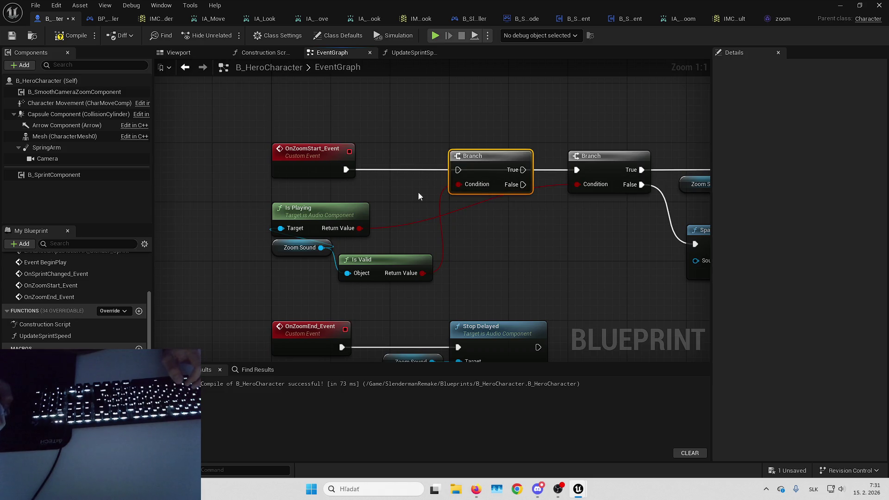
left_click_drag(405, 182, 410, 172)
mouse_move(332, 198)
left_mouse_down()
mouse_move(526, 225)
mouse_move(575, 212)
mouse_move(611, 219)
left_mouse_up()
left_click(450, 233)
left_click_drag(390, 251, 387, 206)
left_click_drag(507, 199, 421, 188)
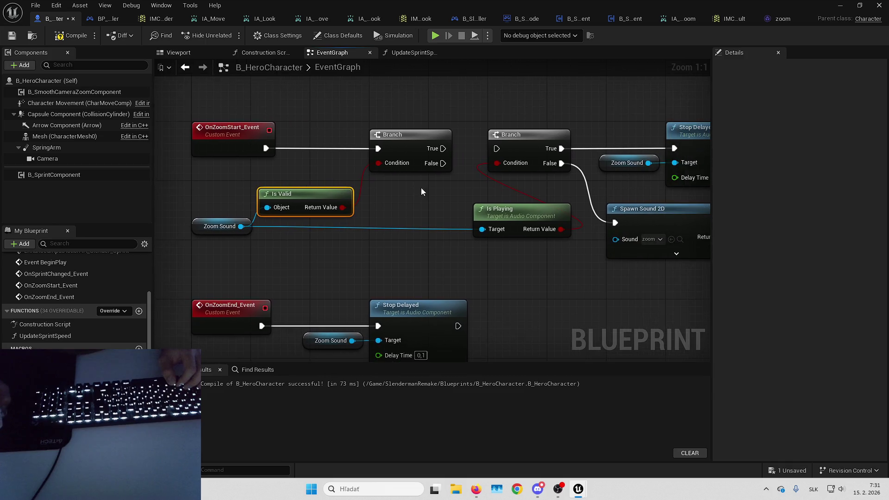
left_click_drag(443, 149, 496, 149)
left_click_drag(493, 194, 434, 198)
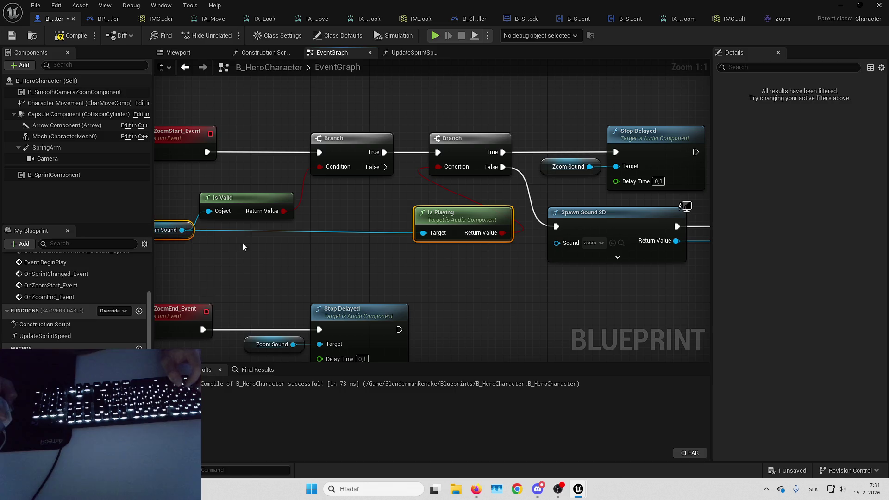
Step: Wire the Is Valid Branch's False to Spawn Sound 2D and reroute the Zoom Sound wire
key("f")
left_click(406, 281)
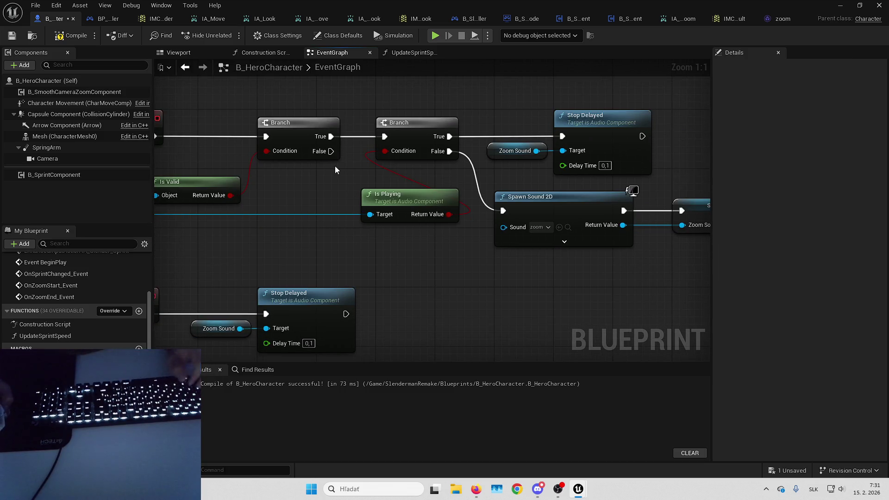
left_click_drag(330, 152, 503, 211)
left_click_drag(440, 215, 438, 190)
double_click(346, 202)
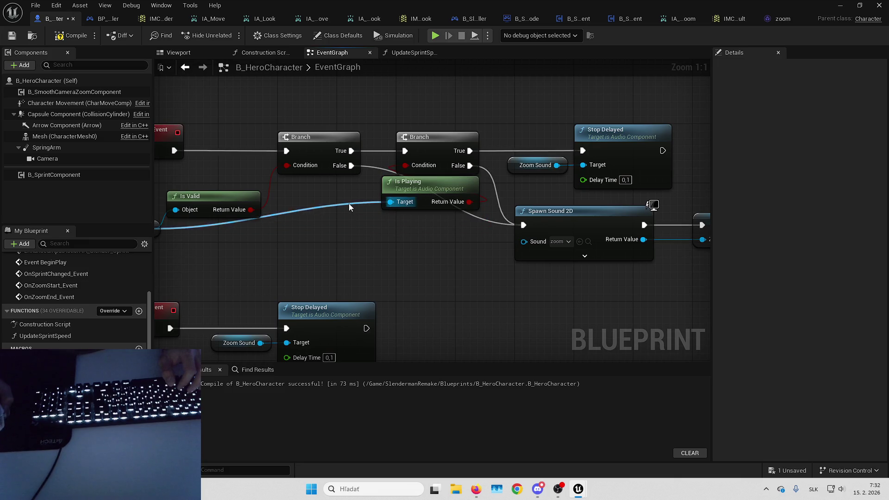
left_click(273, 211, "shift")
key("q")
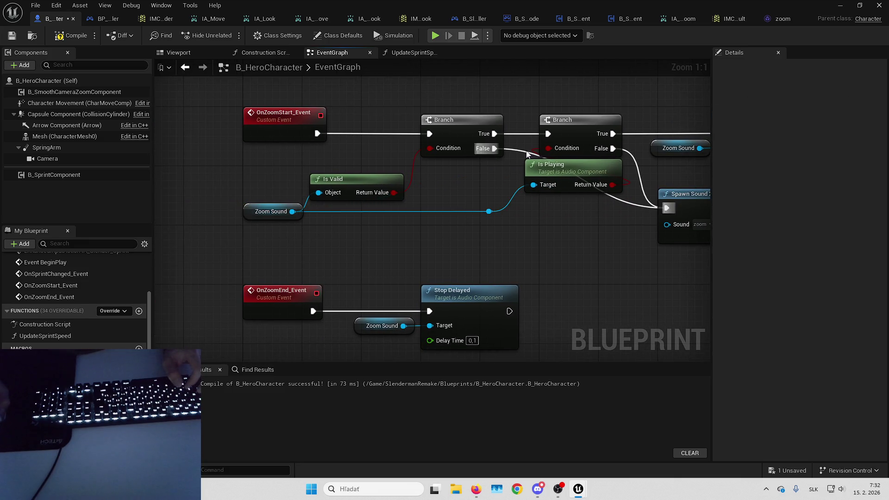
Step: Add a reroute on the False wire down to Spawn Sound 2D, then compile B_HeroCharacter
double_click(525, 152)
left_click_drag(520, 146, 519, 209)
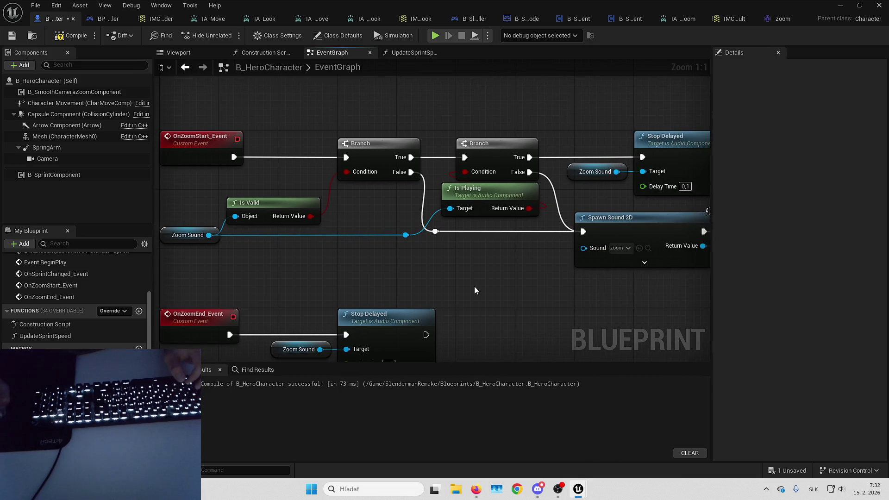
left_click_drag(401, 228, 416, 228)
left_click(430, 264)
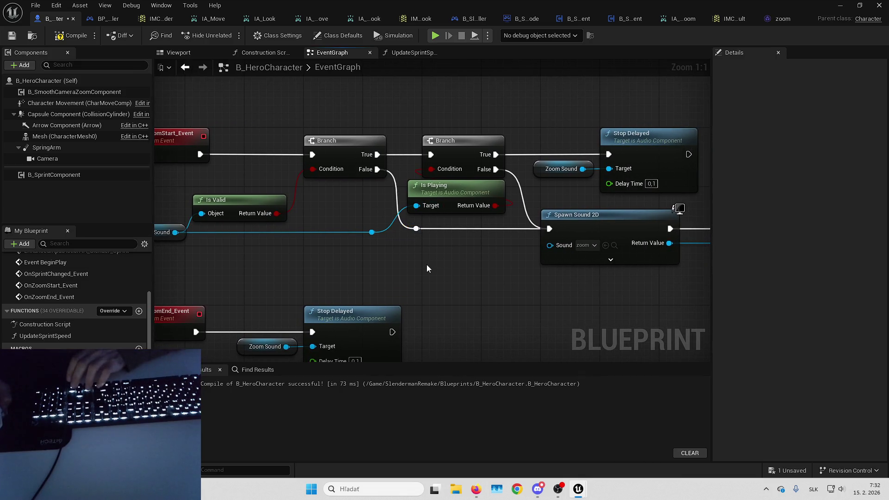
left_click(372, 232)
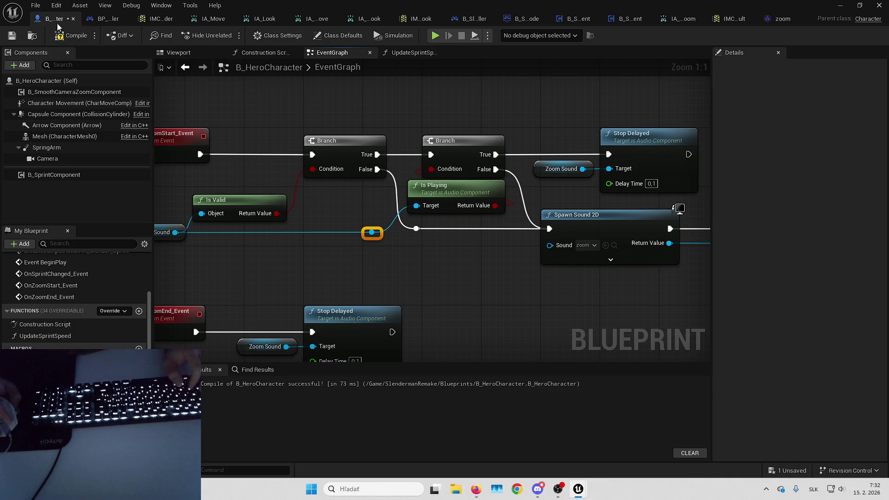
left_click(56, 40)
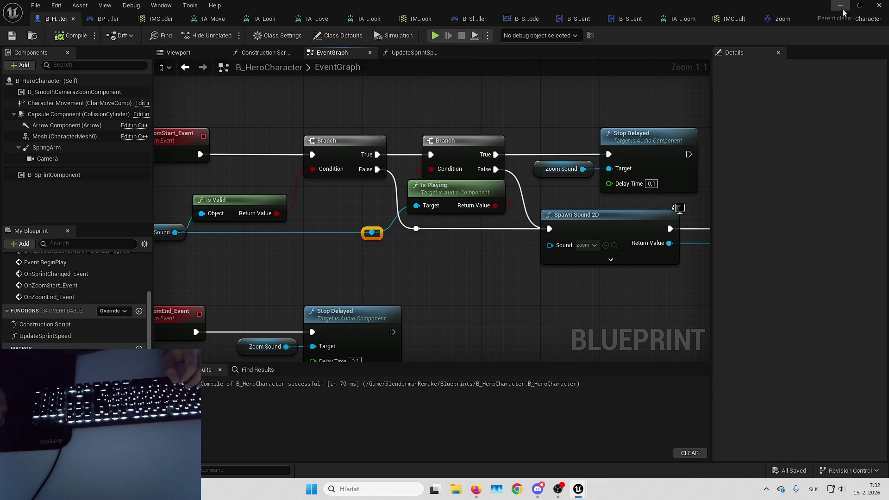
Step: Close the Message Log and bring the B_HeroCharacter editor back up
left_click(840, 7)
left_click(878, 5)
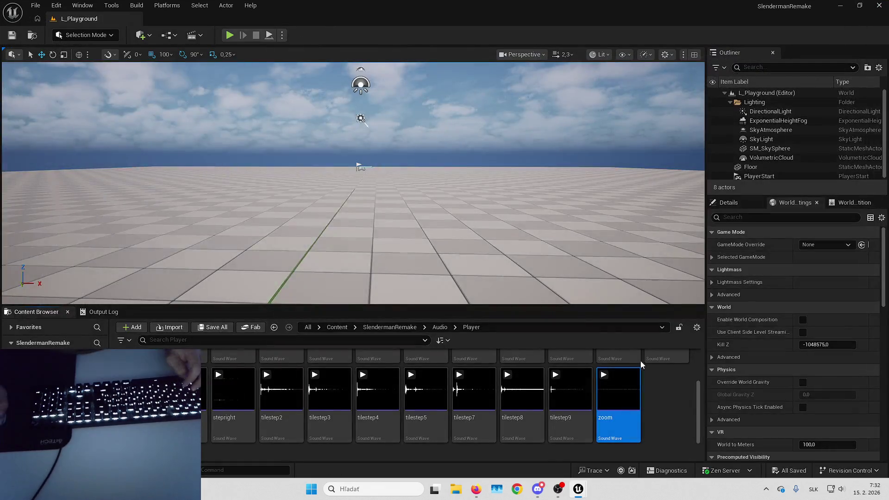
mouse_move(590, 485)
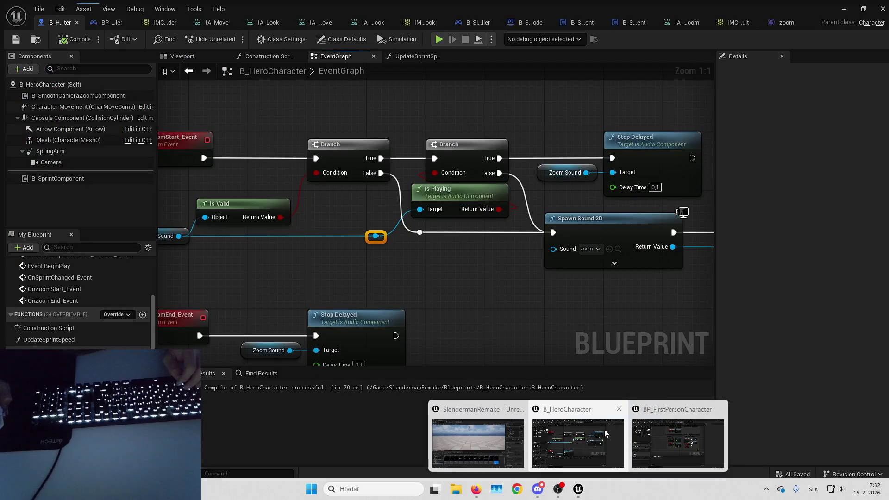
left_click(648, 435)
mouse_move(543, 289)
left_mouse_down()
mouse_move(377, 263)
mouse_move(559, 181)
left_mouse_up()
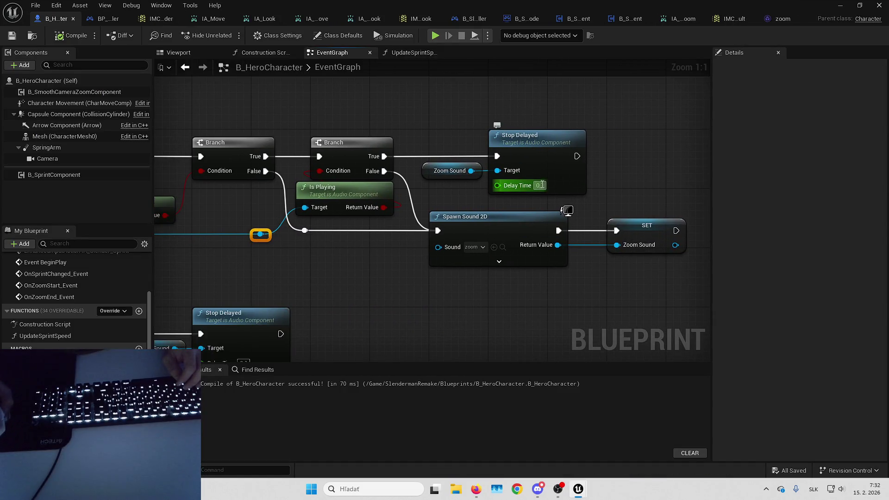
left_click_drag(455, 132, 451, 201)
Step: Add Stop nodes on Zoom Sound for the True path and OnZoomEnd_Event
left_click_drag(467, 239, 481, 147)
type("stop")
key("Return")
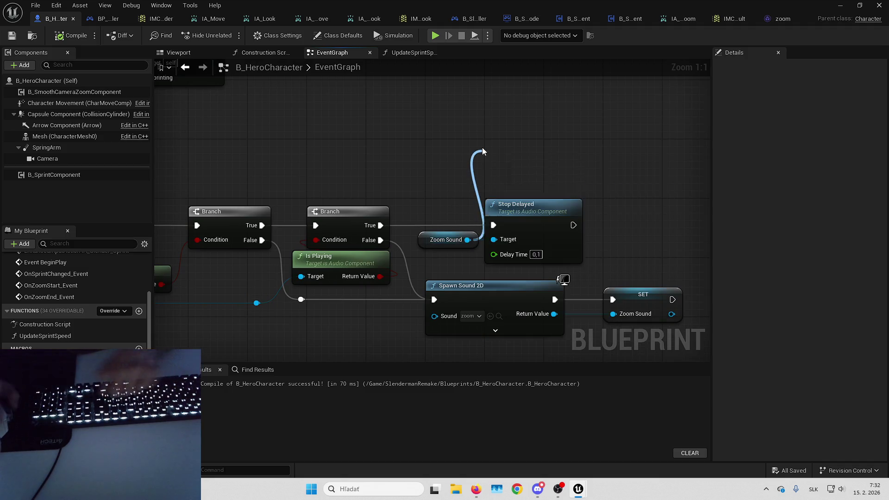
mouse_move(492, 225)
left_mouse_down()
mouse_move(485, 173)
mouse_move(467, 188)
mouse_move(460, 237)
left_mouse_up()
scroll(460, 236, "down", 3)
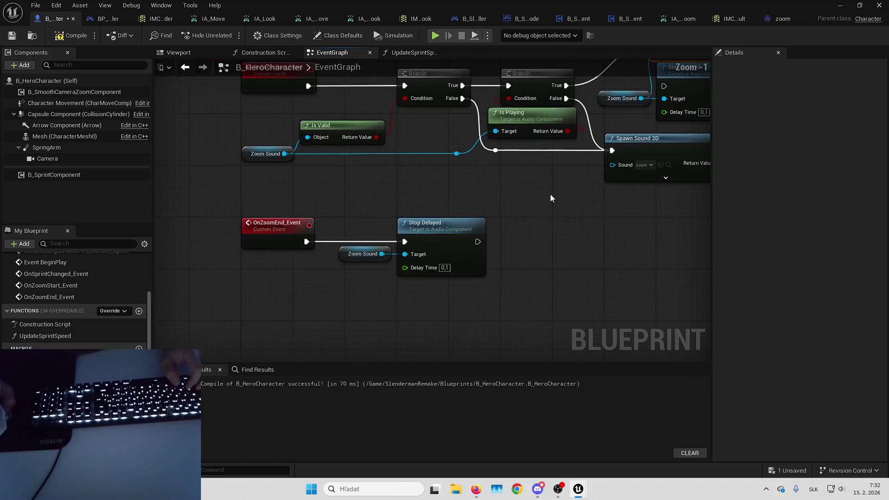
scroll(508, 211, "up", 1)
key("ctrl+v")
mouse_move(394, 195)
left_mouse_down()
mouse_move(409, 251)
mouse_move(382, 215)
mouse_move(406, 260)
mouse_move(409, 252)
left_mouse_up()
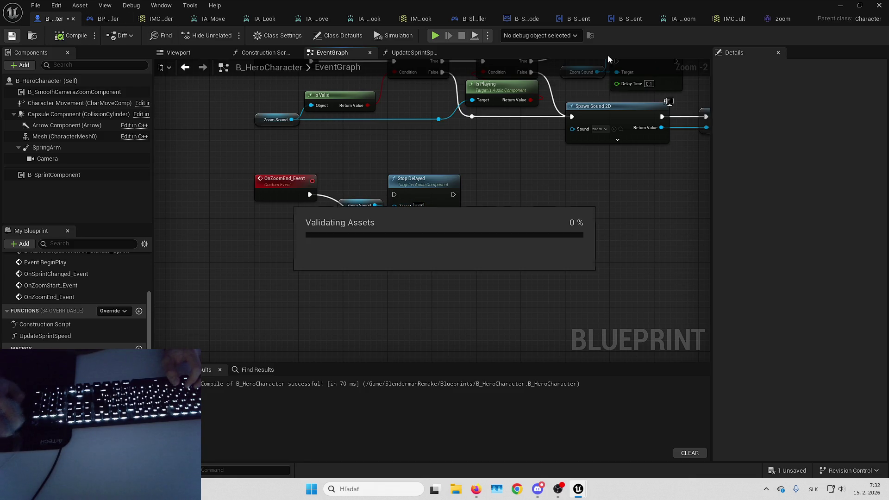
left_click(840, 5)
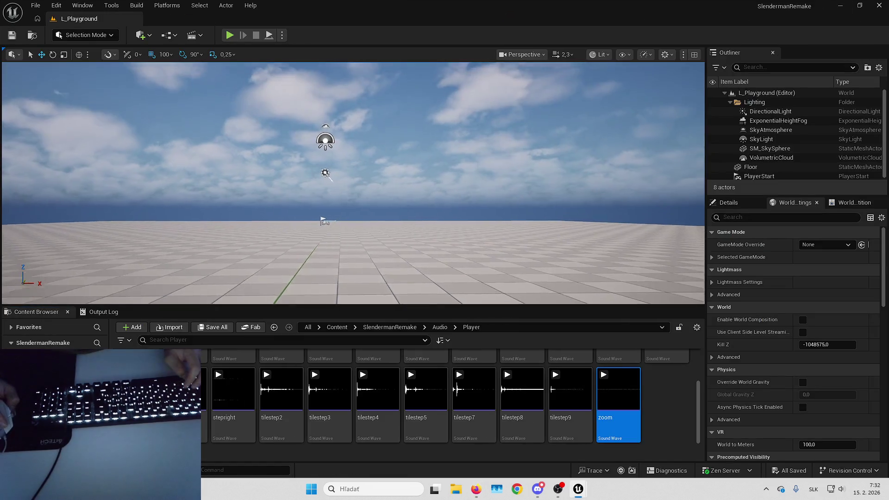
Step: Play-test zooming in and out with the wheel, then reopen the B_HeroCharacter editor
key("alt+p")
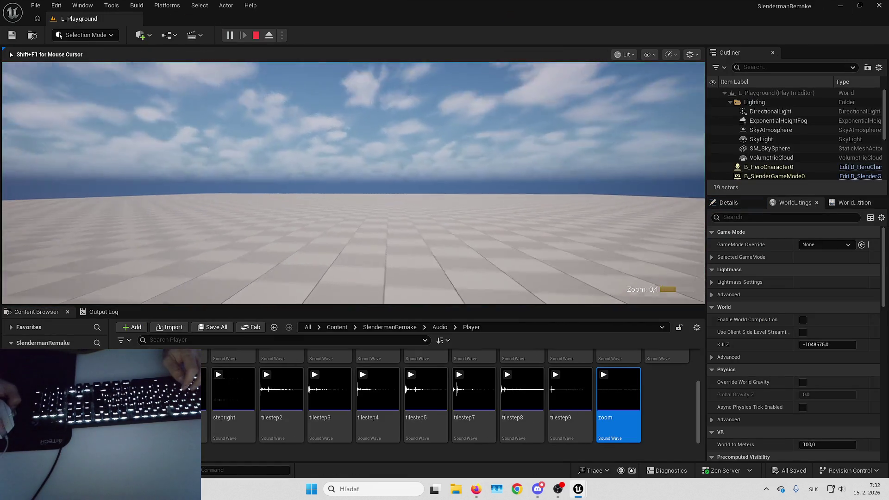
scroll(353, 182, "down", 2)
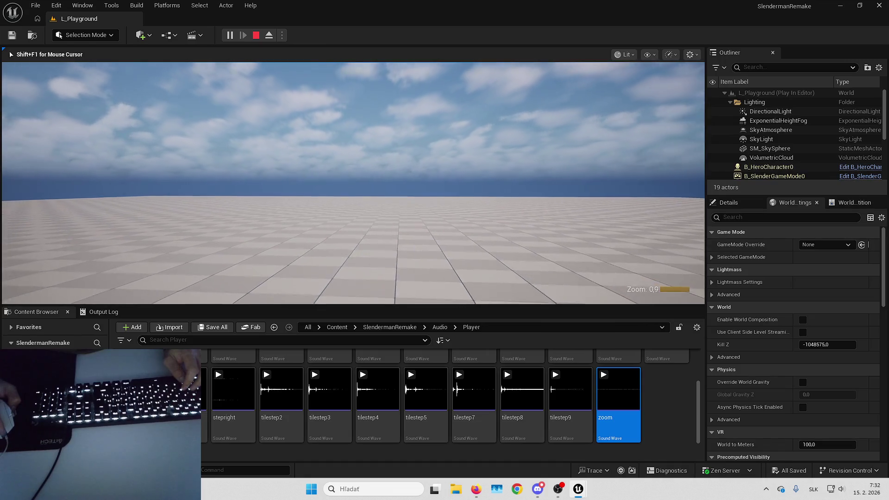
scroll(352, 183, "down", 2)
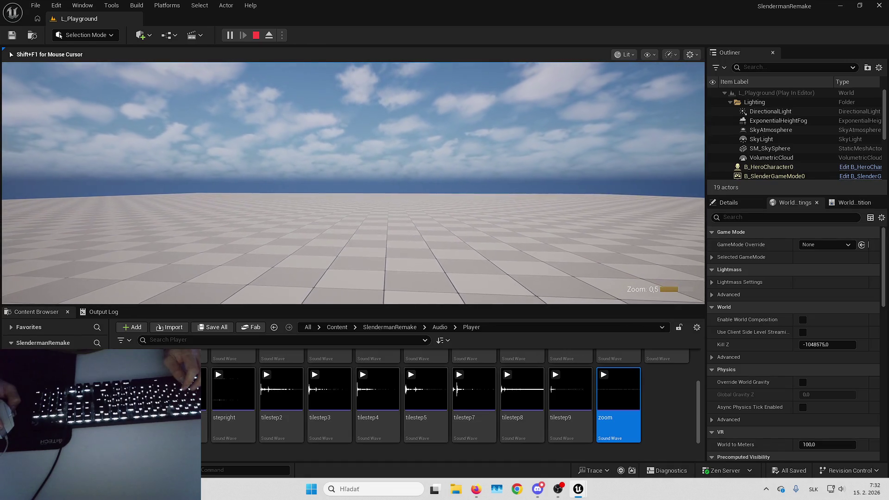
scroll(353, 182, "down", 2)
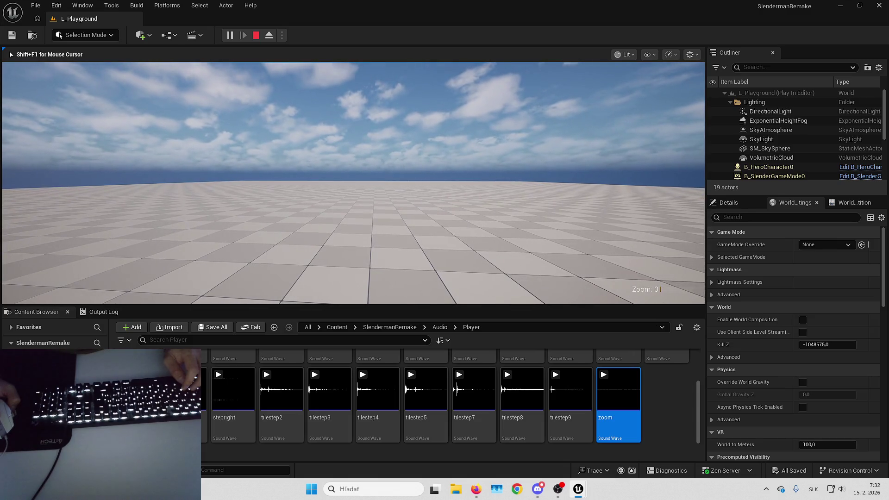
scroll(353, 183, "up", 5)
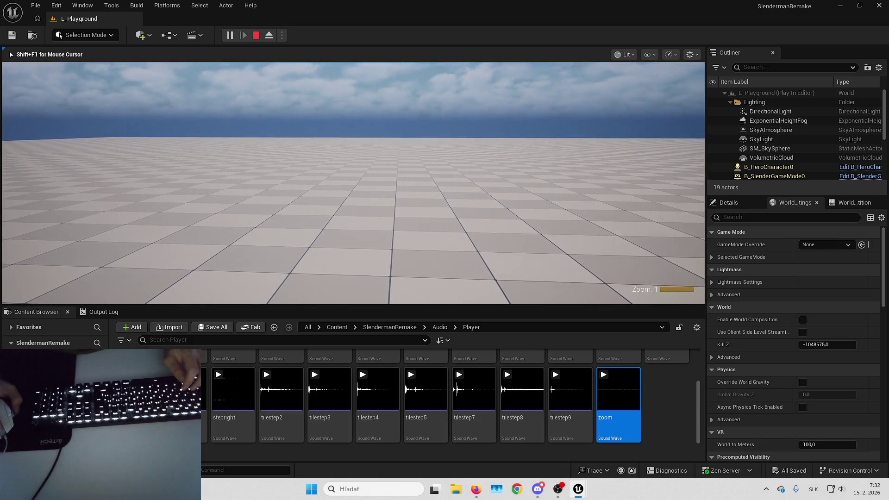
key("Escape")
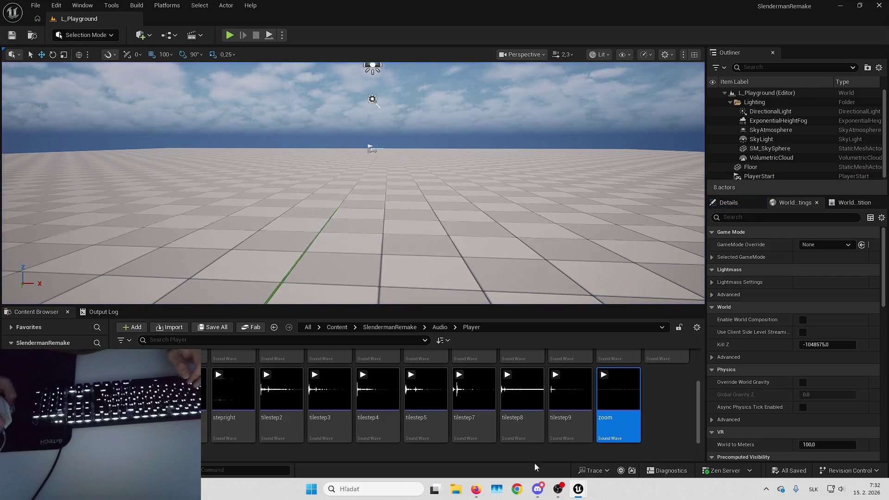
mouse_move(587, 494)
left_click(618, 443)
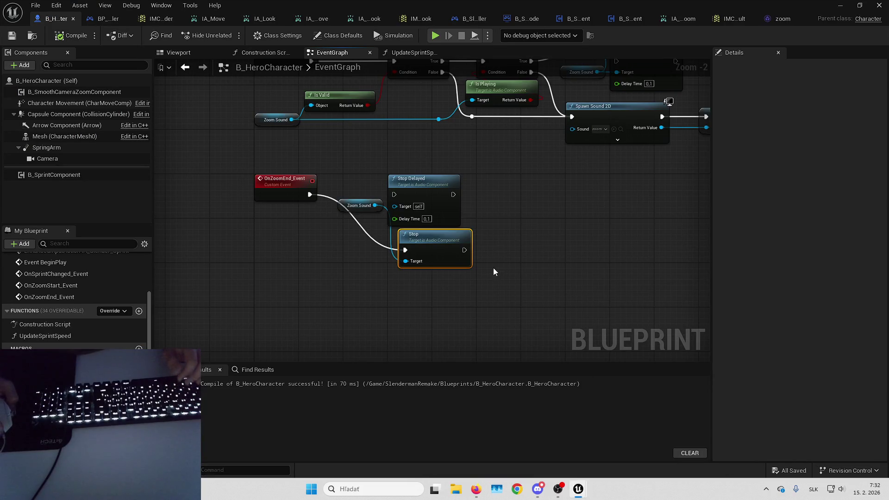
Step: Delete the zoom-start Stop Delayed node, leaving only Stop on Zoom Sound
left_click(416, 181)
key("Delete")
left_click_drag(490, 245, 479, 195)
key("ctrl+z")
key("ctrl+z")
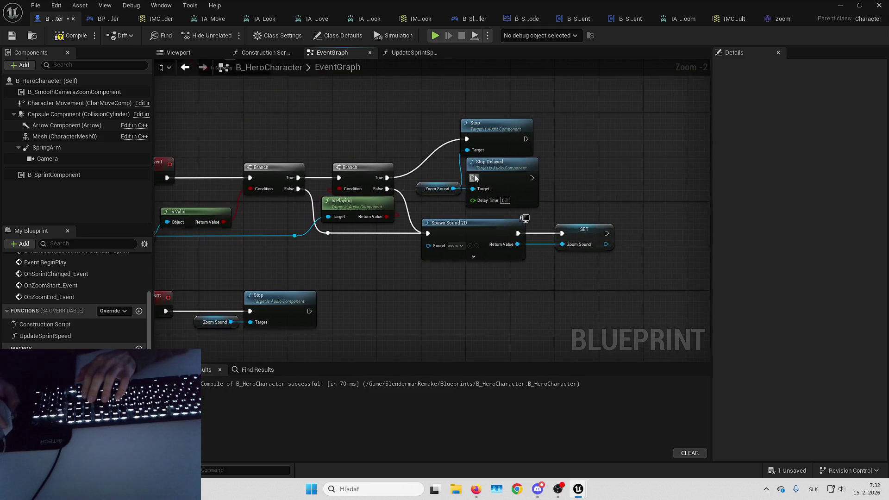
left_click(509, 178)
key("Delete")
left_click_drag(505, 126, 510, 165)
left_click(465, 132)
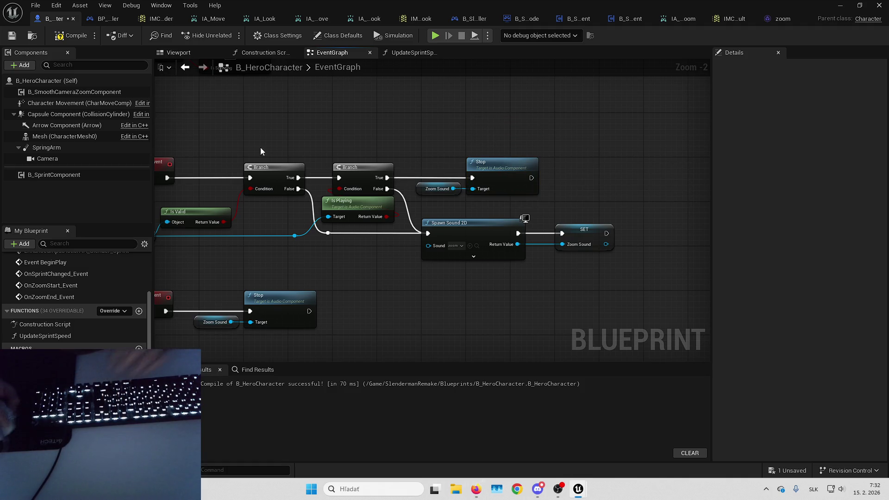
left_click(102, 93)
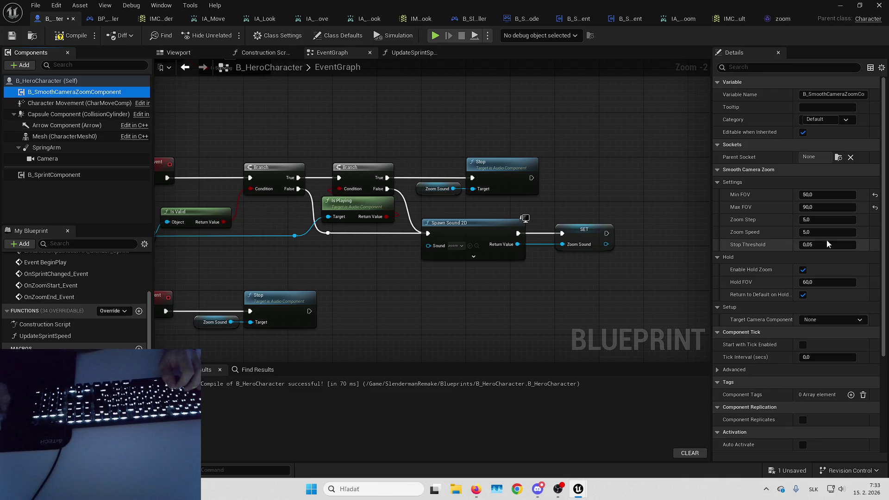
Step: Set the zoom component's Zoom Speed to 8,0 and edit Stop Threshold, then compile and save
scroll(755, 195, "down", 2)
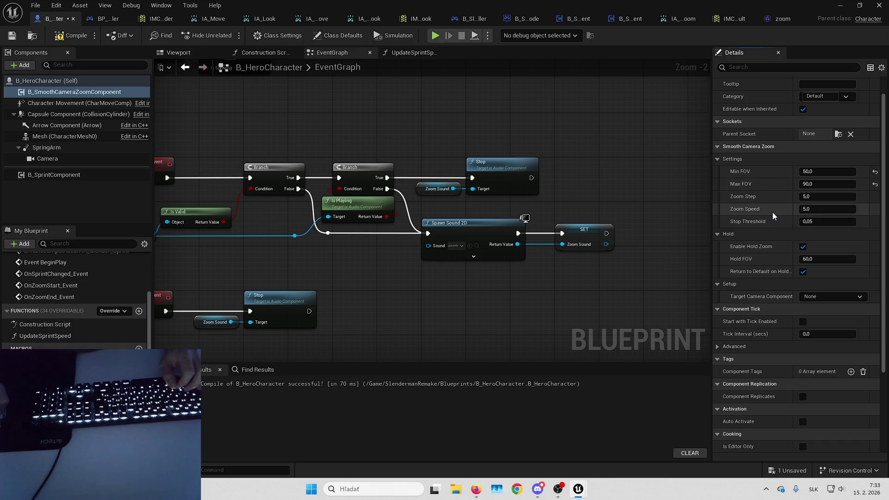
scroll(772, 212, "down", 1)
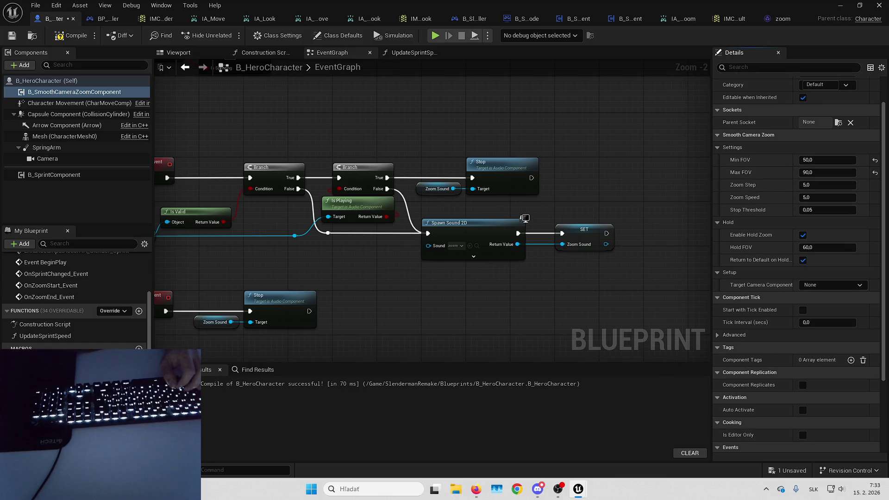
key("alt+Tab")
key("alt+Tab")
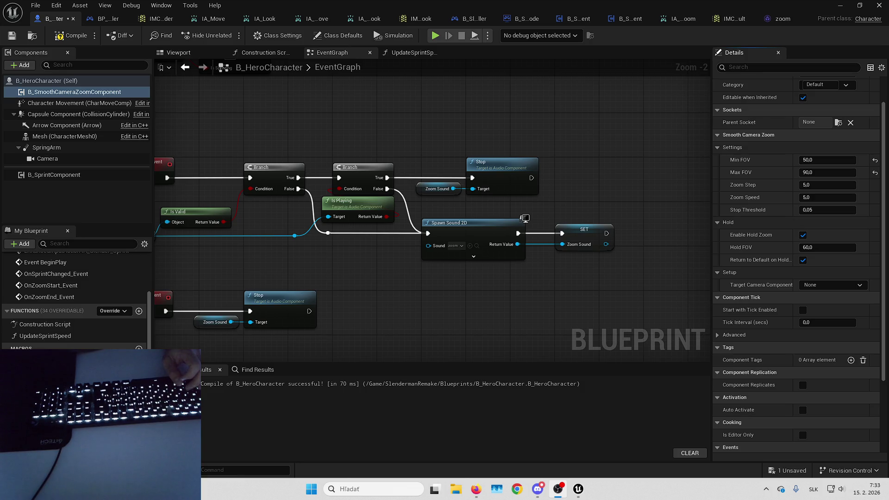
left_click_drag(634, 244, 599, 256)
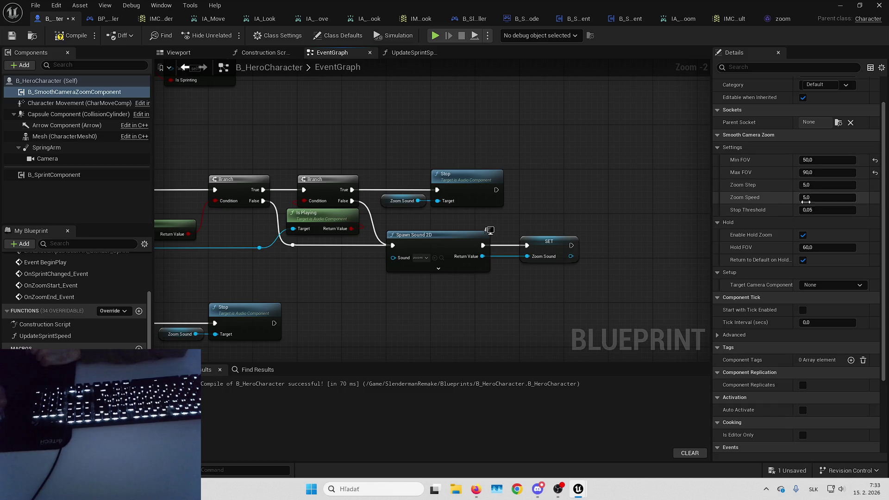
left_click(826, 199)
type("8")
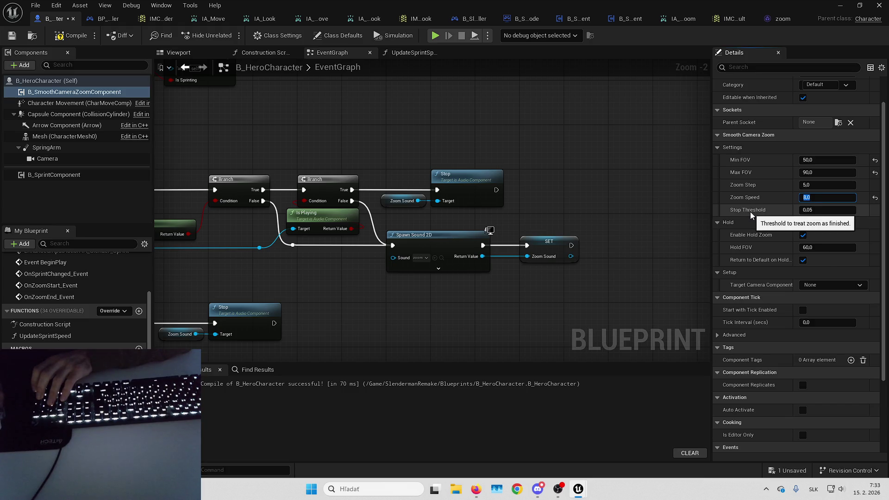
left_click(810, 210)
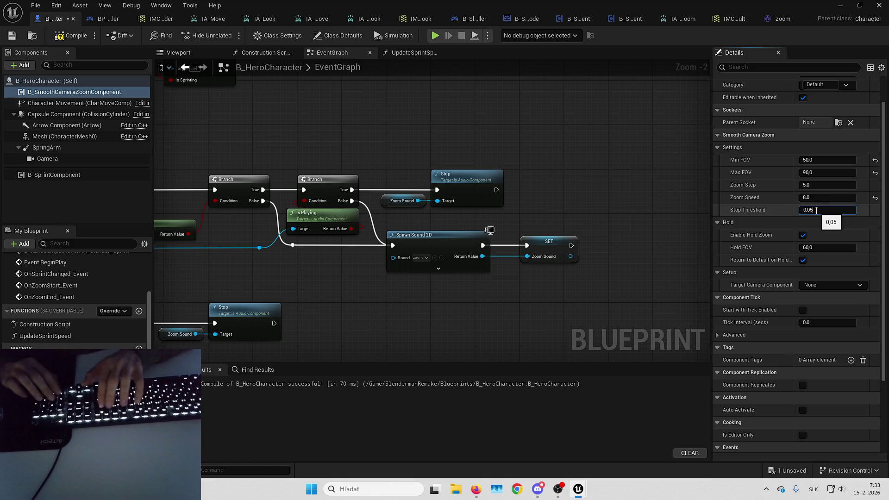
type(",")
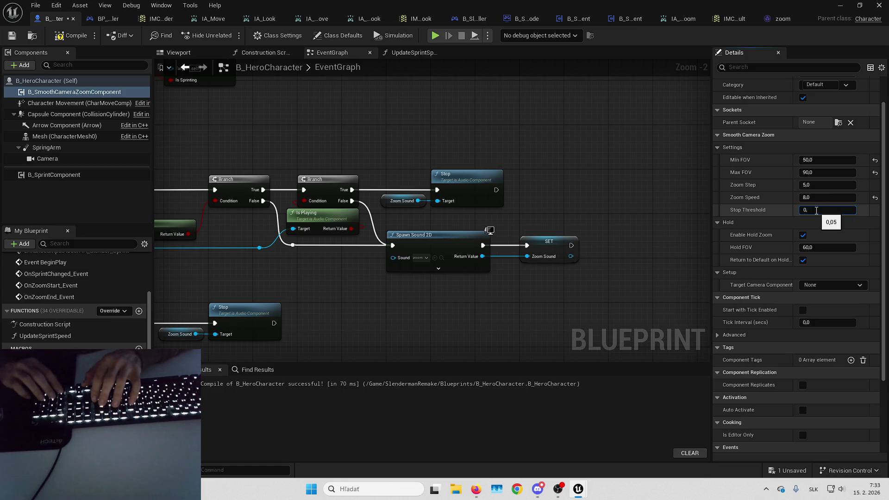
key("Return")
key("F7")
key("ctrl+s")
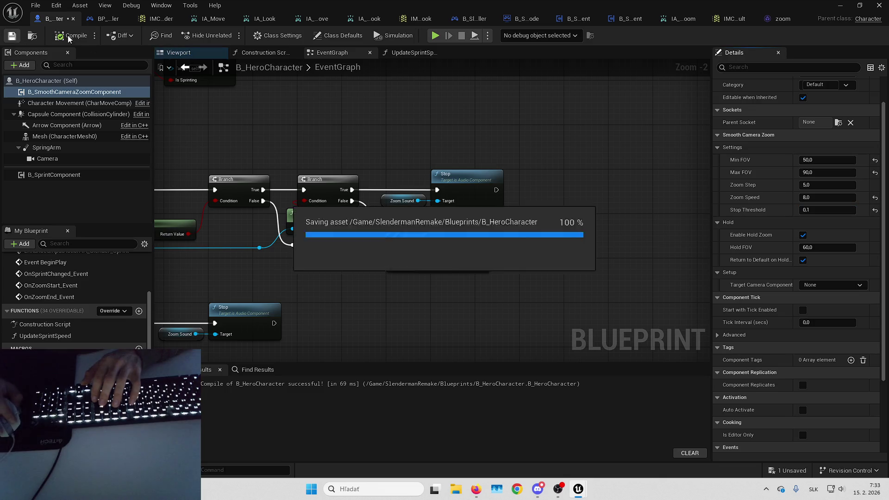
Step: Correct Stop Threshold to 0,15, save the blueprint, and return to L_Playground
left_click(824, 210)
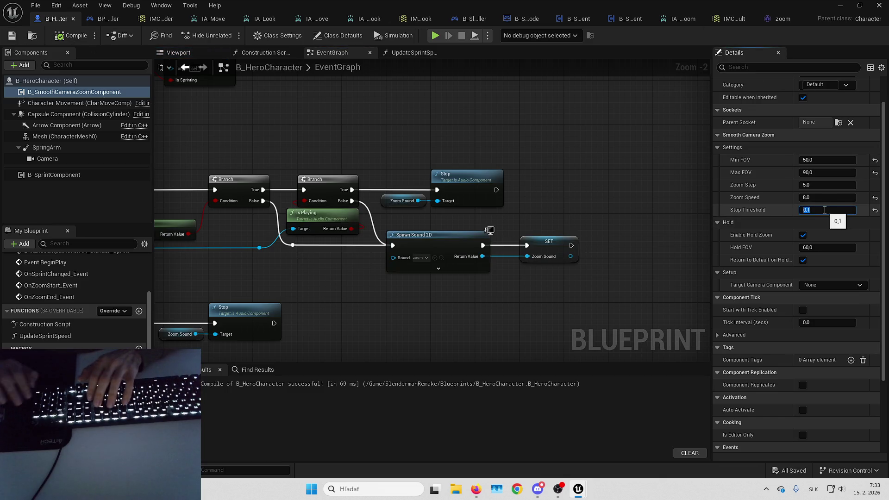
type("5")
left_click(65, 35)
left_click(11, 36)
left_click(840, 5)
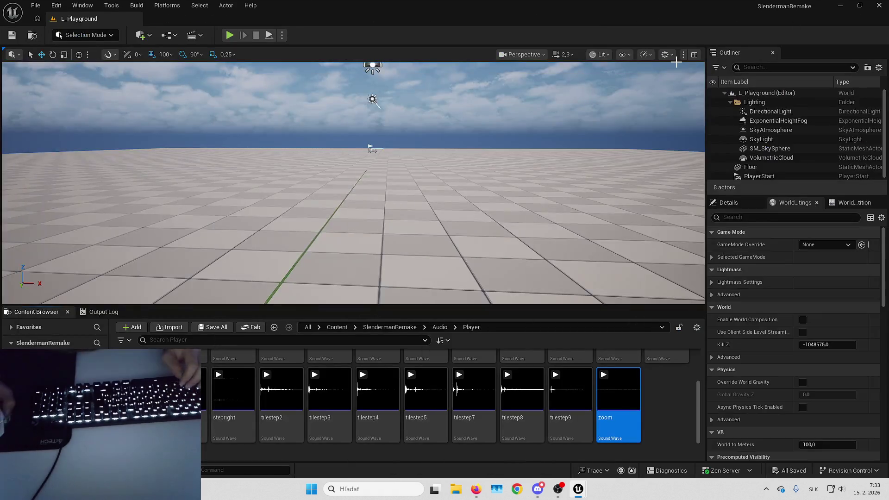
key("alt+p")
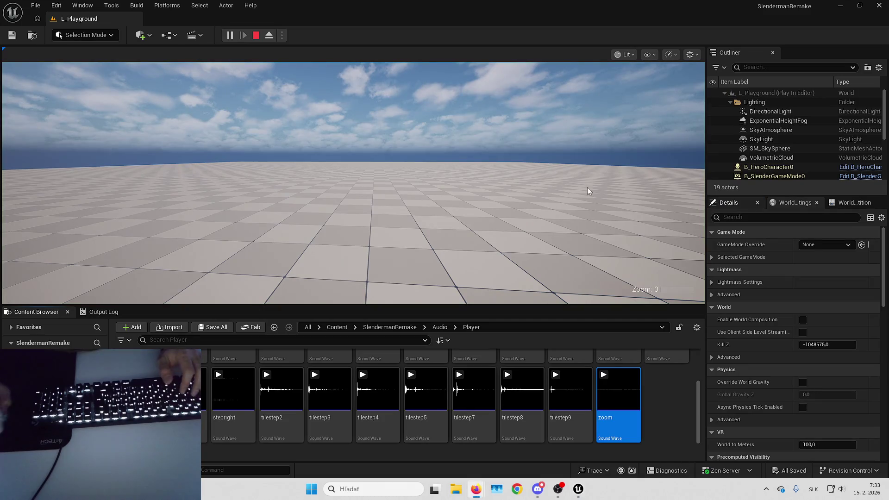
key("F11")
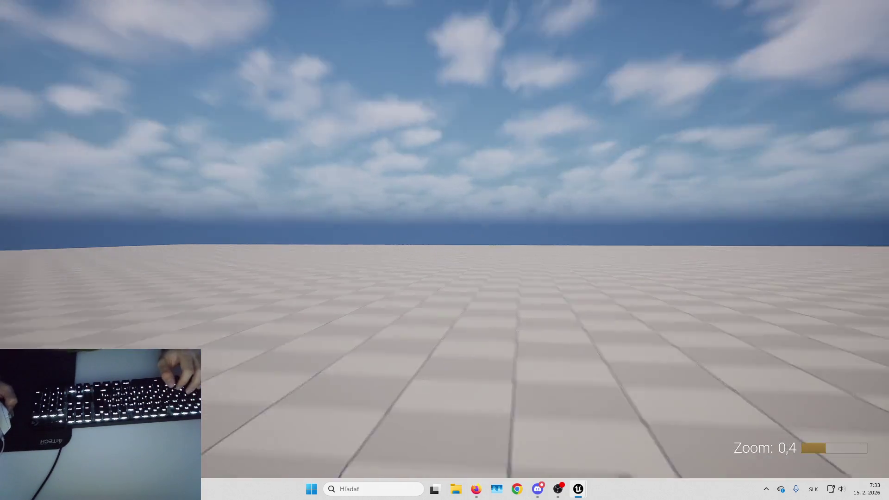
scroll(444, 250, "down", 1)
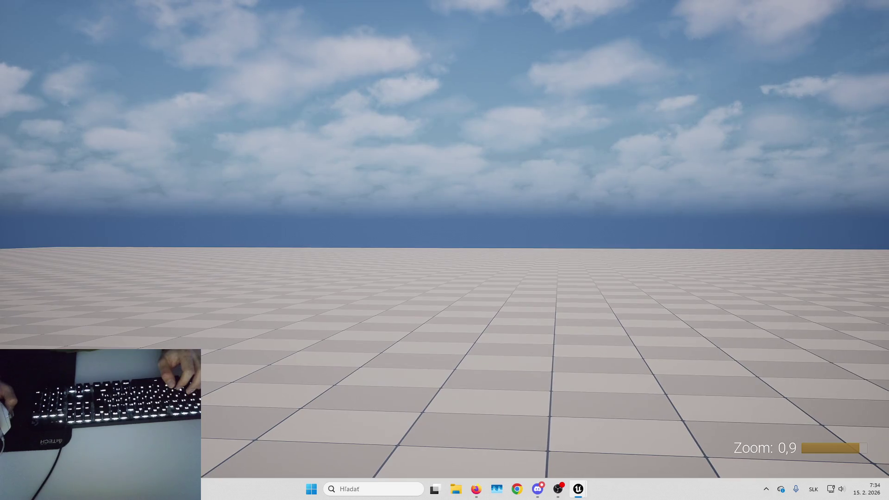
scroll(444, 250, "down", 1)
scroll(444, 250, "down", 8)
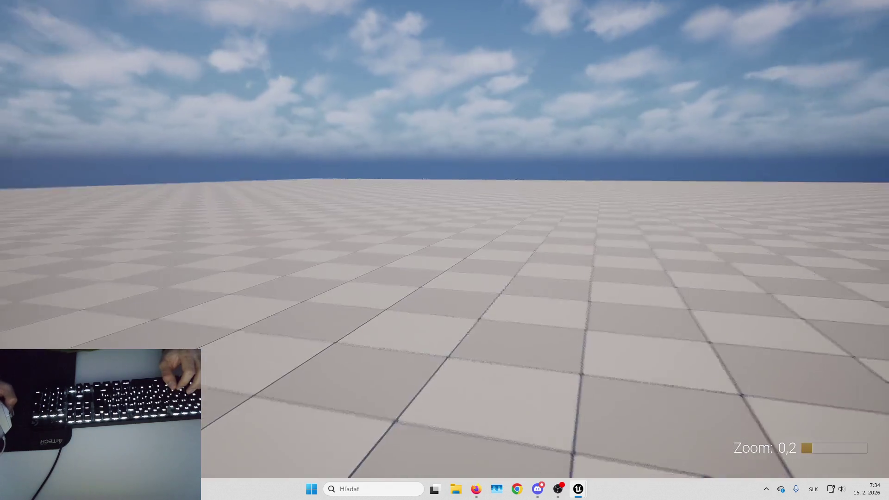
scroll(444, 250, "down", 10)
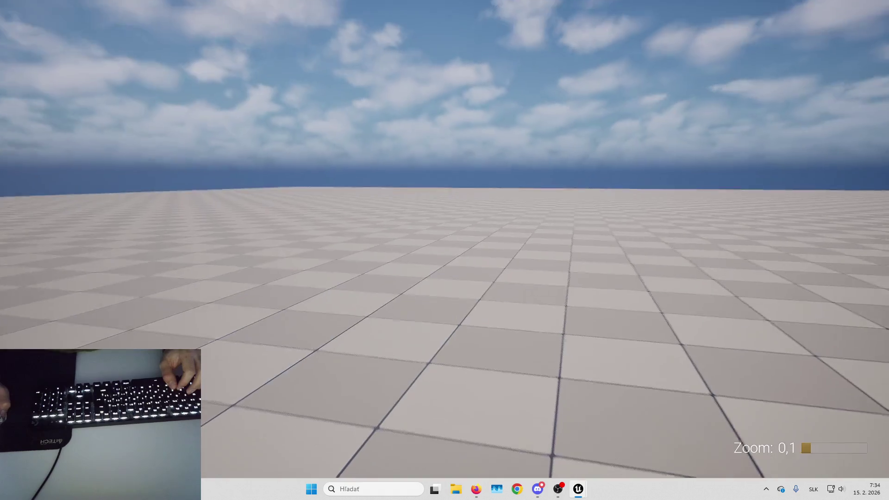
scroll(444, 250, "up", 10)
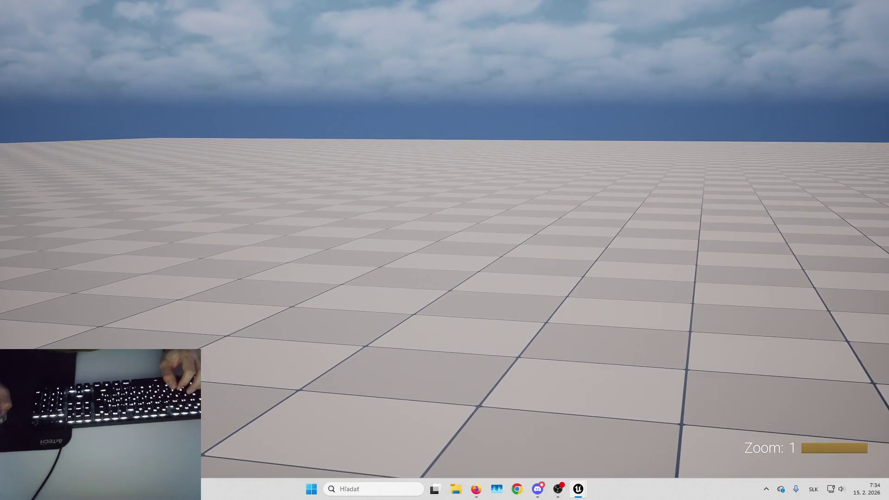
scroll(444, 250, "down", 3)
scroll(445, 250, "down", 6)
scroll(444, 250, "up", 9)
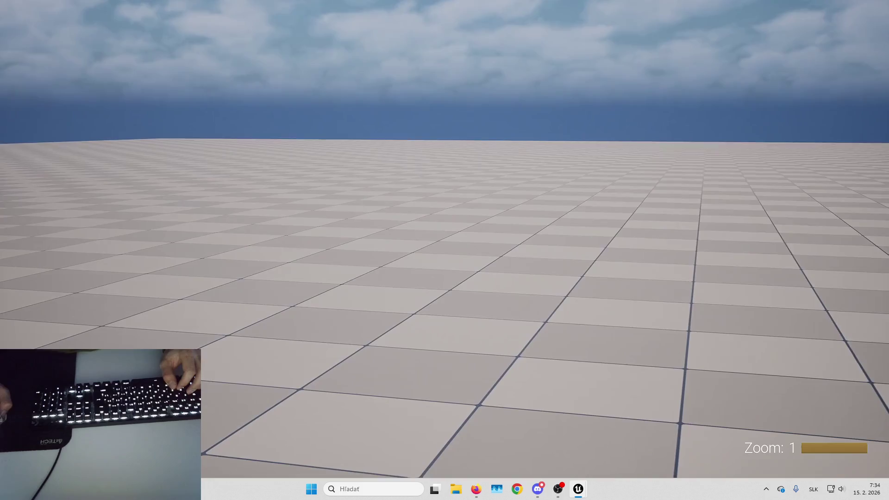
scroll(444, 250, "down", 1)
scroll(444, 250, "down", 6)
scroll(445, 250, "up", 3)
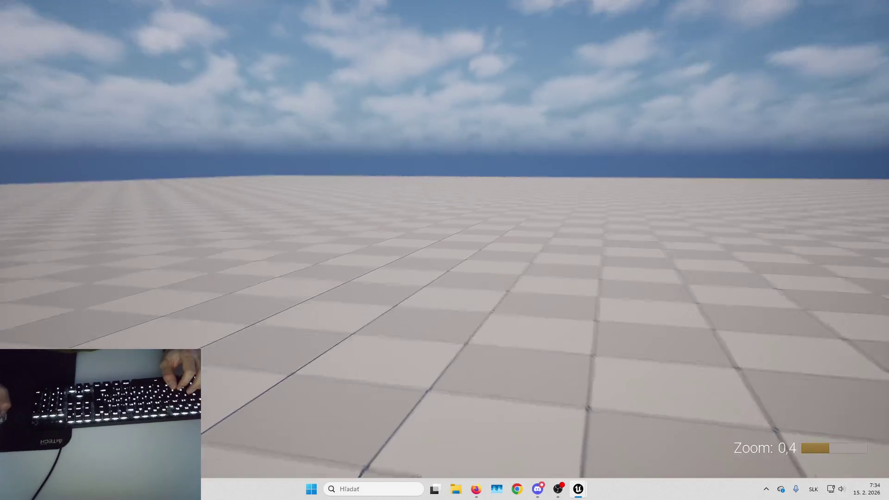
scroll(444, 250, "down", 4)
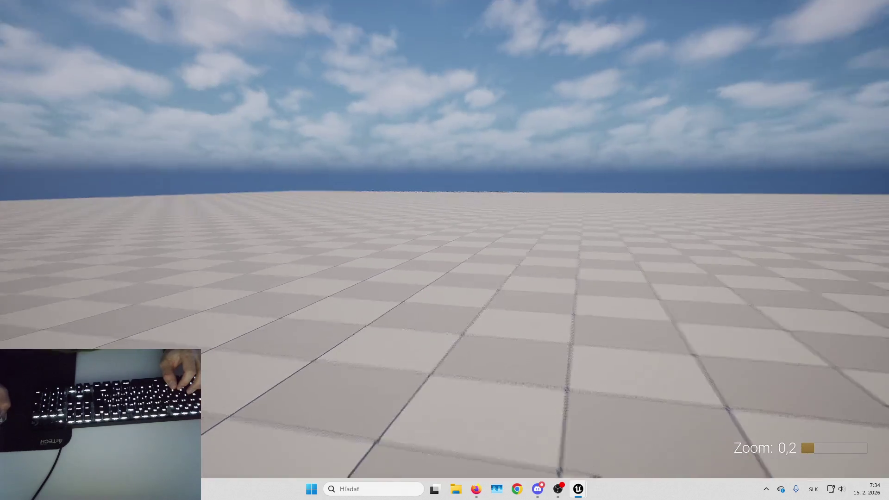
scroll(445, 250, "up", 3)
scroll(445, 250, "down", 4)
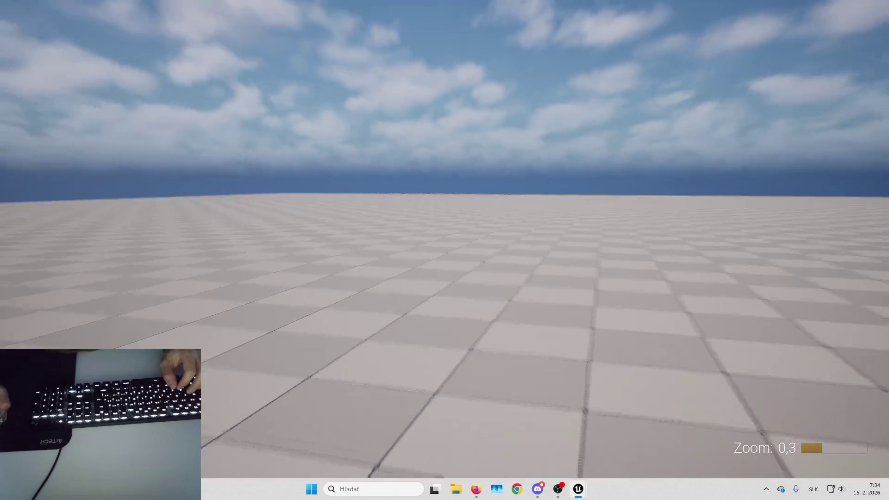
scroll(444, 250, "down", 1)
key("Escape")
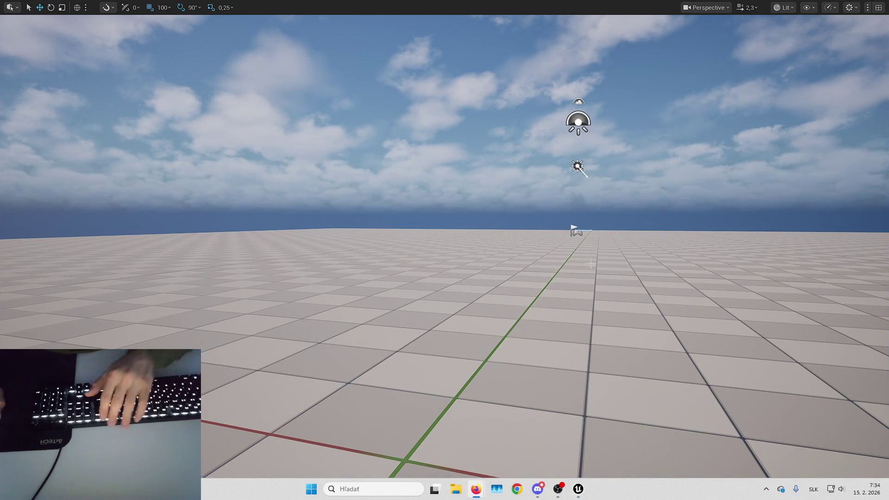
left_click_drag(444, 249, 502, 263)
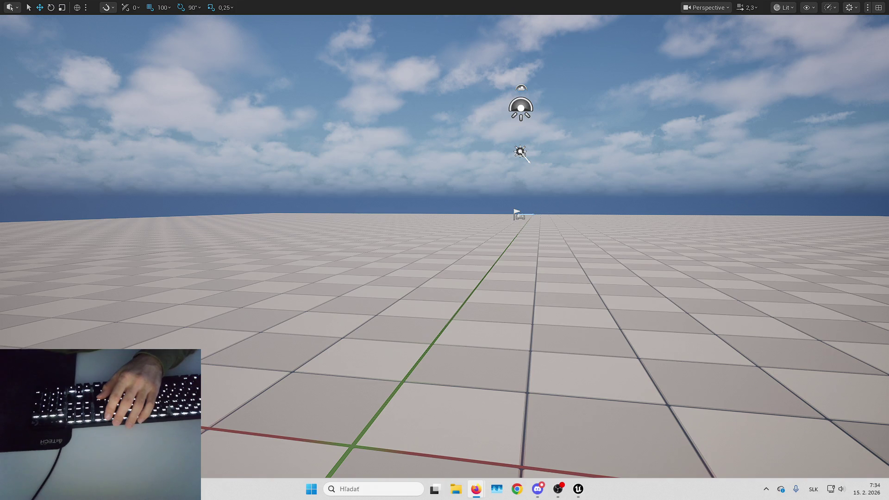
key("alt+Tab")
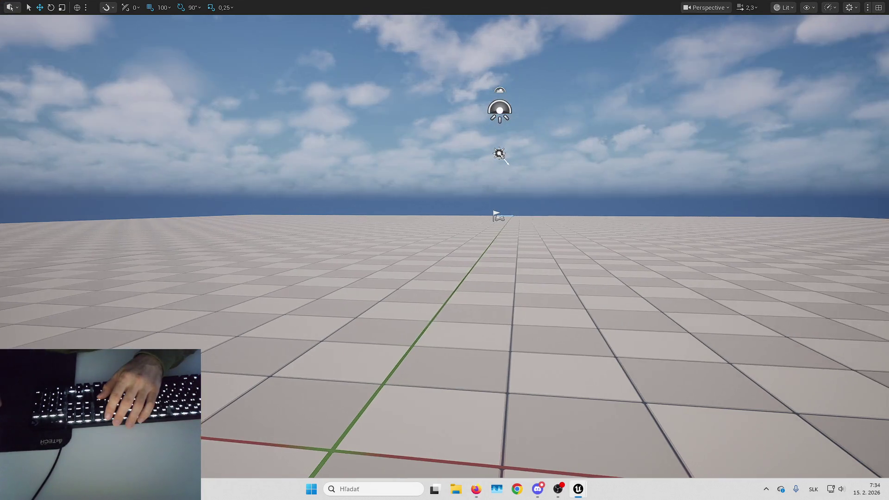
key("F11")
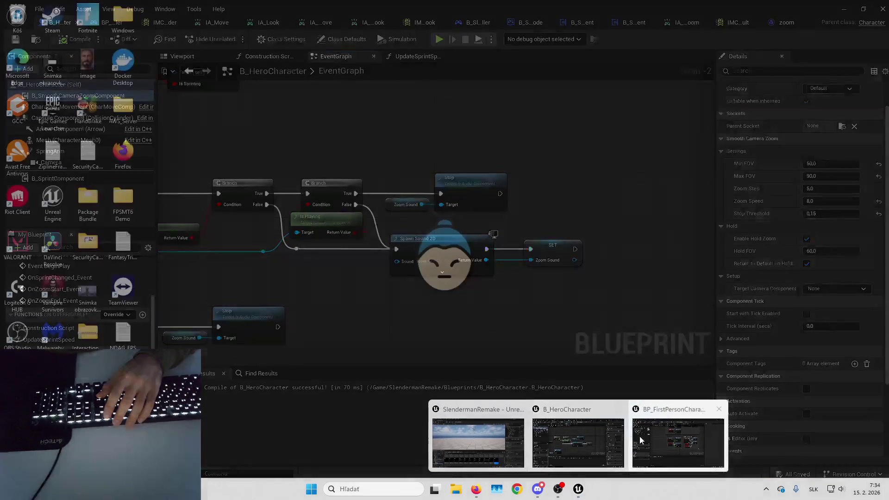
Step: Set the hero's zoom Min FOV to 45 and save the B_HeroCharacter blueprint
left_click(575, 440)
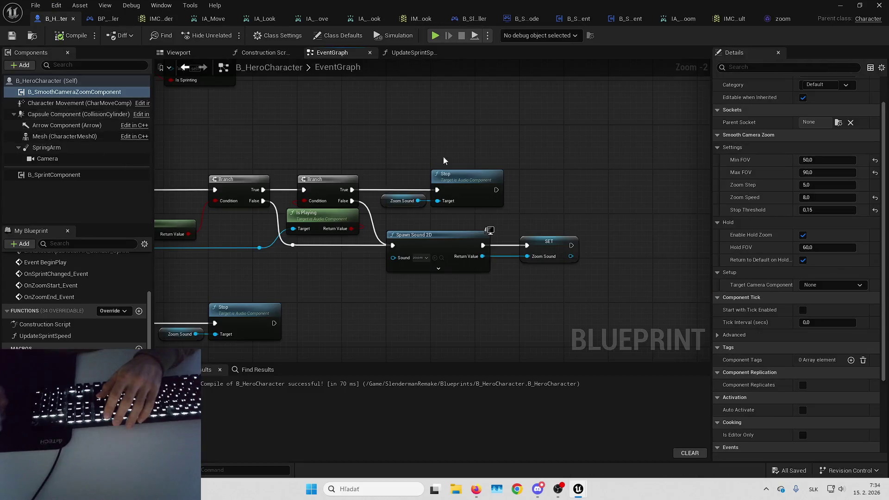
type("45")
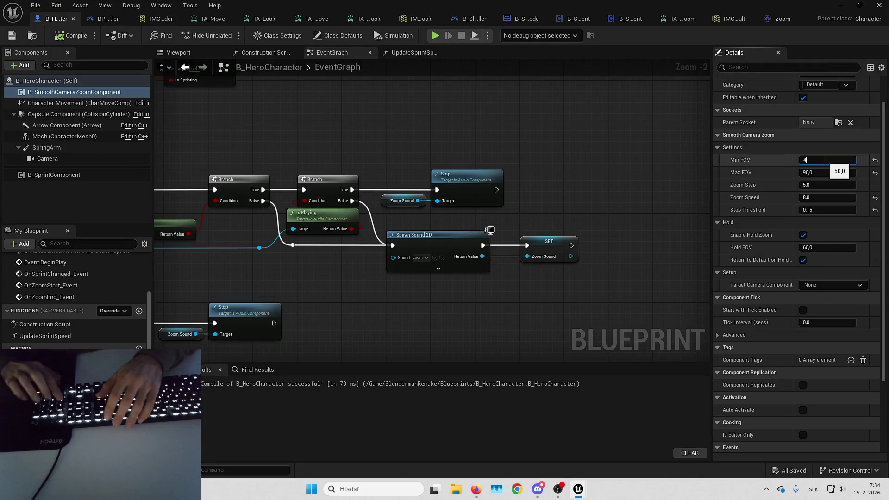
key("Return")
left_click(790, 478)
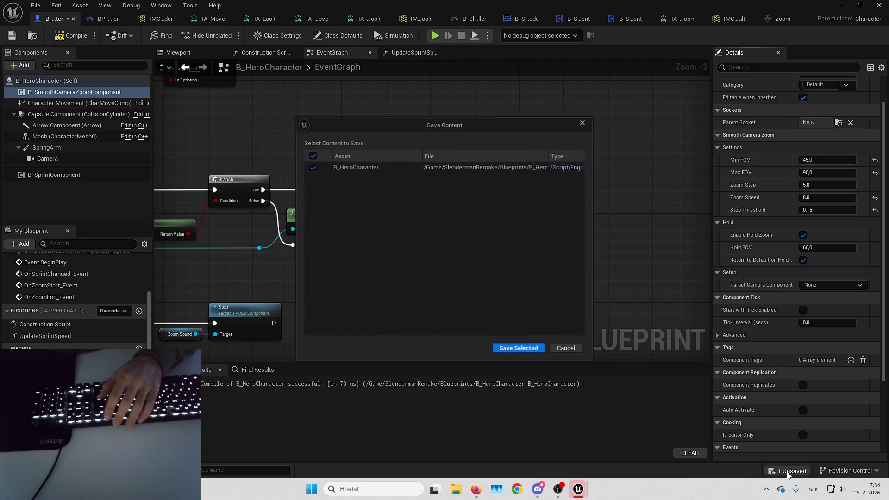
left_click(518, 348)
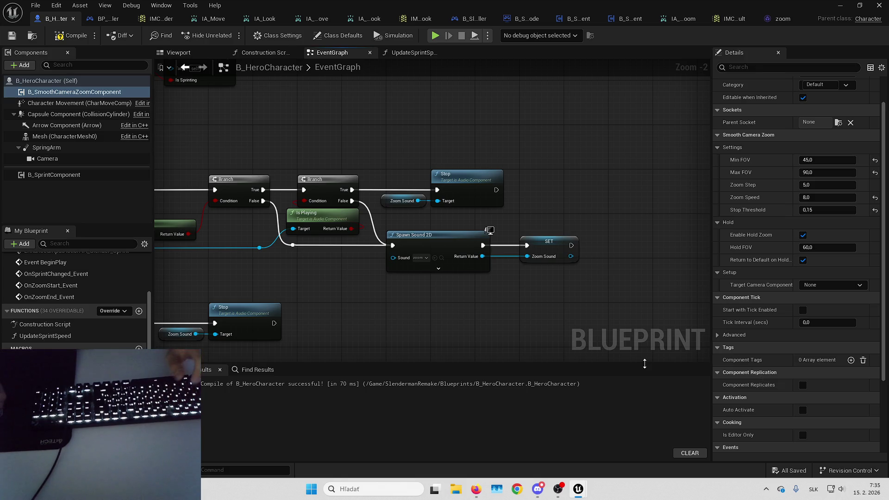
Step: Center the zoom start/end and zoom sound nodes in the graph, then open the add-component list
left_click_drag(507, 286, 582, 257)
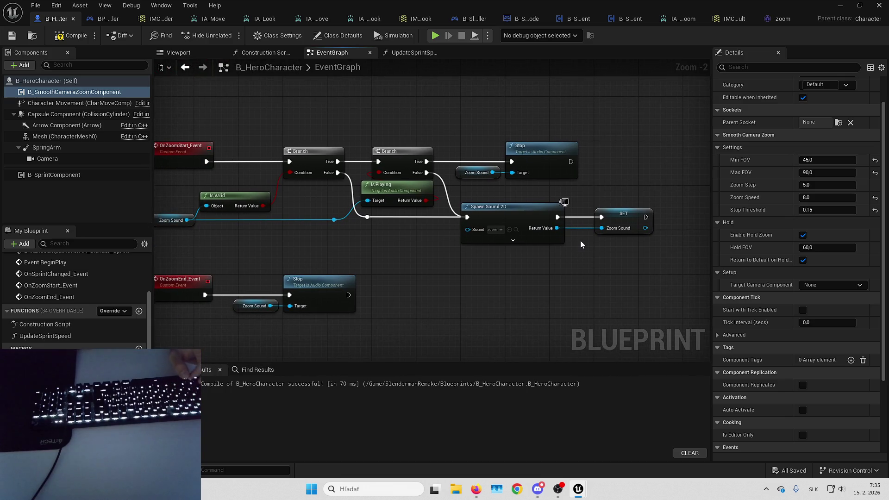
left_click_drag(495, 277, 578, 240)
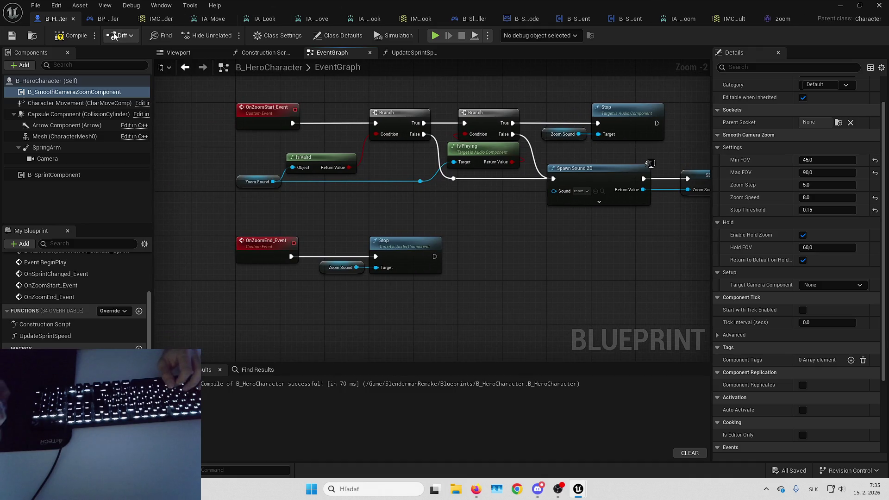
left_click(21, 65)
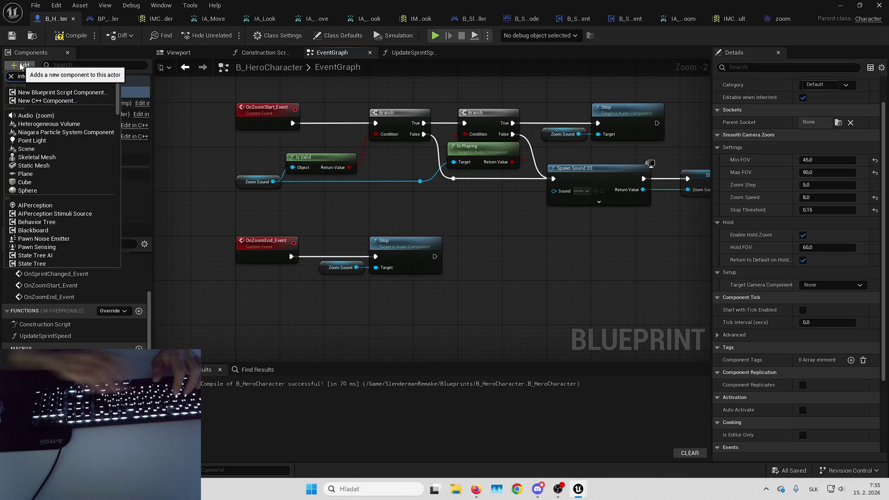
type("inter")
key("Down")
key("Down")
key("Return")
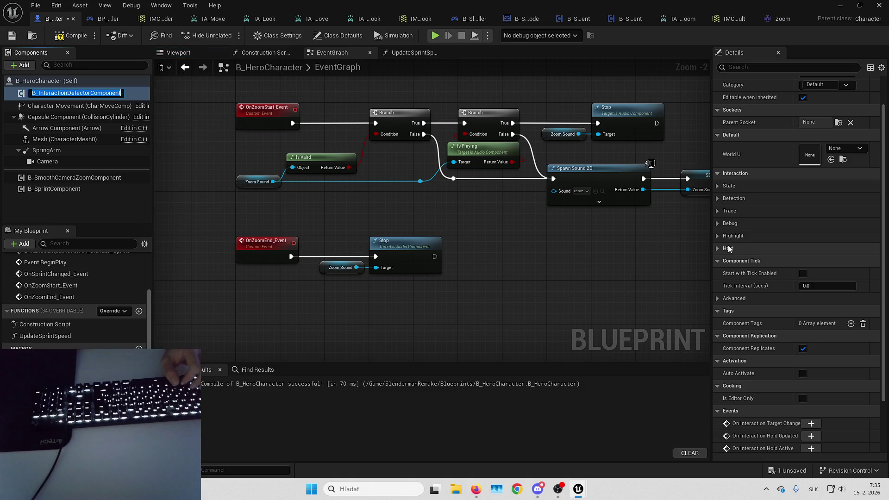
left_click(718, 249)
left_click(720, 247)
left_click(721, 239)
left_click(721, 236)
left_click(722, 224)
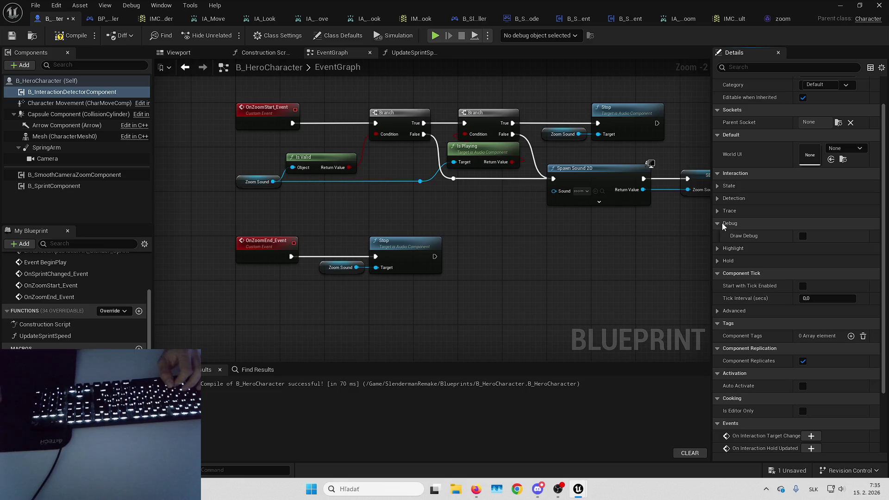
left_click(721, 223)
left_click(722, 212)
left_click(722, 211)
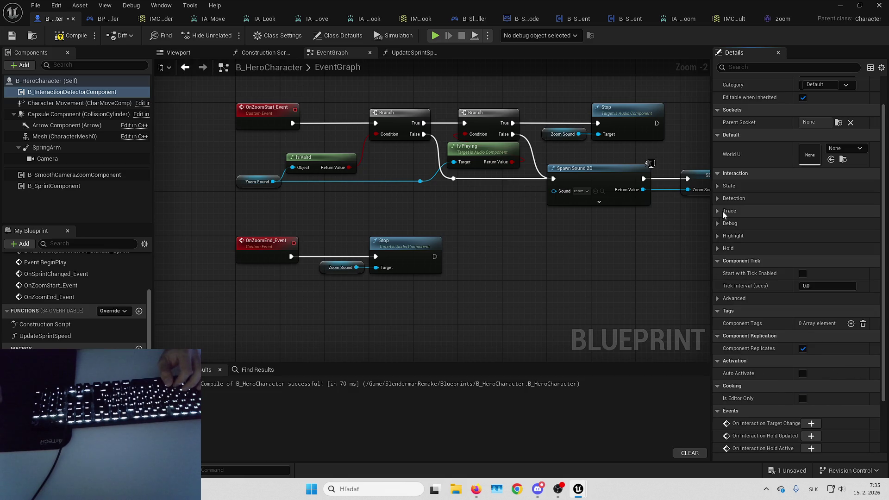
left_click(718, 199)
left_click(718, 198)
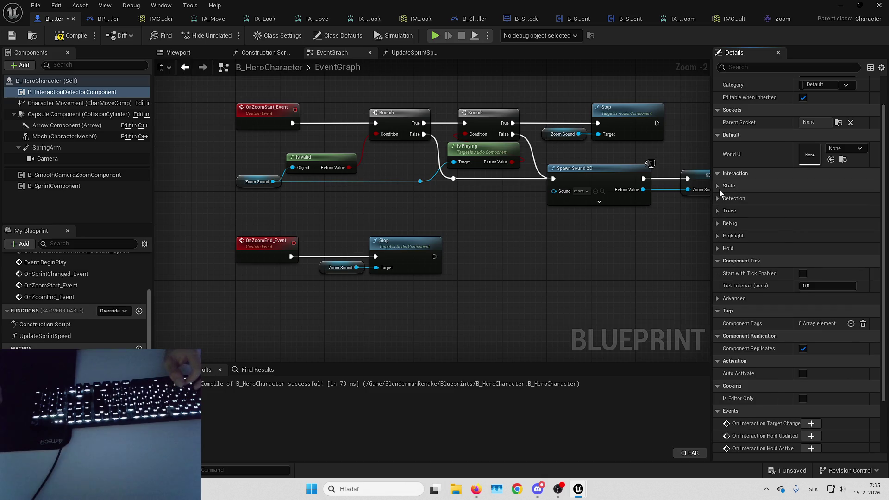
left_click(718, 188)
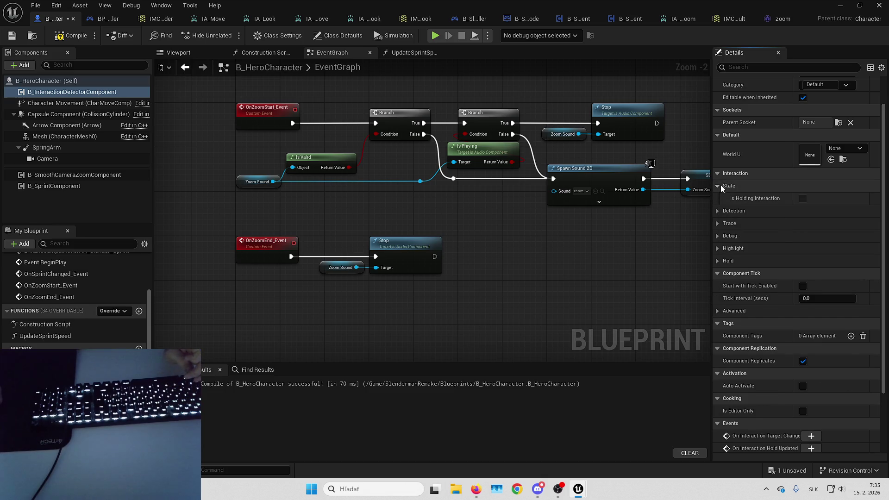
left_click(720, 185)
left_click(717, 199)
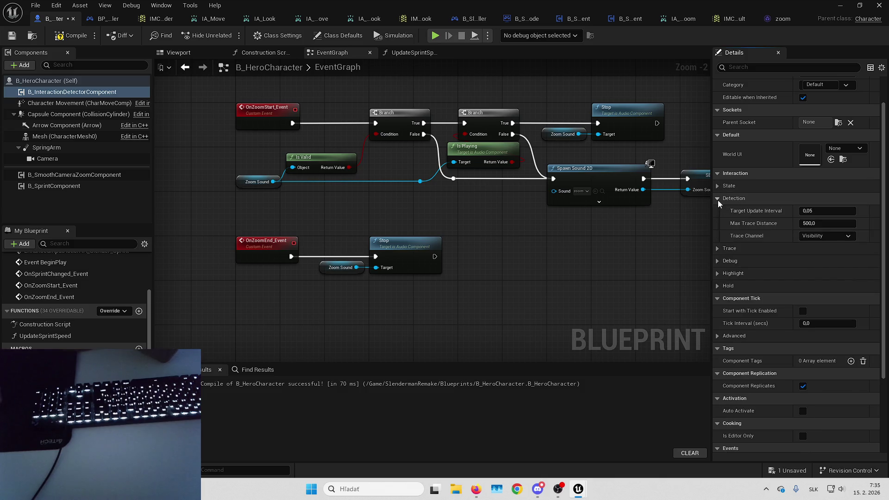
left_click(717, 199)
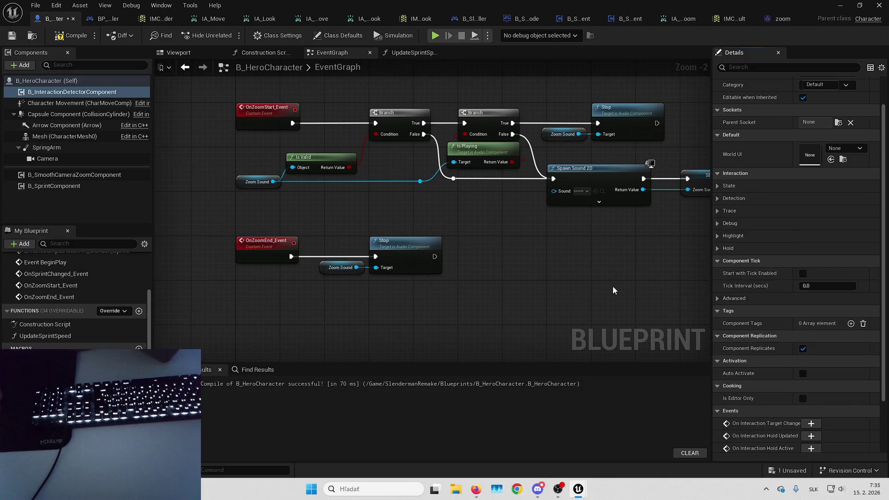
left_click_drag(609, 286, 559, 310)
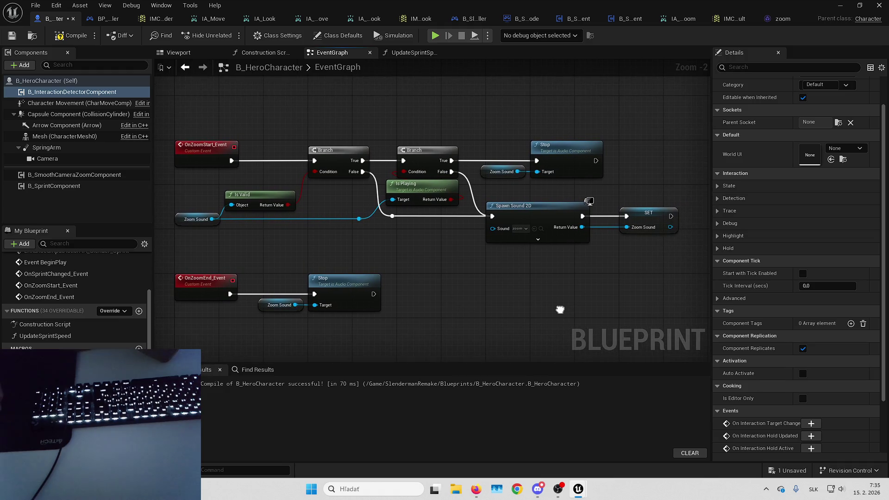
Step: Locate the detector component asset and open the plugin's B_InteractionCharacter blueprint
right_click(89, 92)
left_click(136, 223)
key("ctrl+b")
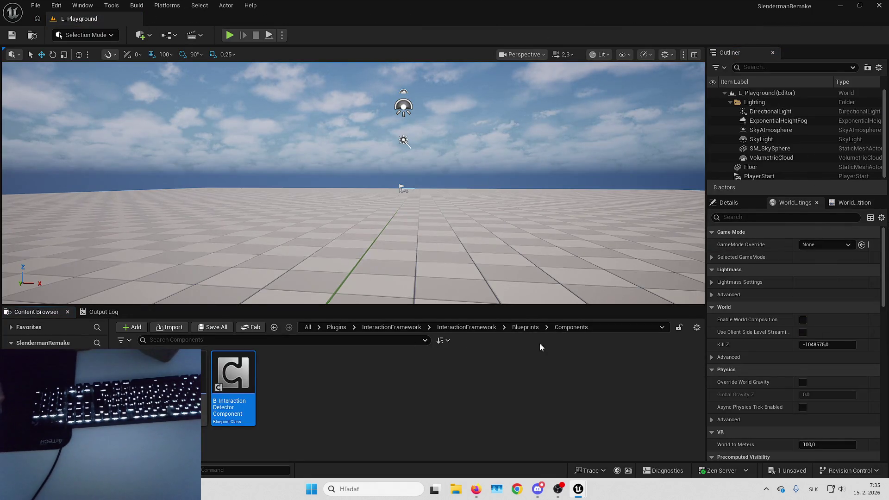
left_click(528, 326)
left_click(240, 374)
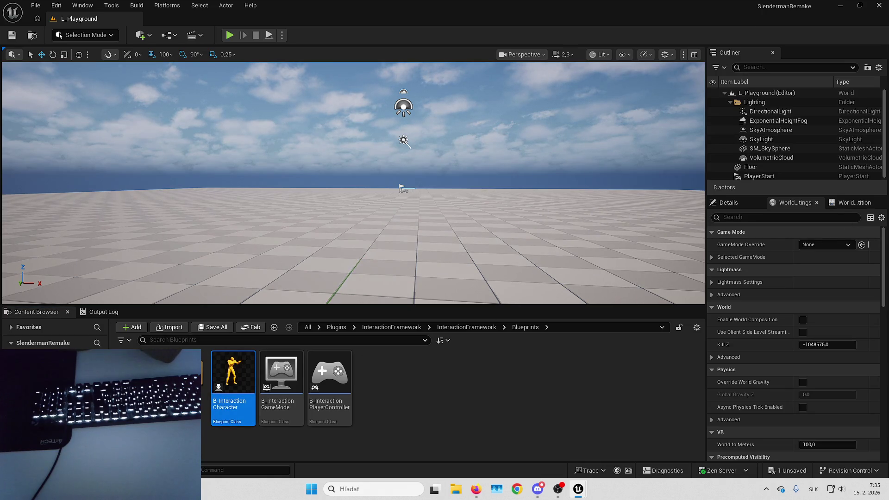
key("Return")
Step: Open B_InteractionDetectorComponent's own blueprint from the character's Components list
scroll(484, 212, "up", 6)
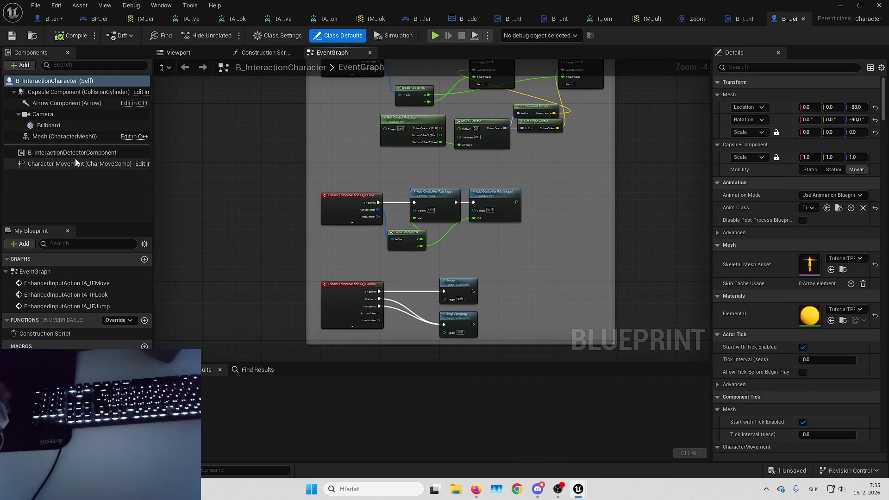
left_click(74, 153)
right_click(95, 154)
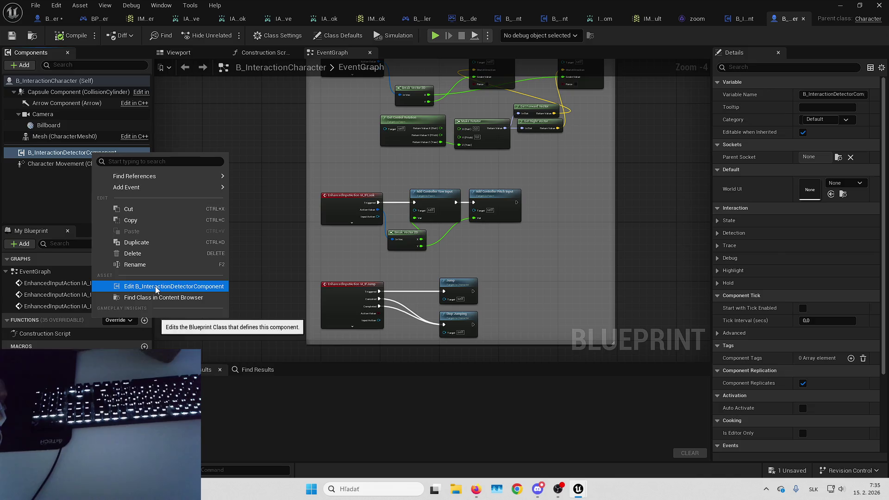
left_click(154, 286)
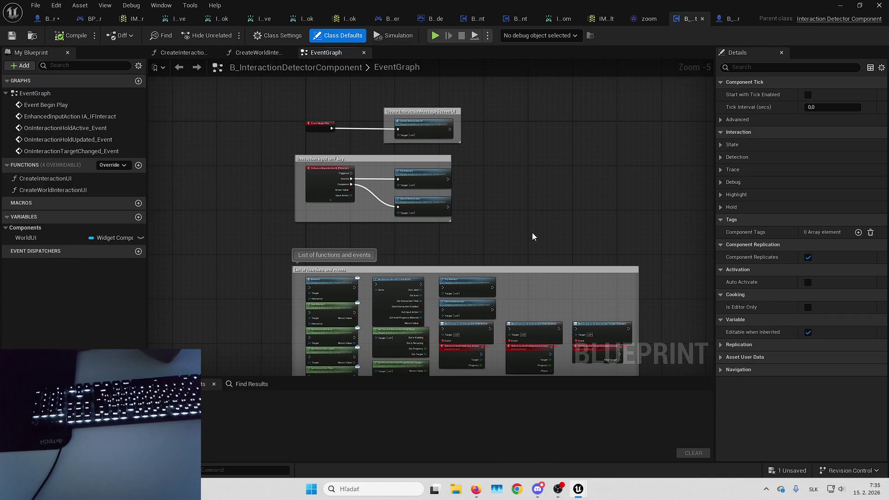
Step: Widen the 'Interaction input on F key' comment and add an IA_Slender_Interact input event node
scroll(496, 179, "up", 4)
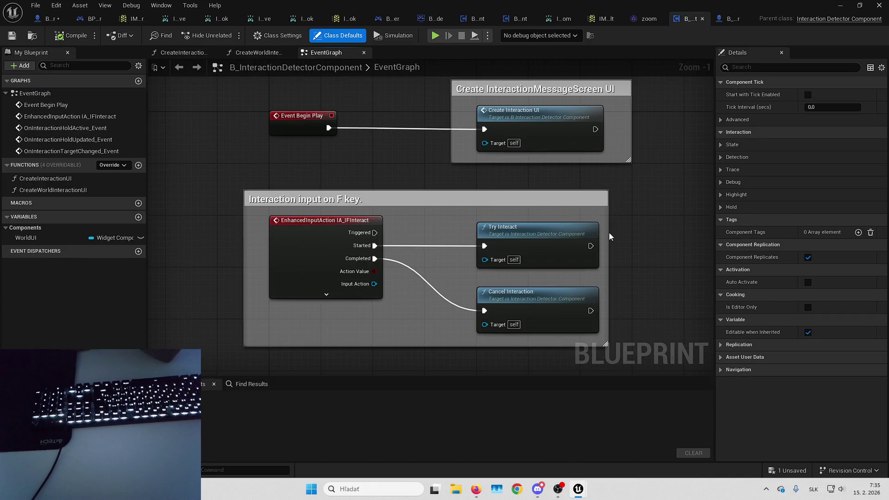
mouse_move(608, 233)
left_mouse_down()
mouse_move(648, 226)
mouse_move(631, 224)
mouse_move(617, 240)
mouse_move(629, 226)
left_mouse_up()
mouse_move(475, 152)
left_mouse_down()
mouse_move(499, 87)
mouse_move(499, 135)
left_mouse_up()
left_click(324, 256)
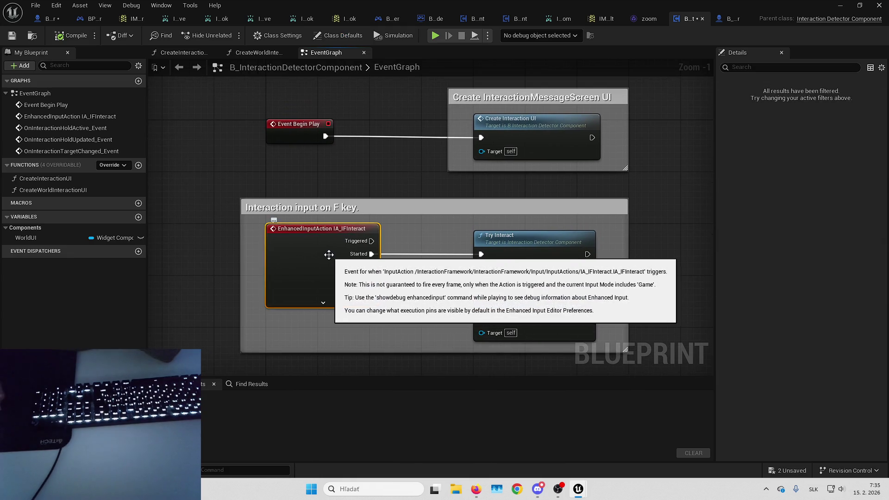
left_click_drag(421, 245, 491, 231)
right_click(399, 311)
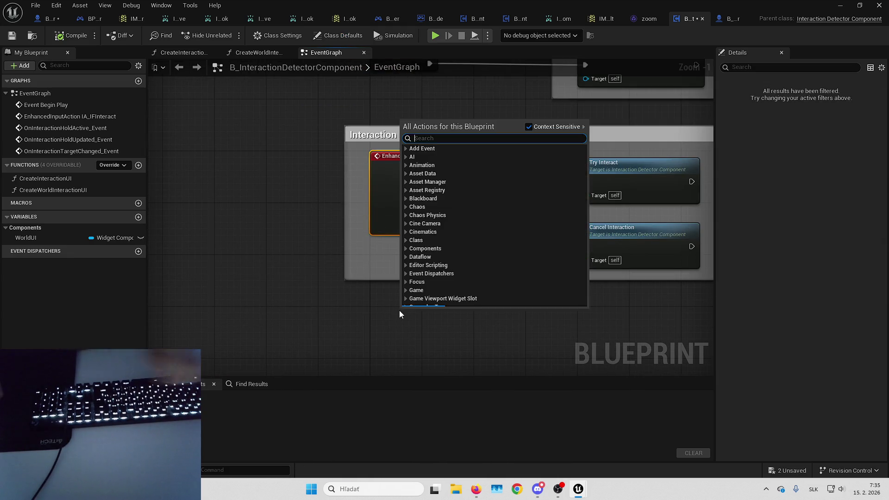
type("ia_slender")
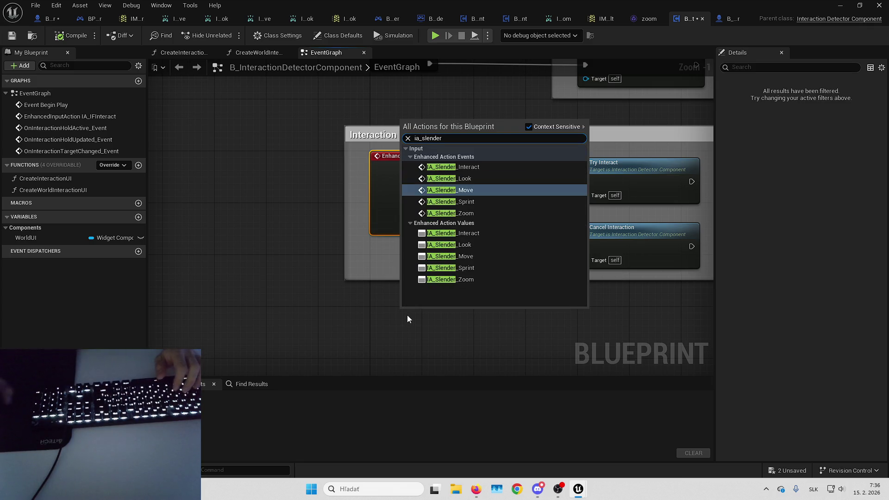
left_click(478, 167)
Step: Wire IA_Slender_Interact Started to Try Interact, replacing IA_IFInteract inside the F-key comment
mouse_move(440, 317)
left_mouse_down()
mouse_move(411, 259)
mouse_move(382, 257)
mouse_move(402, 263)
left_mouse_up()
left_click(432, 290)
mouse_move(475, 181)
left_mouse_down()
mouse_move(462, 264)
mouse_move(471, 271)
mouse_move(471, 232)
mouse_move(471, 310)
left_mouse_up()
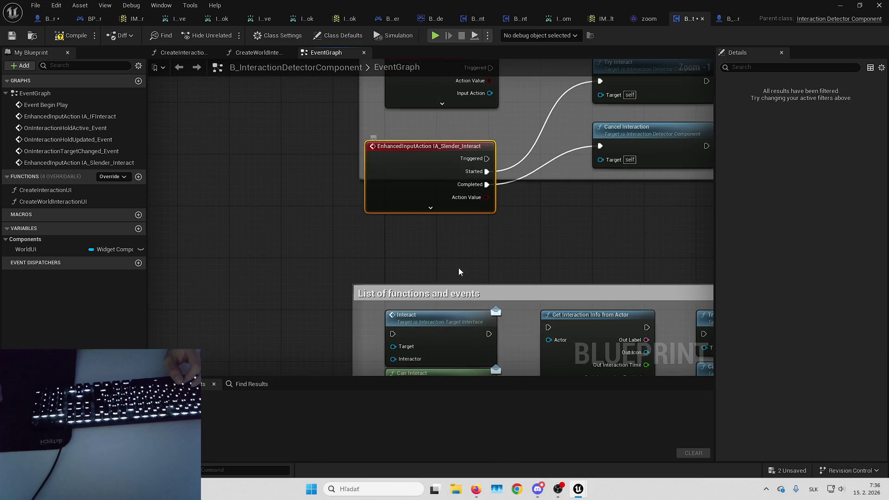
left_click_drag(417, 273, 431, 250)
mouse_move(382, 179)
left_mouse_down()
mouse_move(245, 184)
mouse_move(209, 170)
left_mouse_up()
left_click_drag(414, 228, 421, 163)
left_click(149, 131)
Step: Compile and save the detector component, then return to the level editor
left_click(74, 36)
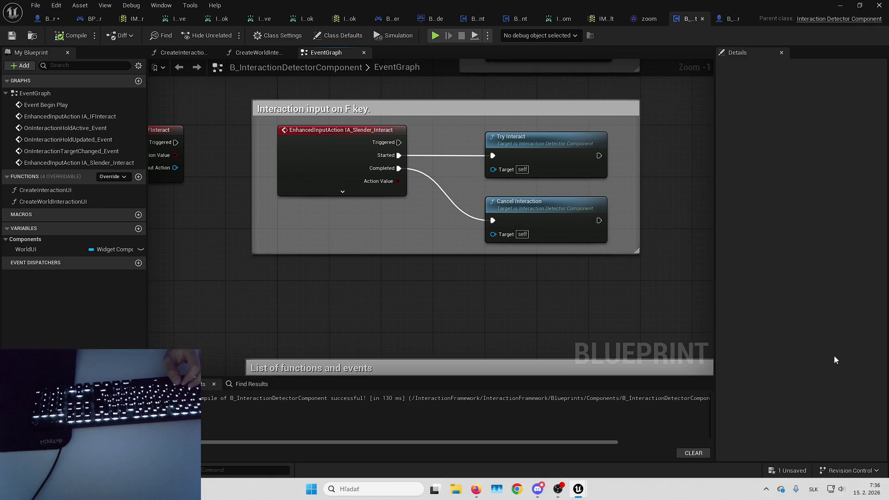
left_click(792, 471)
key("Return")
left_click(839, 5)
key("alt+Left")
key("alt+Left")
key("alt+Left")
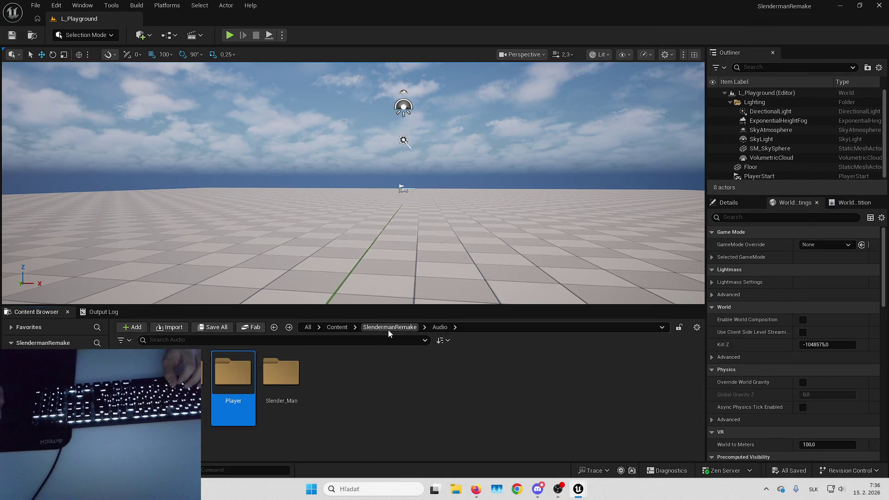
Step: Create an Actors folder inside SlendermanRemake/Blueprints and open it
left_click(388, 327)
double_click(233, 373)
right_click(377, 410)
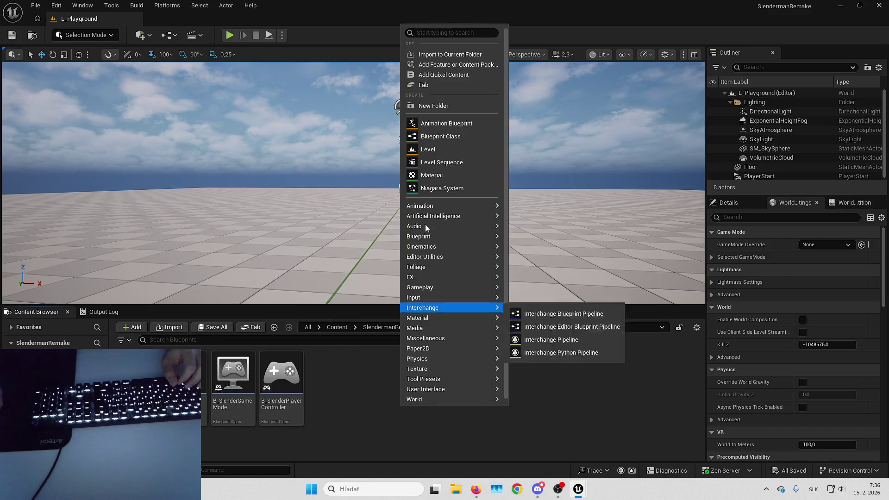
left_click(424, 106)
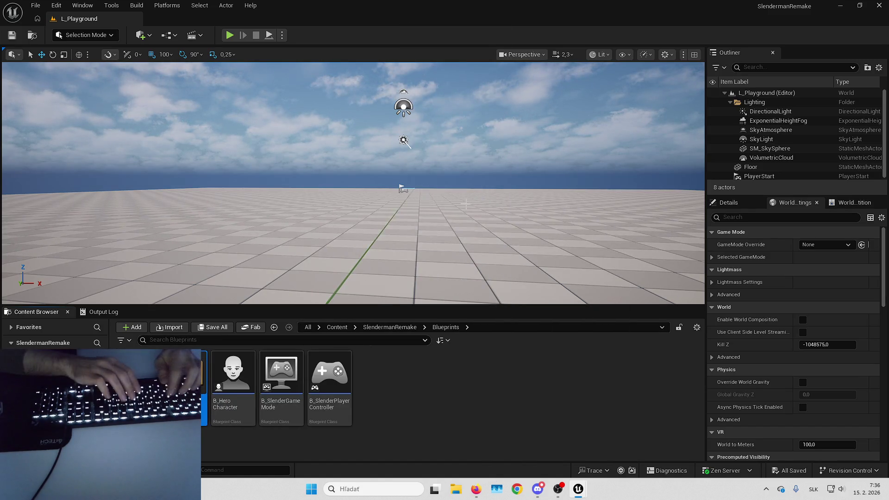
type("Actors")
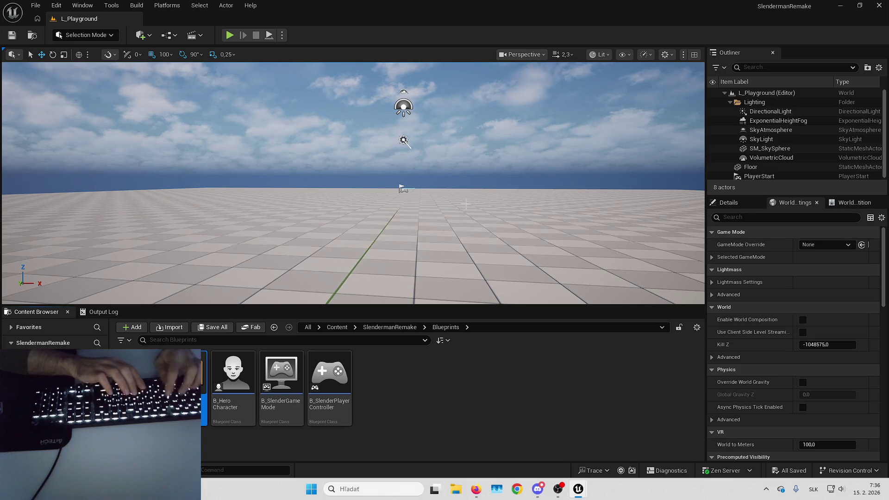
key("Return")
key("Return")
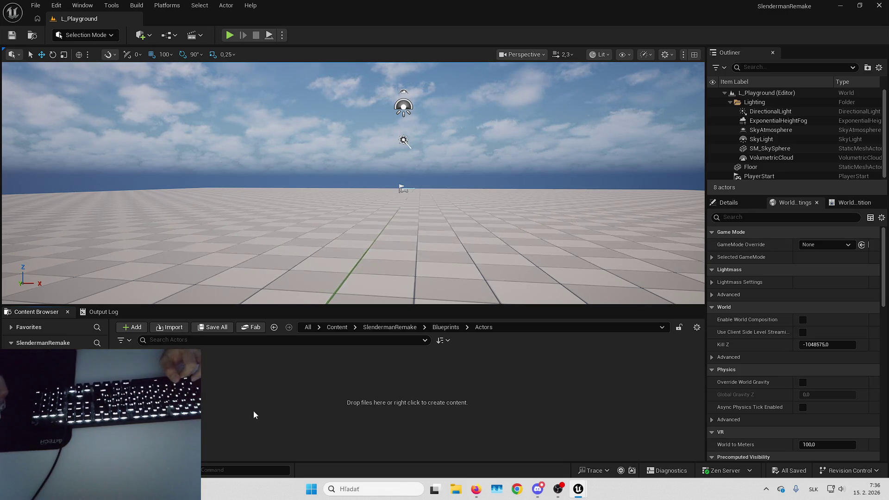
Step: Start a new Blueprint Class in Actors with Actor as the parent class
right_click(271, 394)
left_click(318, 141)
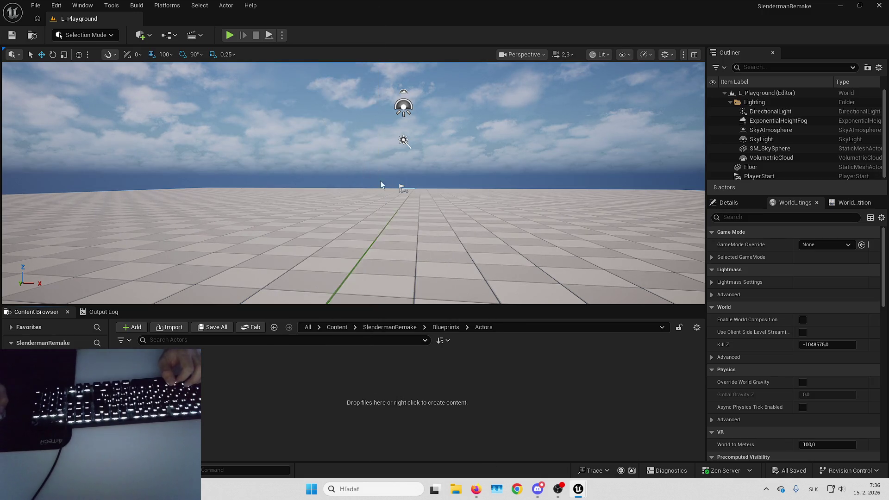
left_click(387, 334)
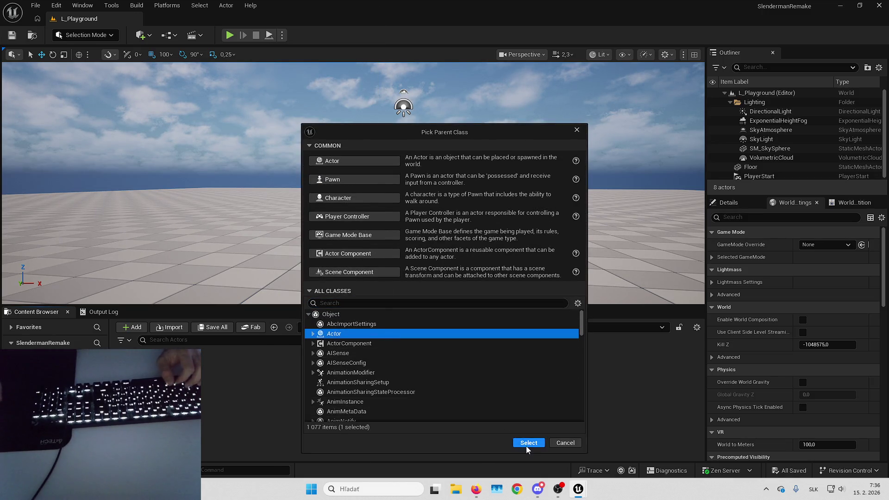
left_click(526, 444)
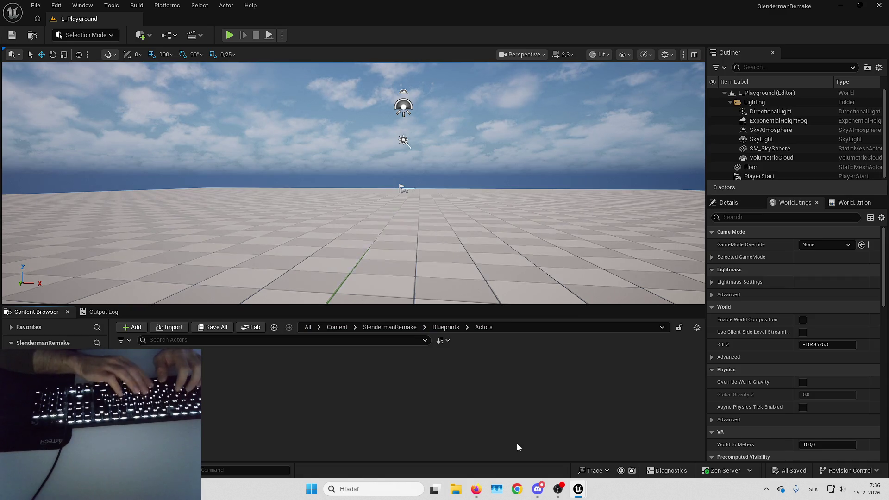
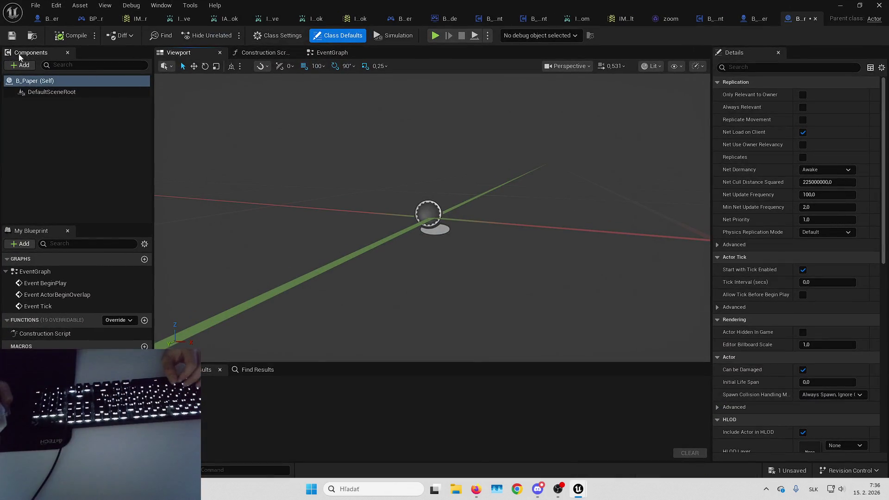
Step: Add an Interaction component to B_Paper via the component search
left_click(21, 65)
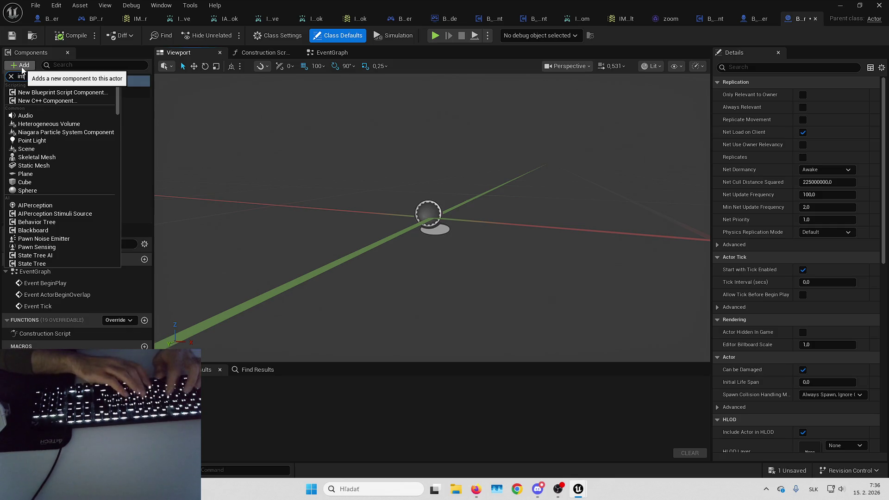
type("era")
left_click(50, 126)
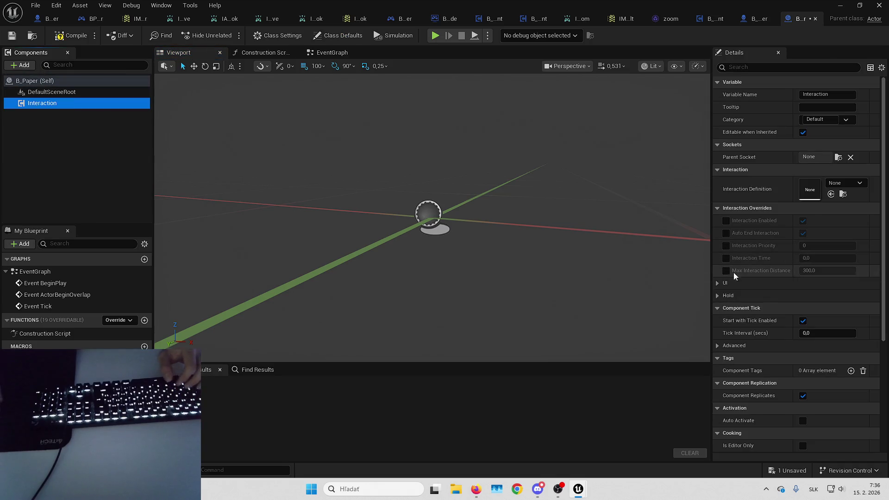
Step: Show plugin and developer content in the Interaction Definition asset picker
left_click(721, 296)
left_click(720, 284)
scroll(792, 250, "down", 1)
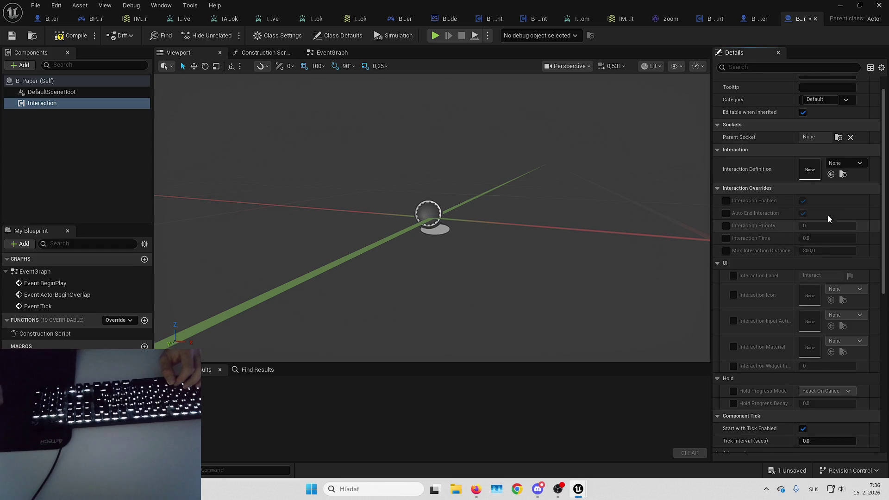
left_click(843, 163)
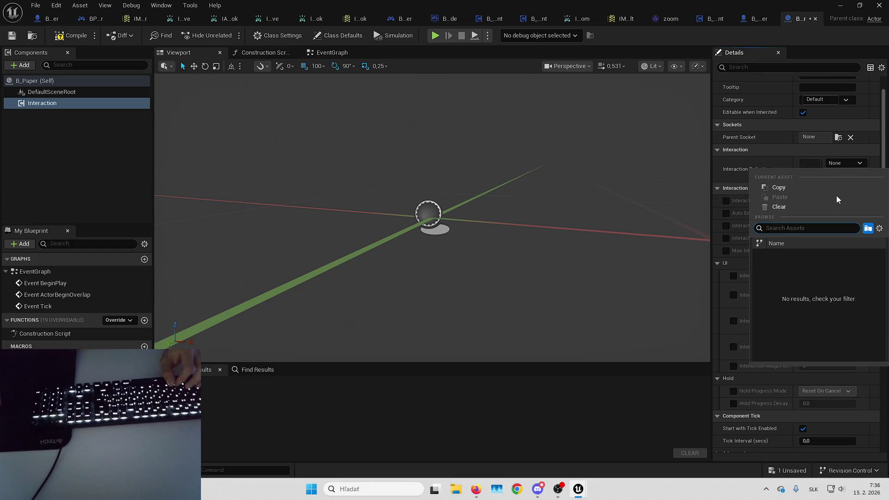
left_click(879, 229)
left_click(801, 326)
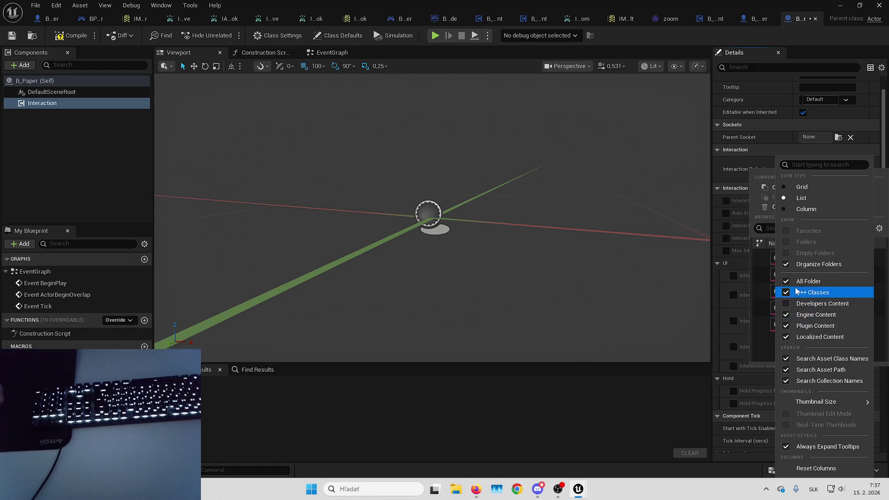
left_click(796, 303)
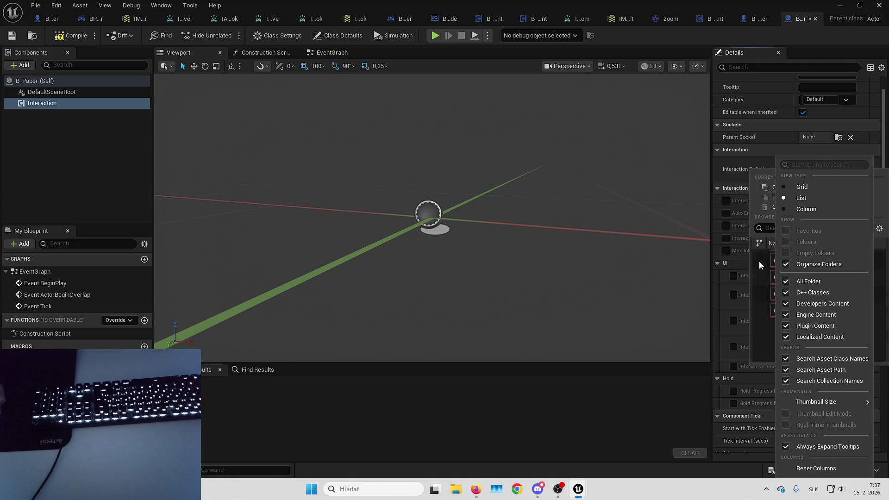
left_click(879, 228)
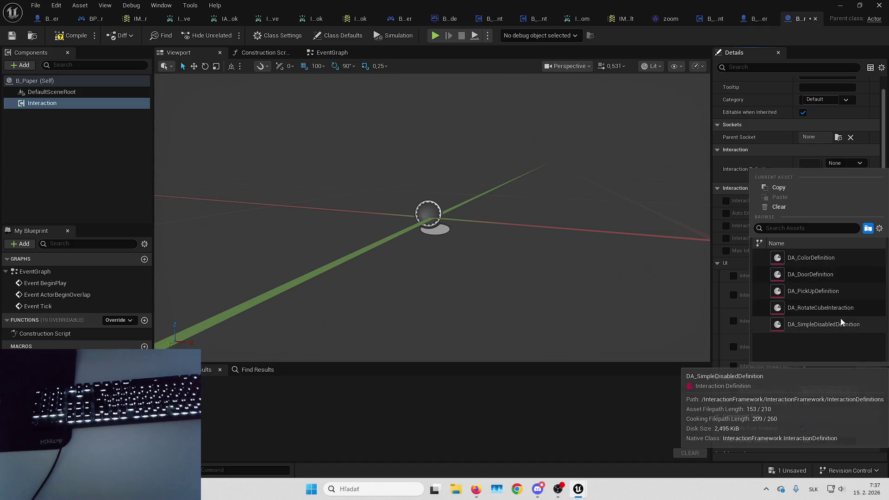
Step: Set the Interaction Definition to DA_ColorDefinition and locate it among project assets
left_click(852, 243)
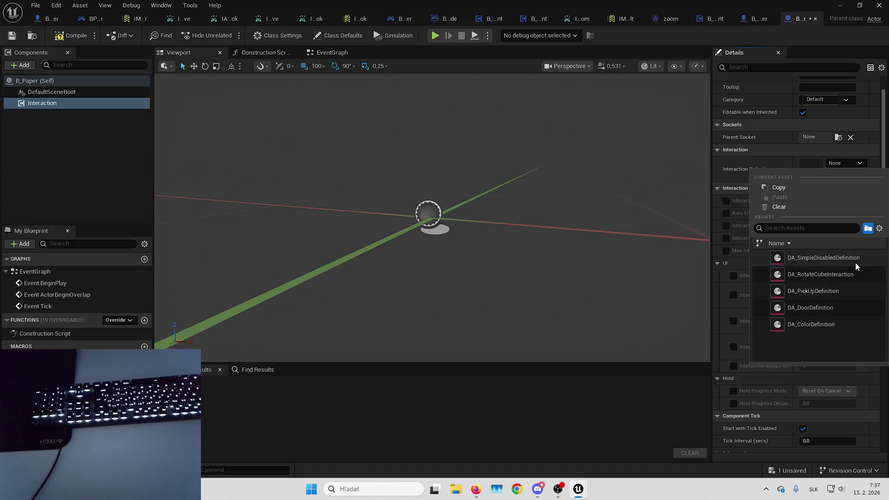
left_click(821, 242)
left_click(824, 258)
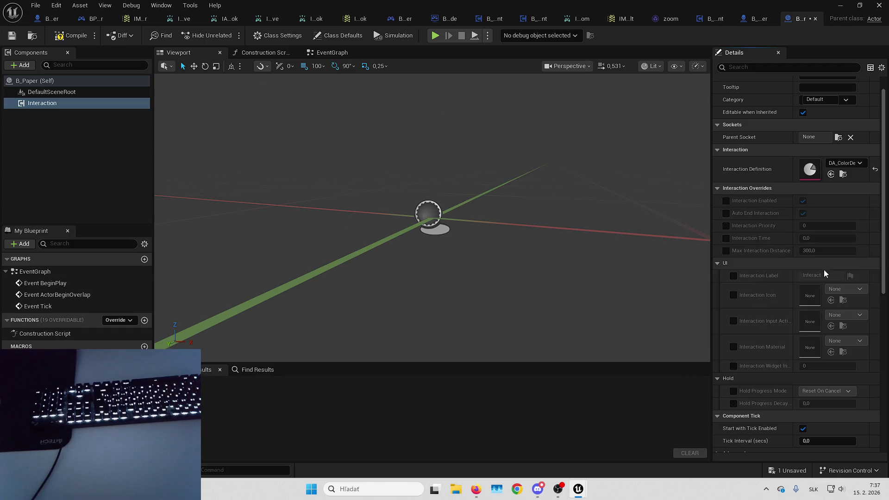
left_click(841, 174)
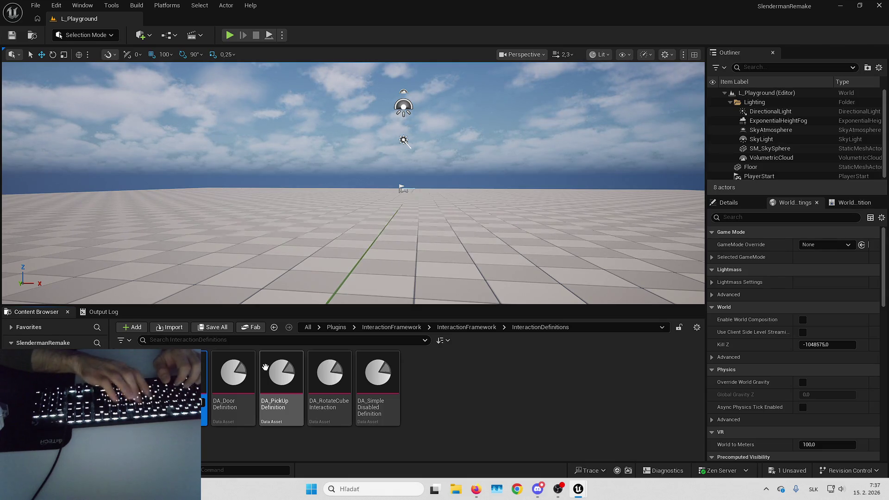
Step: Create the DA_SlenderPickUp definition and a new Paper folder under Blueprints/Actors
key("Return")
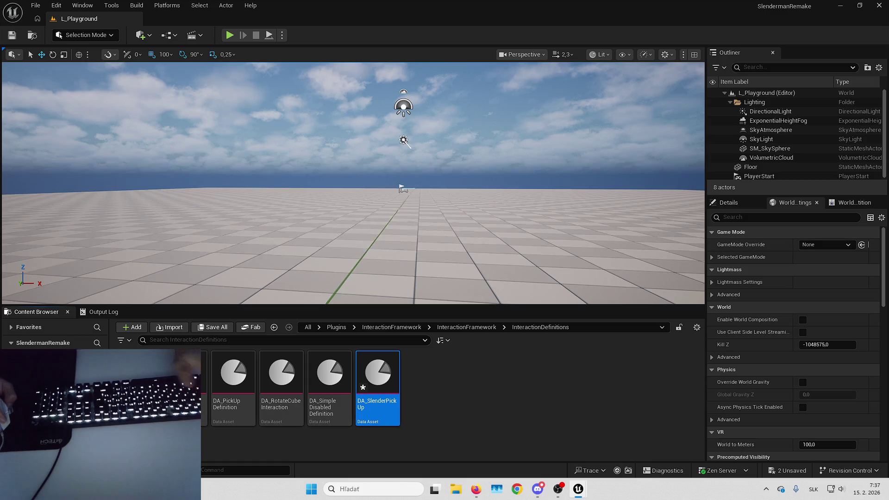
left_click(274, 327)
double_click(221, 401)
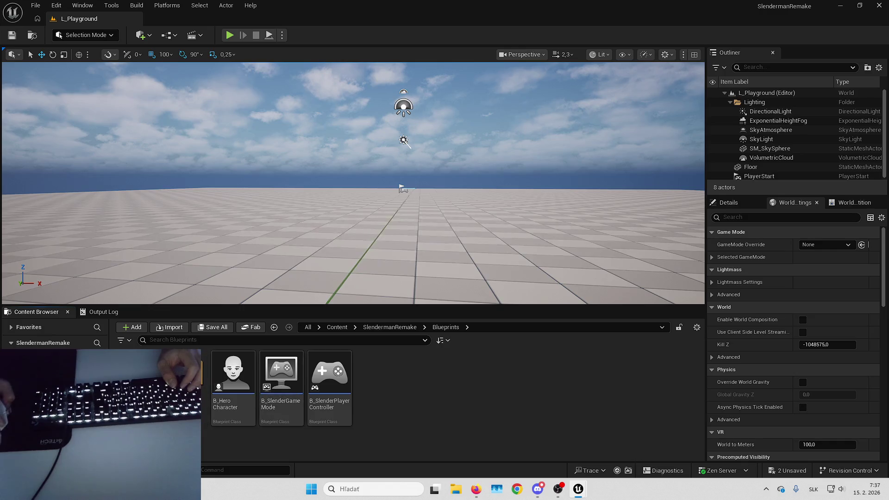
double_click(183, 393)
right_click(287, 403)
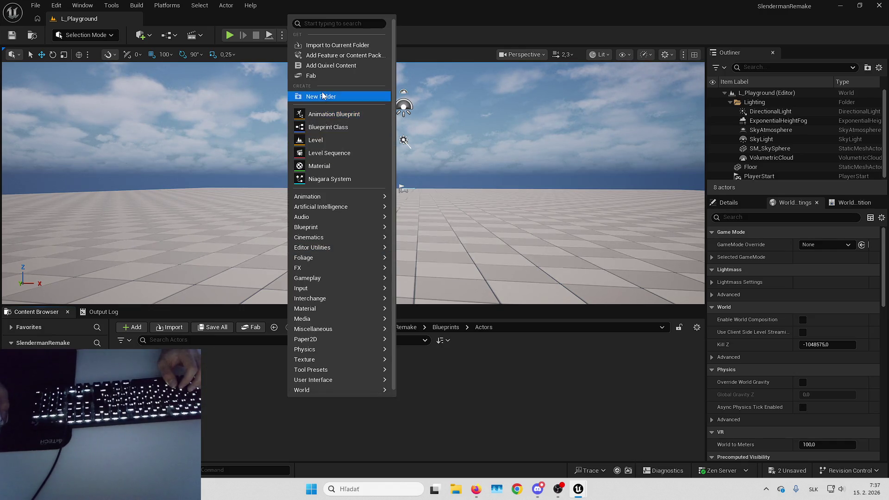
left_click(320, 98)
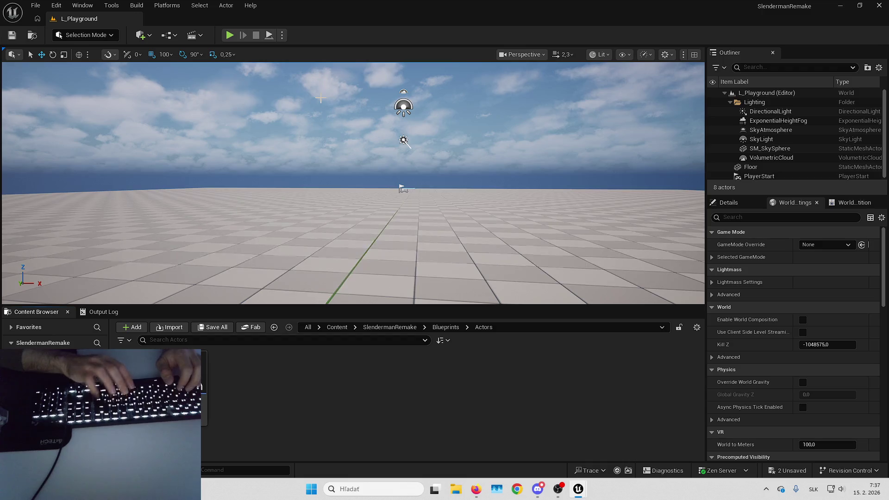
left_click(185, 388)
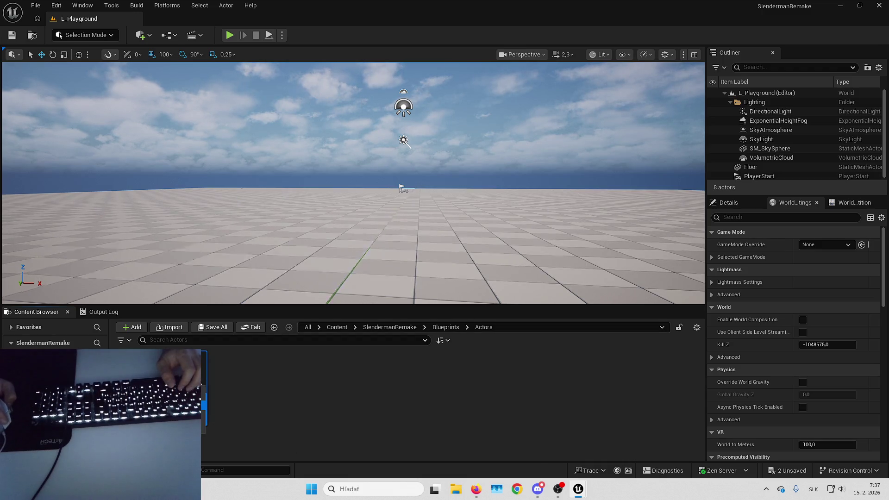
Step: Move DA_SlenderPickUp into the Paper folder and open it for editing
key("alt+Left")
key("alt+Left")
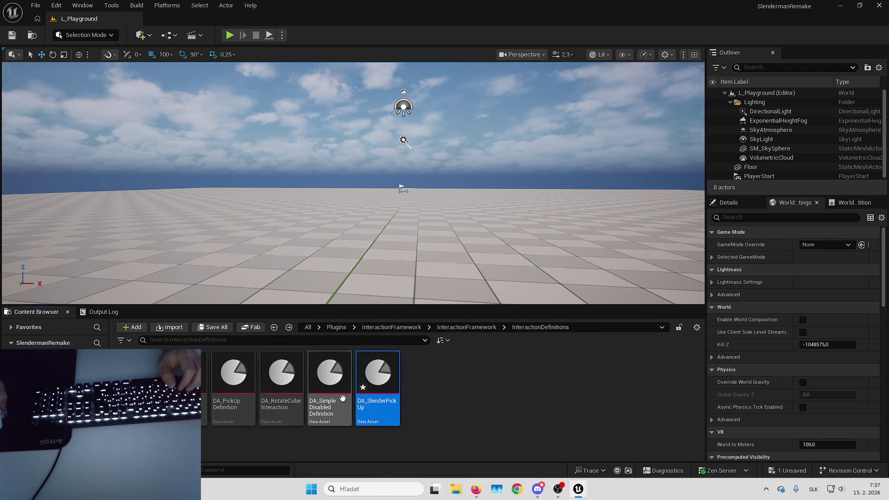
left_click_drag(377, 386, 185, 396)
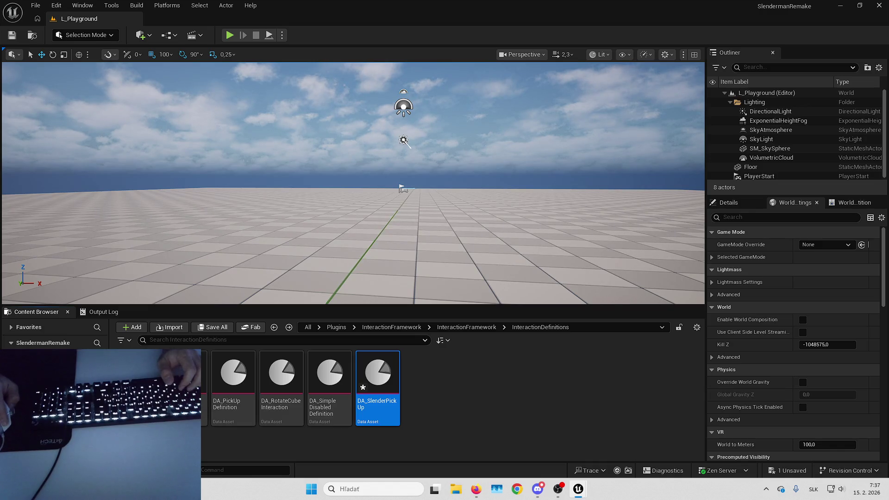
key("alt+Right")
key("alt+Right")
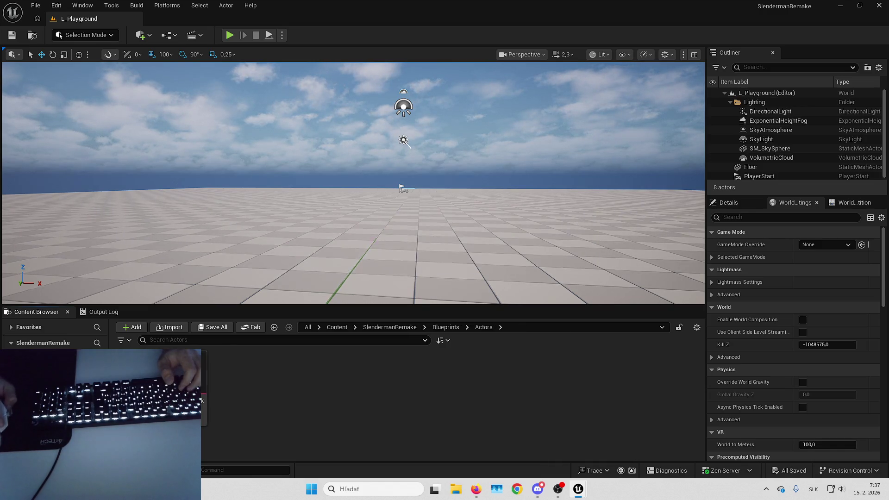
key("alt+Right")
key("Return")
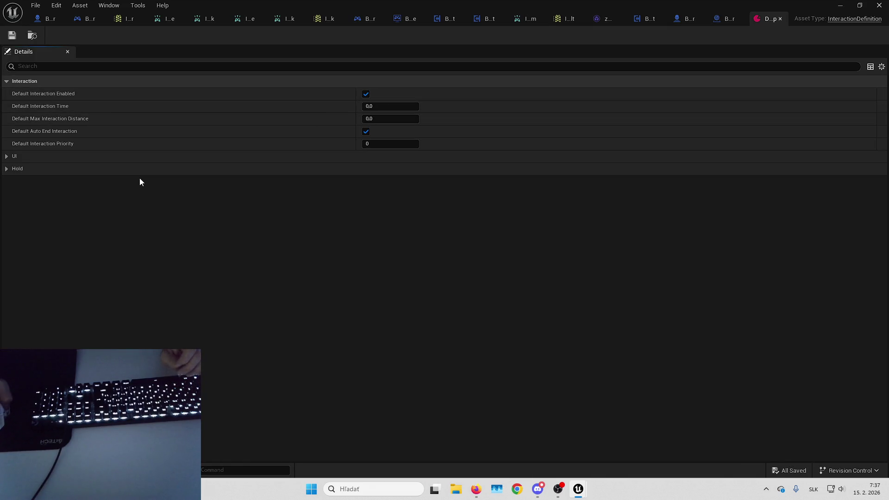
Step: Set the default label to 'to pick-up' and the input action to IA_Slender_Interact
left_click(27, 172)
left_click(42, 159)
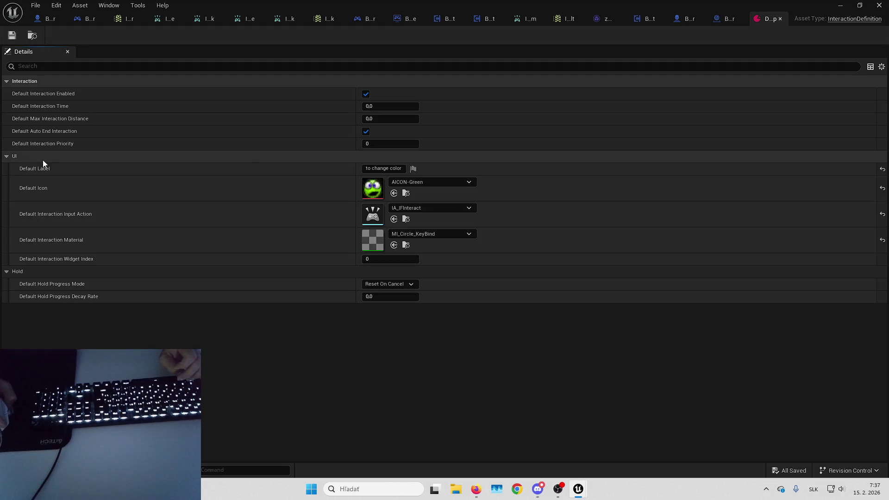
left_click(364, 168)
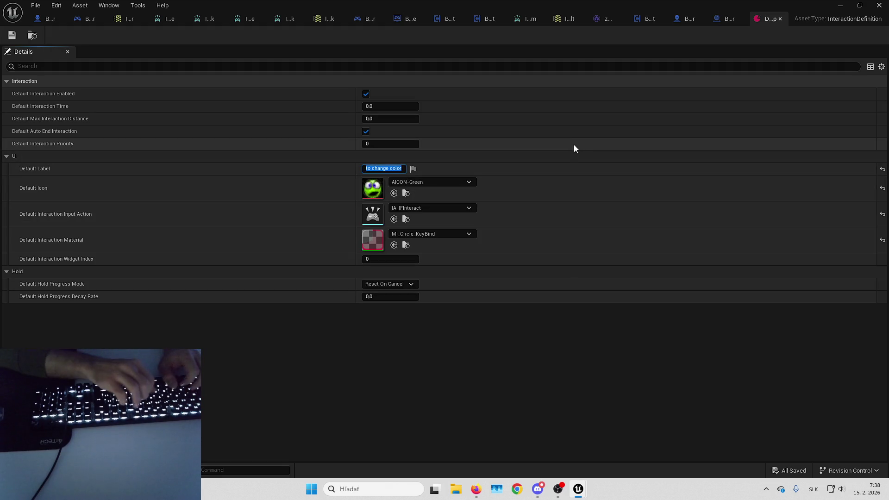
type("to pick")
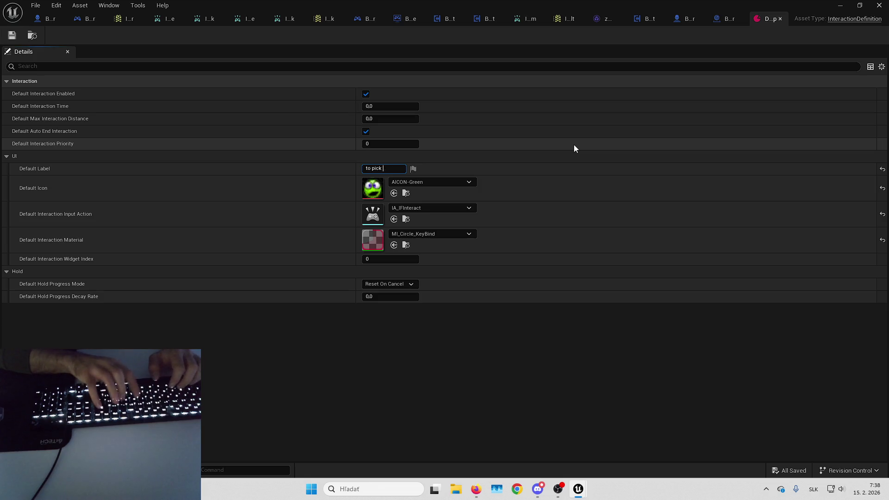
type("-up")
key("Return")
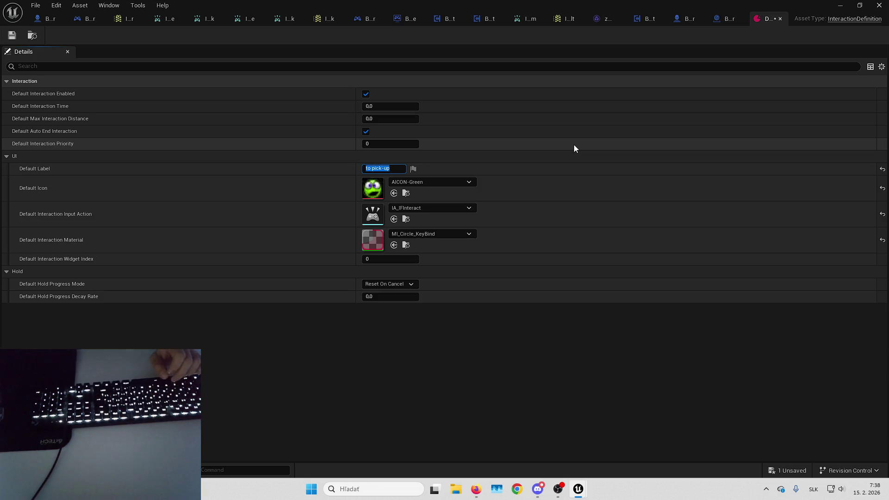
left_click(427, 209)
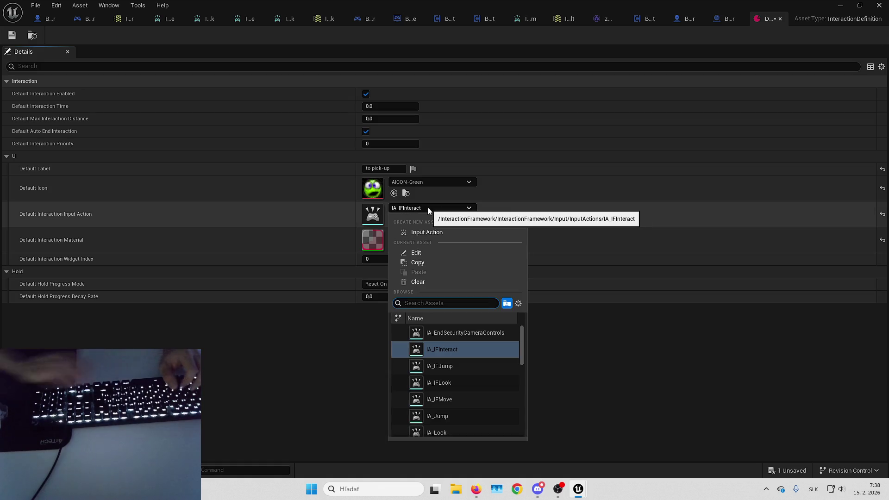
type("slender")
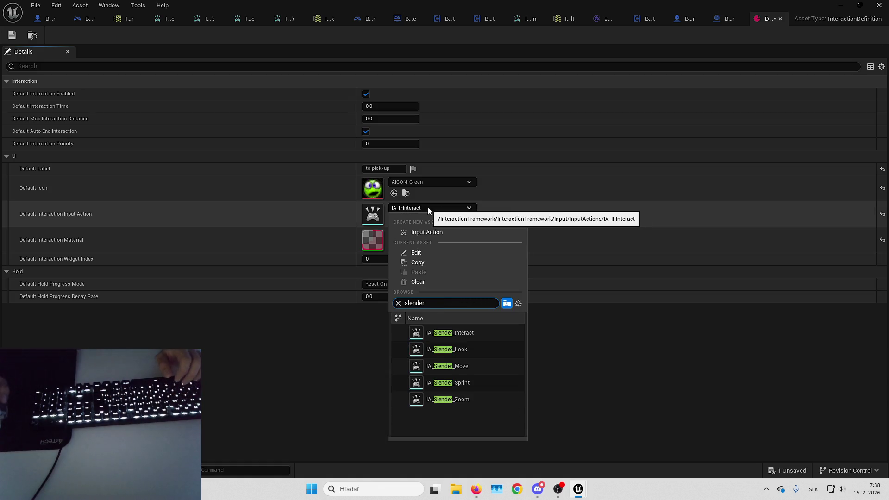
left_click(470, 334)
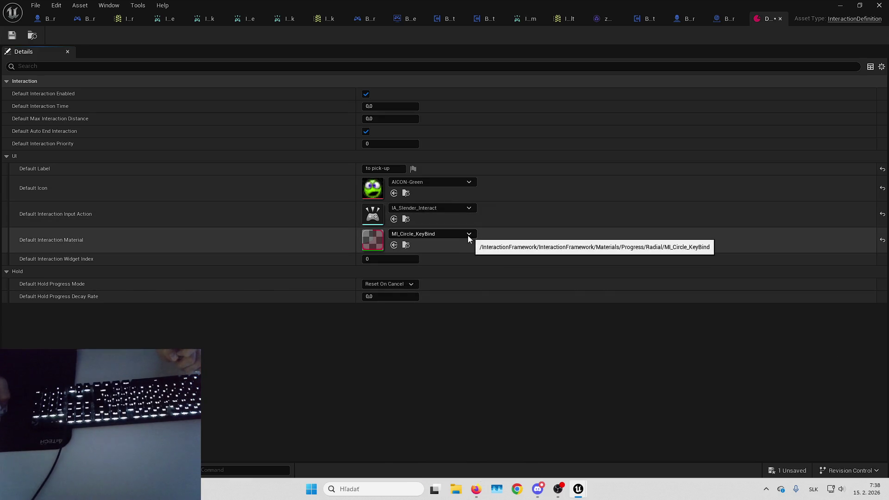
Step: Keep MI_Circle_KeyBind as the interaction material and clear the Default Icon to None
left_click(455, 236)
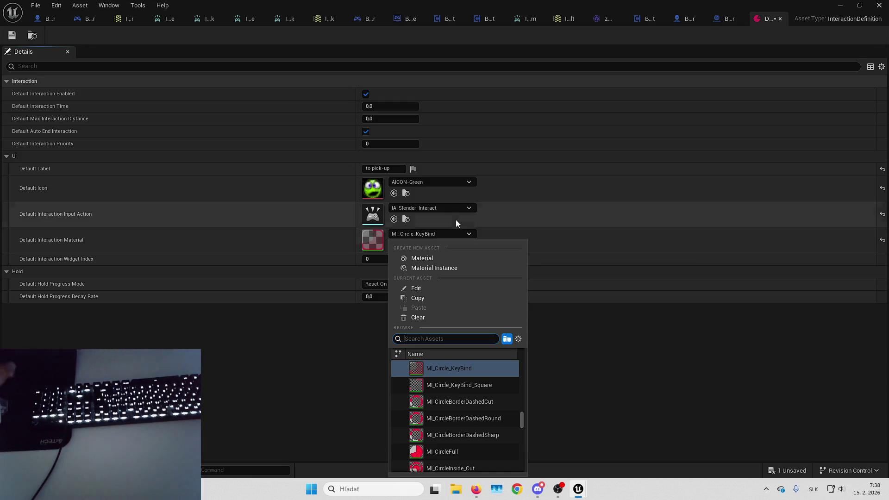
scroll(470, 440, "down", 3)
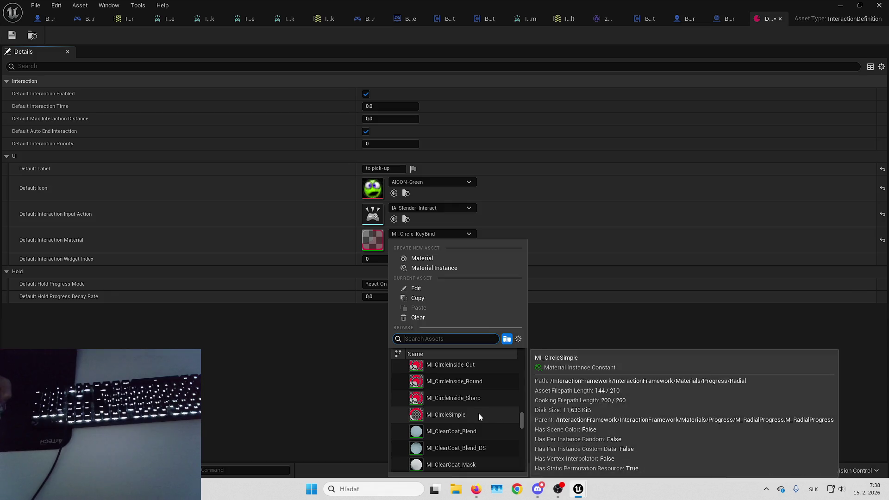
scroll(479, 412, "up", 3)
scroll(486, 400, "up", 5)
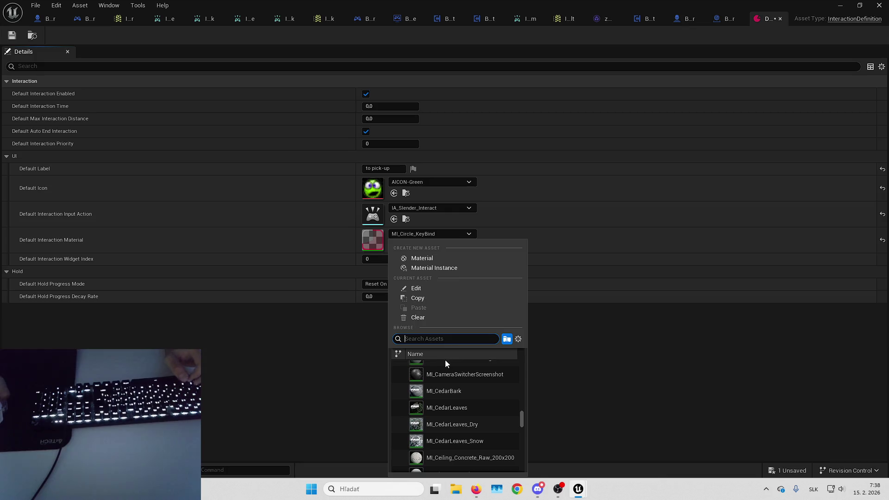
left_click(301, 322)
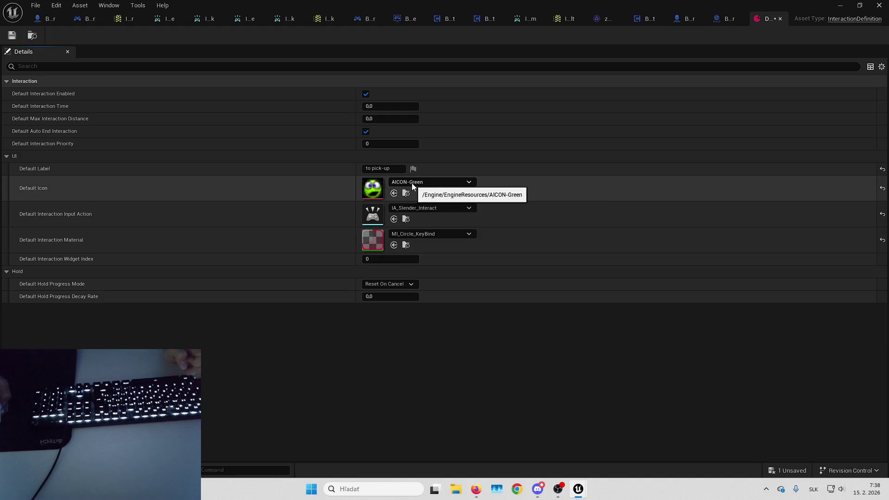
left_click(412, 183)
left_click(420, 254)
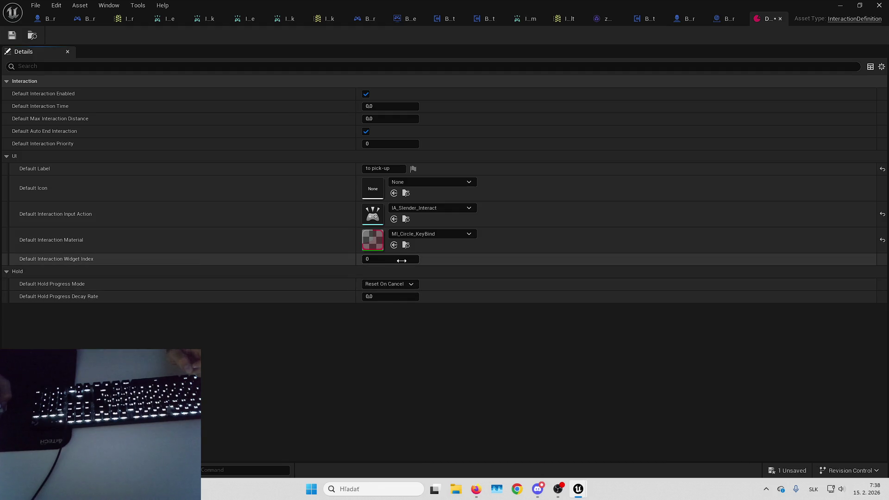
Step: Save DA_SlenderPickUp and browse into the Plugins content folders
left_click(17, 37)
left_click(30, 38)
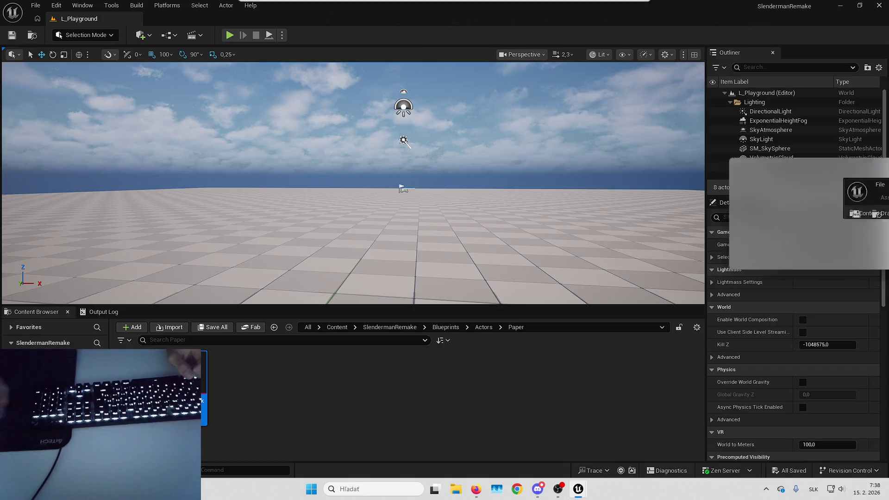
left_click(308, 328)
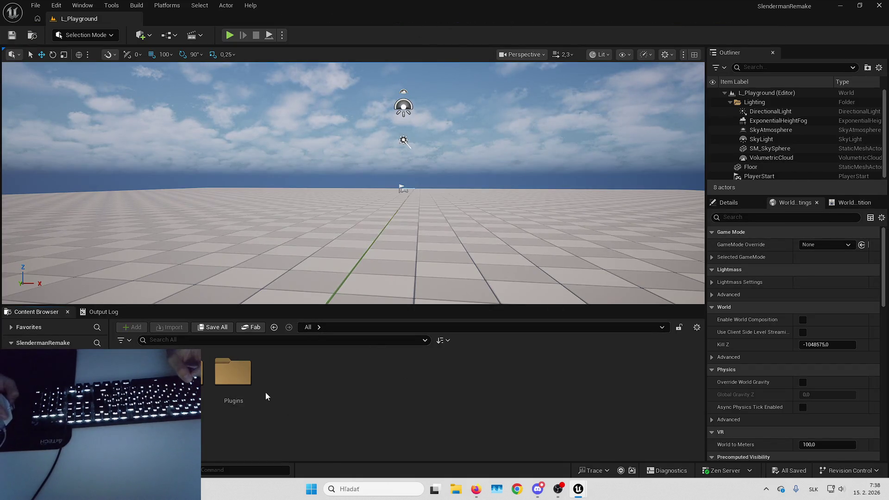
double_click(234, 373)
double_click(327, 392)
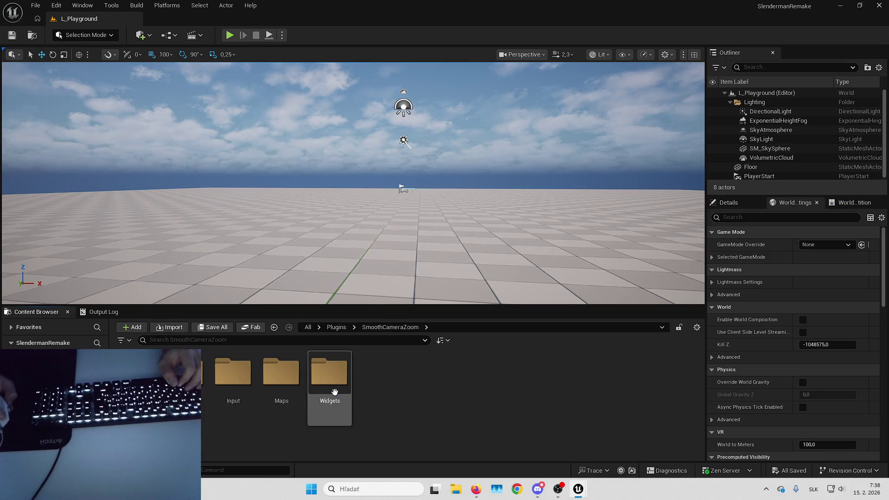
double_click(299, 391)
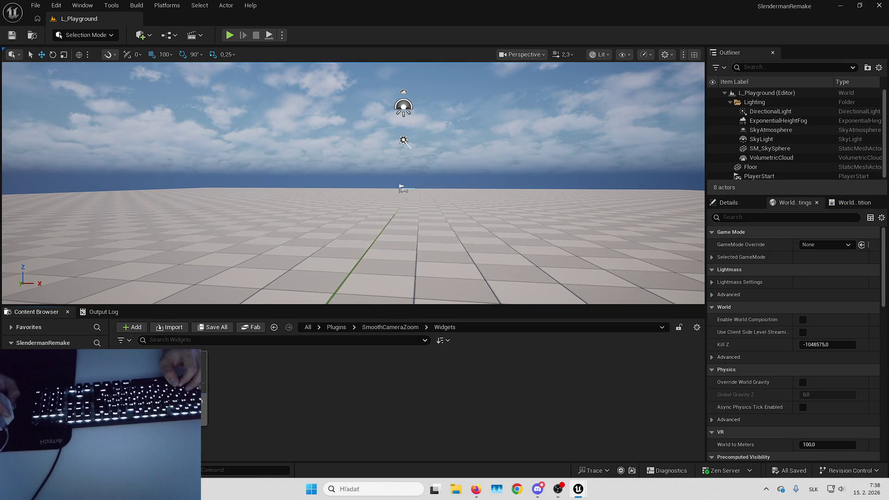
key("alt+Left")
key("alt+Left")
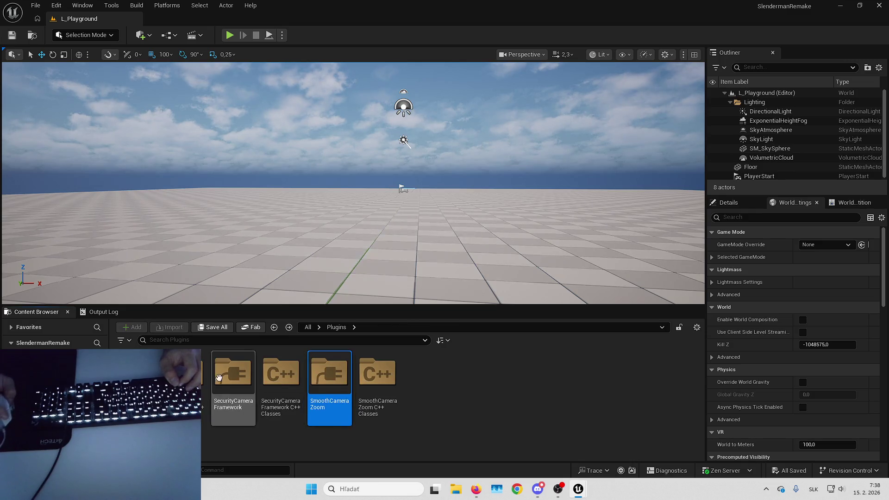
Step: Open W_InteractionMessageScreen from InteractionFramework > Widgets > InteractionMessages
double_click(185, 373)
double_click(185, 373)
left_click(530, 375)
double_click(529, 376)
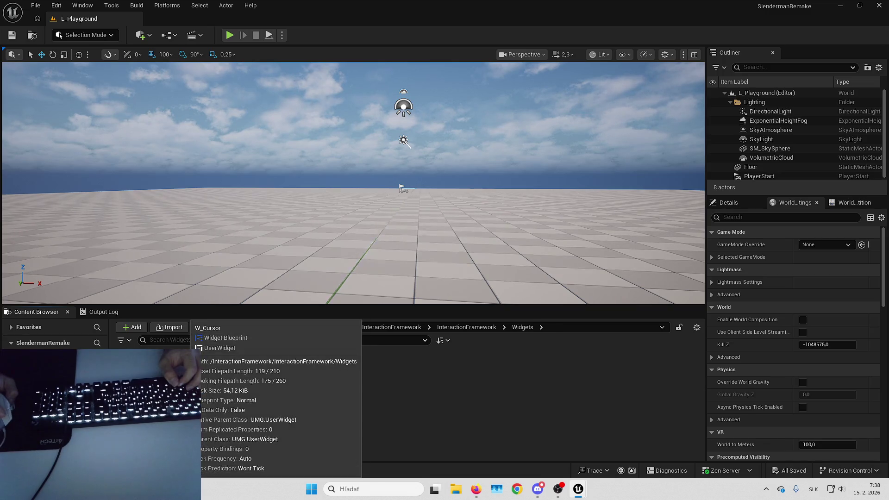
double_click(234, 382)
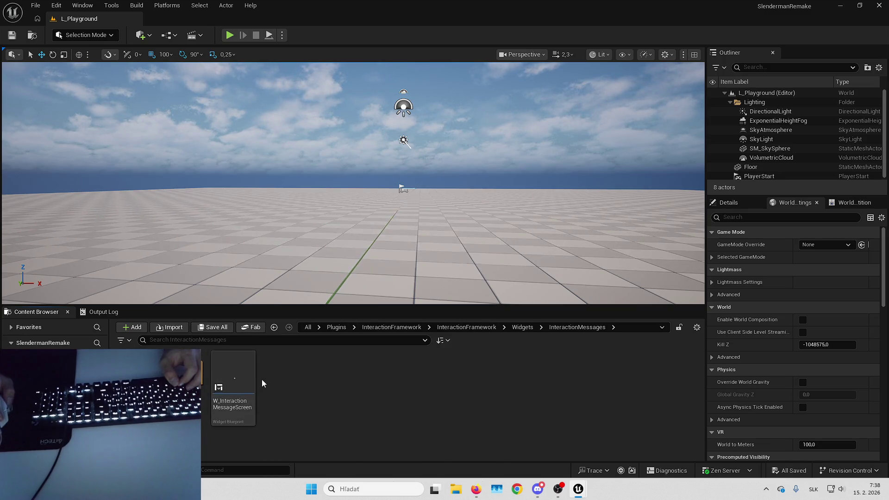
left_click(237, 381)
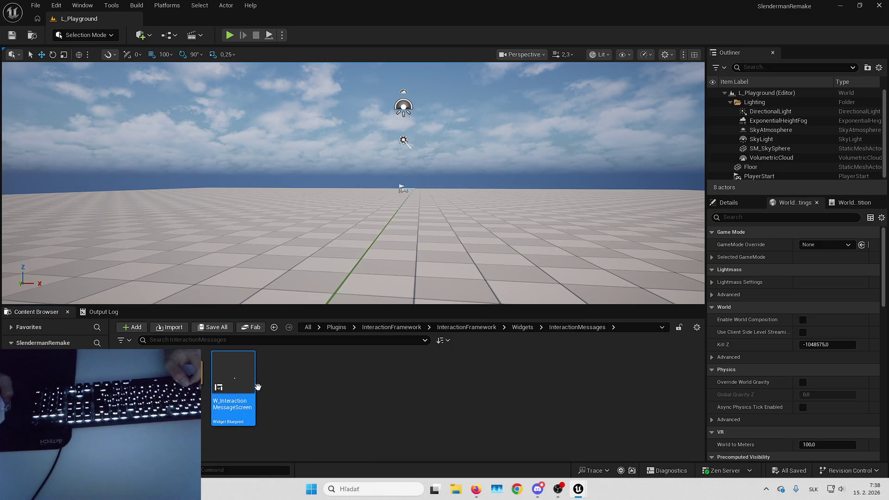
double_click(255, 386)
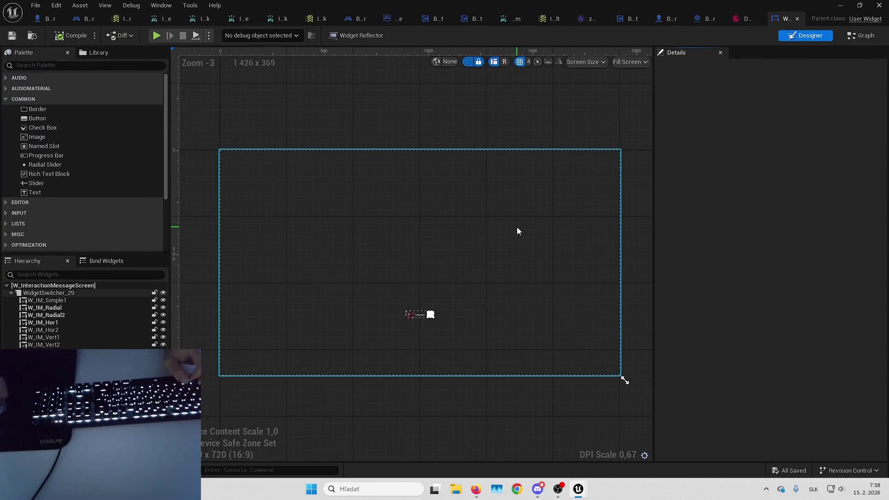
mouse_move(518, 230)
left_mouse_down()
mouse_move(528, 214)
mouse_move(501, 222)
mouse_move(519, 212)
mouse_move(507, 207)
left_mouse_up()
left_click(852, 37)
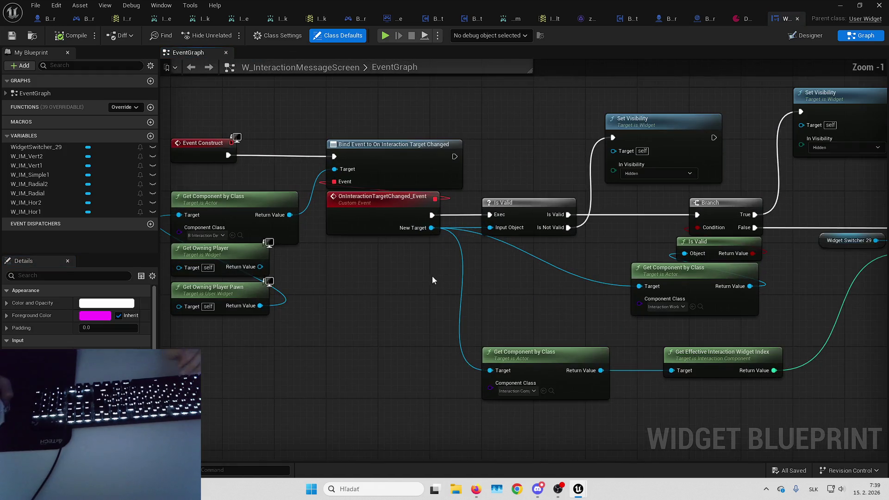
left_click_drag(514, 329, 435, 325)
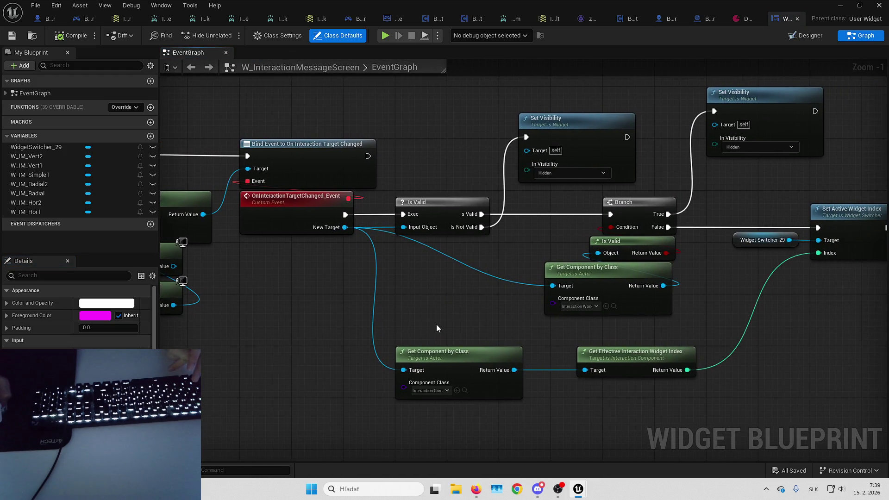
left_click(818, 37)
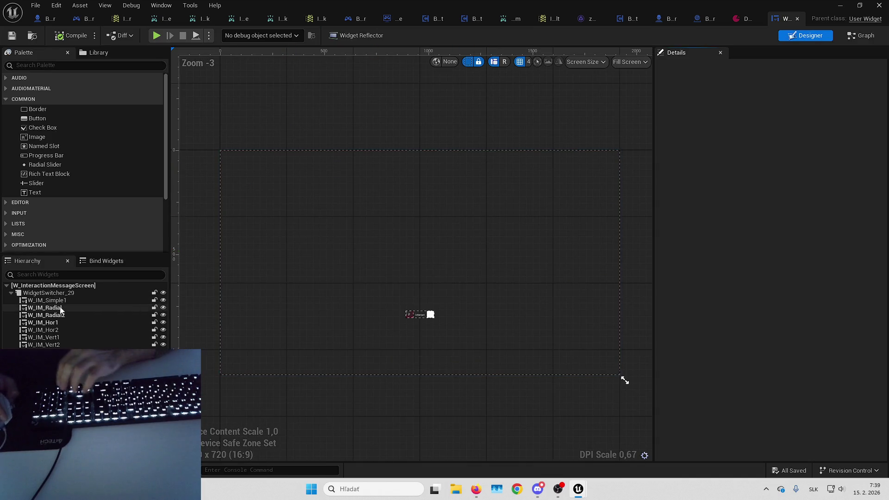
left_click(62, 300)
key("f")
key("Down")
key("Down")
key("Down")
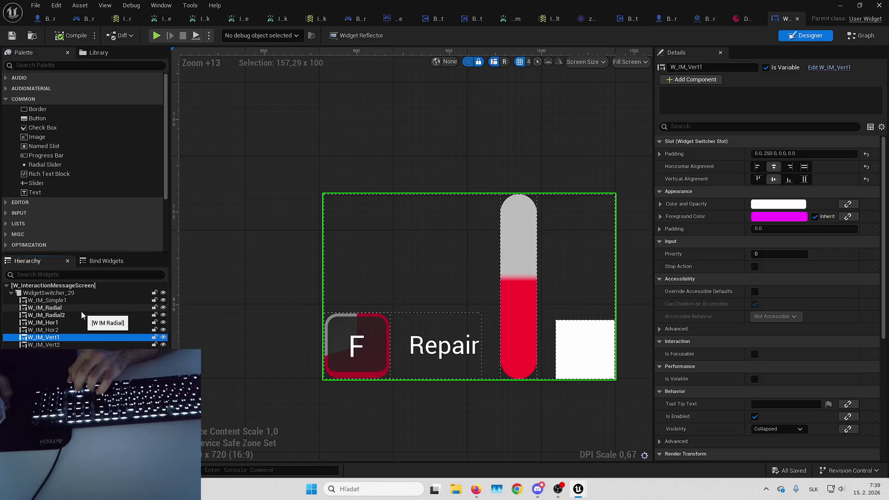
left_click(72, 300)
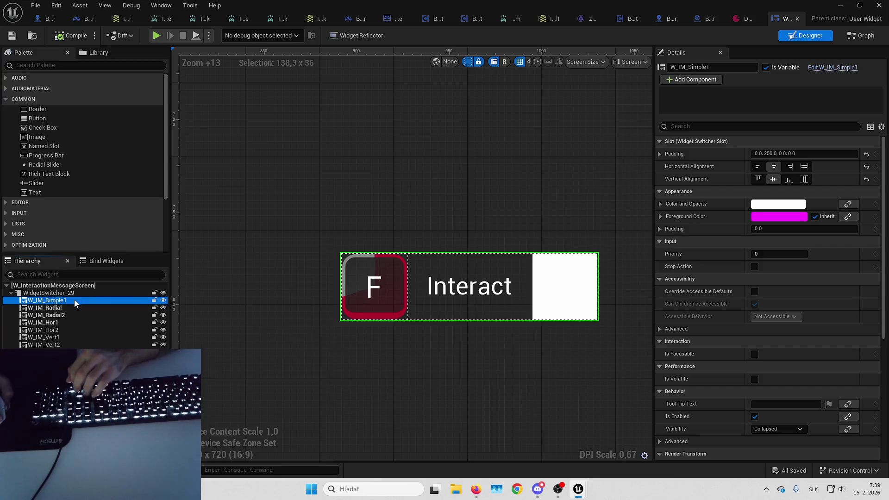
left_click(12, 37)
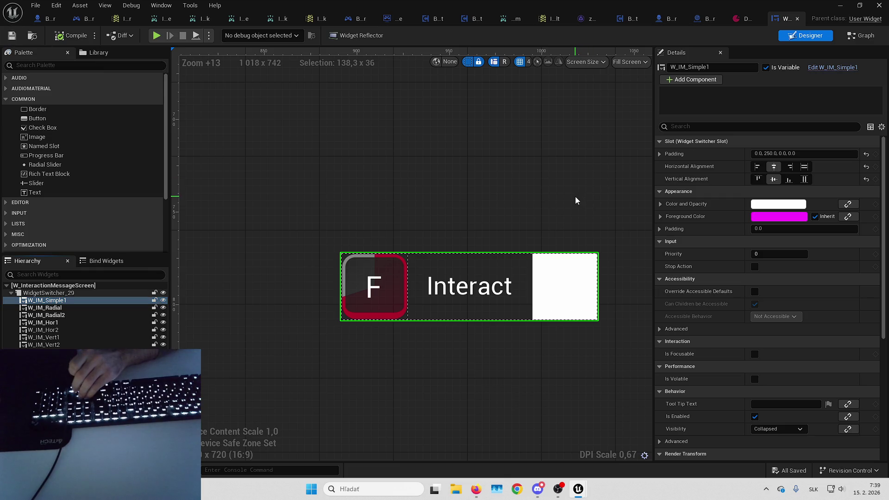
Step: Compile B_Paper and orbit its preview viewport around the actor
left_click(708, 19)
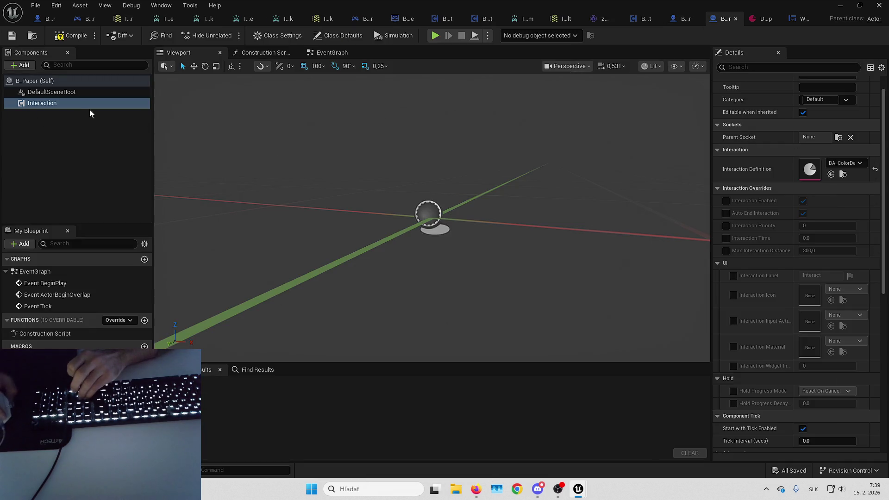
left_click(71, 35)
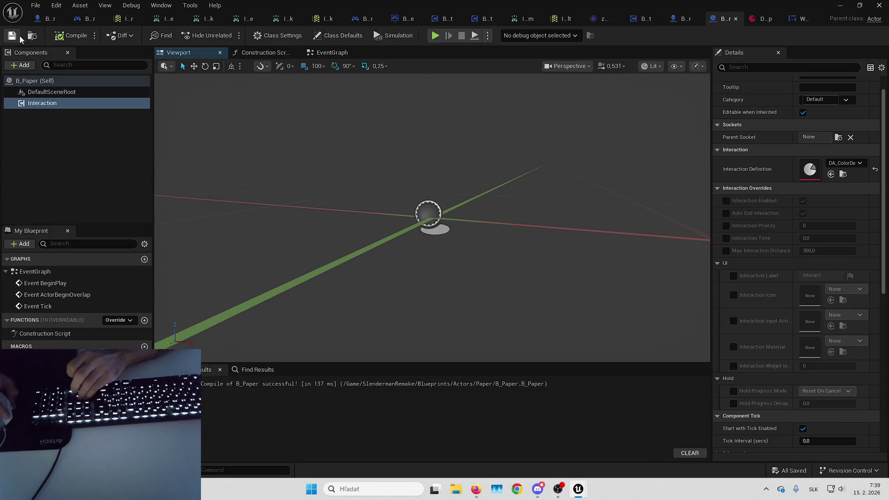
left_click(30, 66)
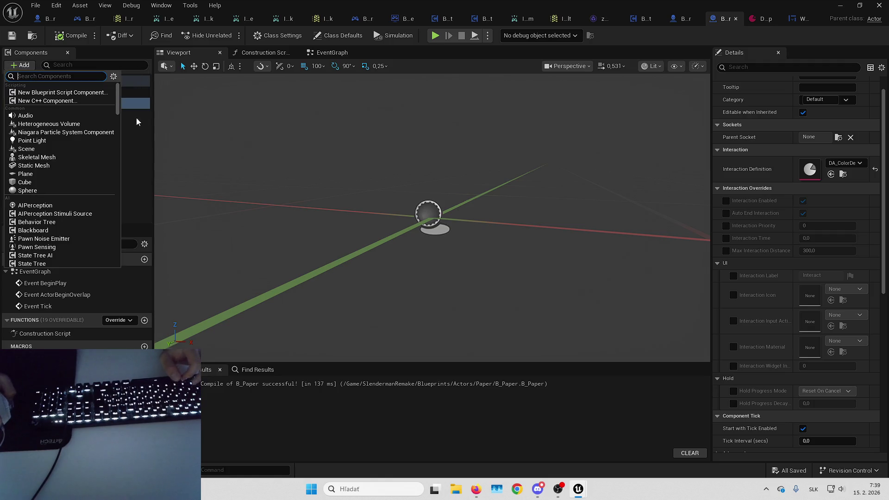
left_click(610, 338)
key("super+e")
key("super+Down")
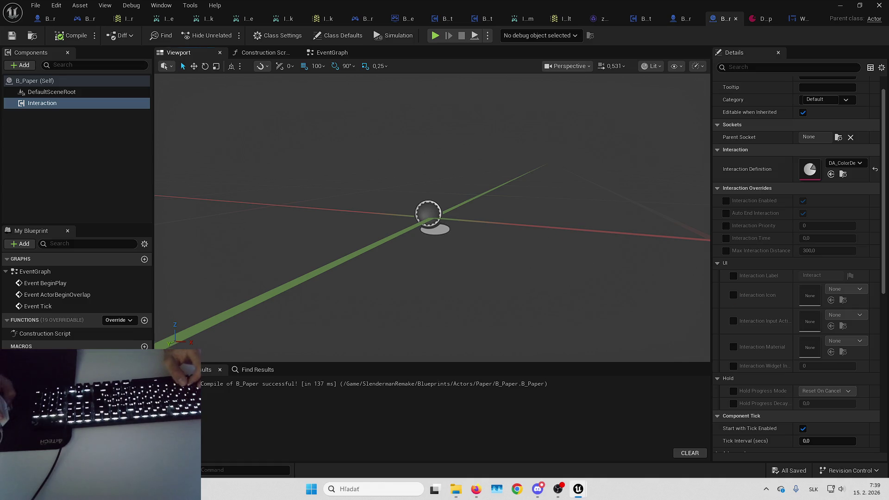
left_click_drag(570, 250, 567, 253)
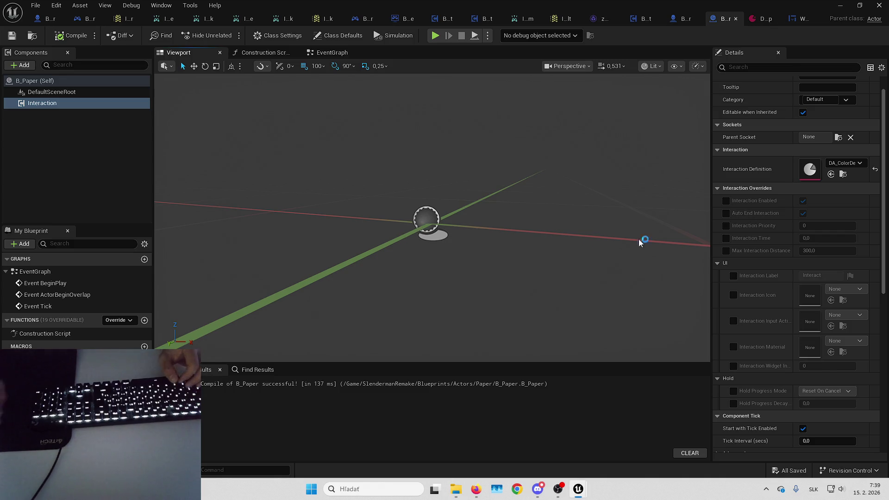
left_click_drag(452, 258, 454, 251)
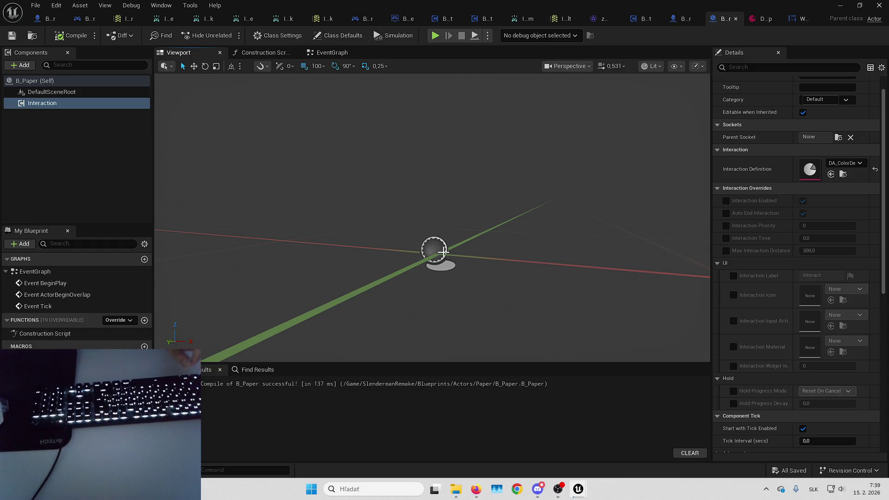
Step: Bring the SolveOrDie project's FirstPersonMap editor window to the front
mouse_move(580, 489)
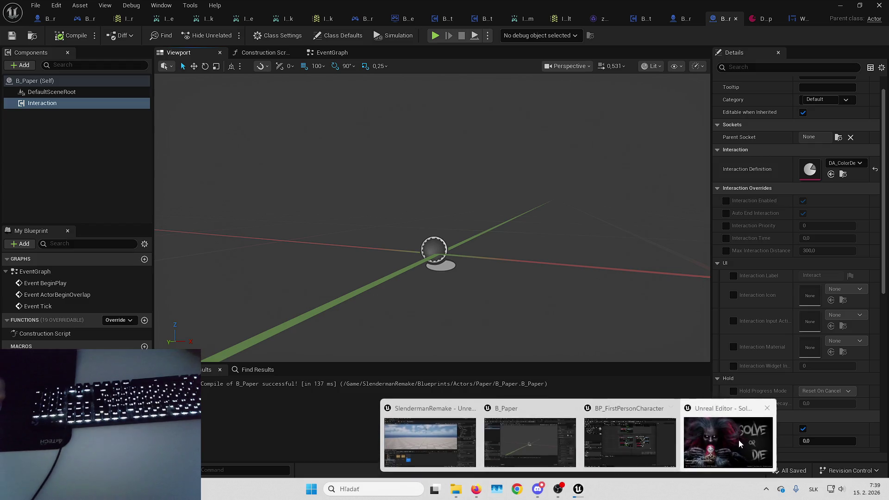
left_click(735, 441)
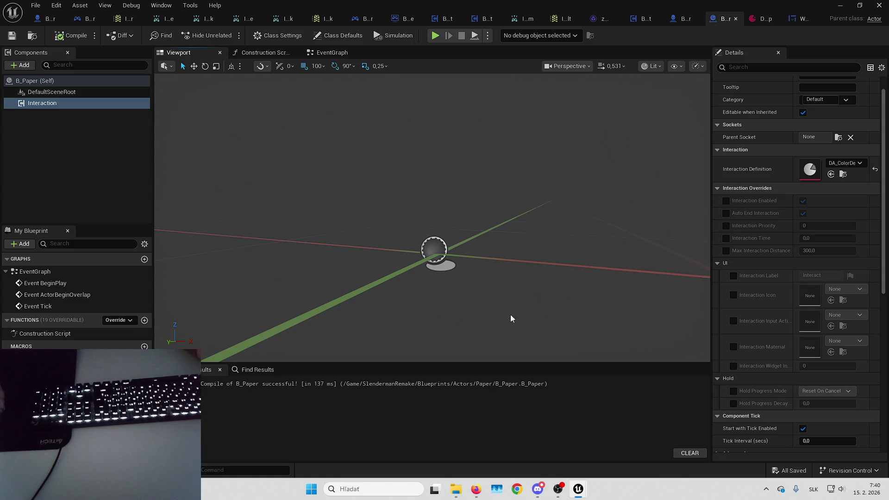
mouse_move(578, 495)
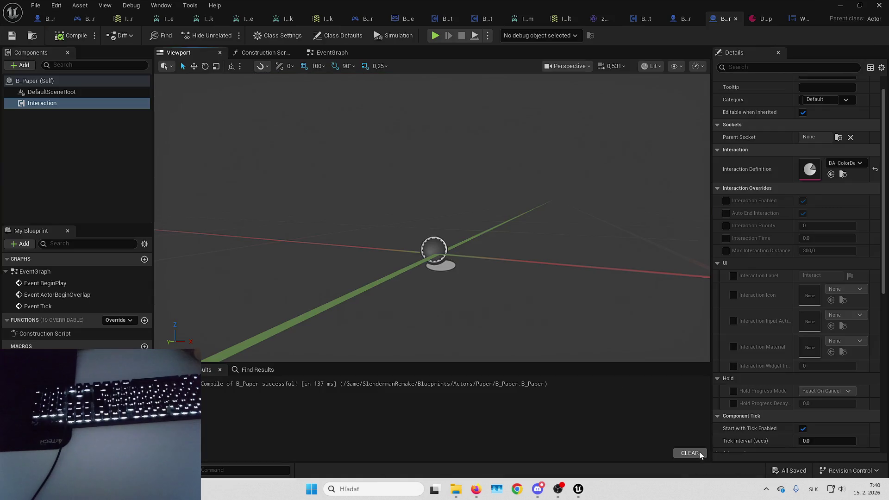
left_click(614, 398)
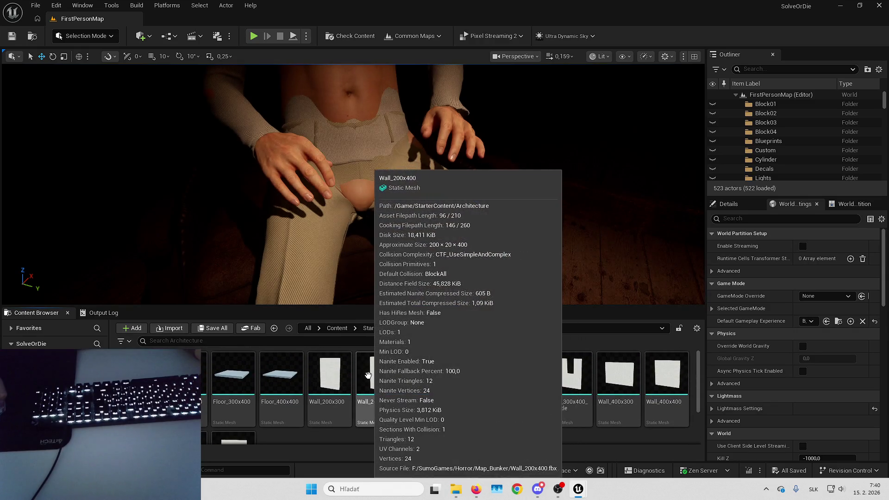
Step: Search from the Content root for 'sm_paper' to list the paper static meshes
left_click(337, 328)
left_click(312, 341)
type("pape")
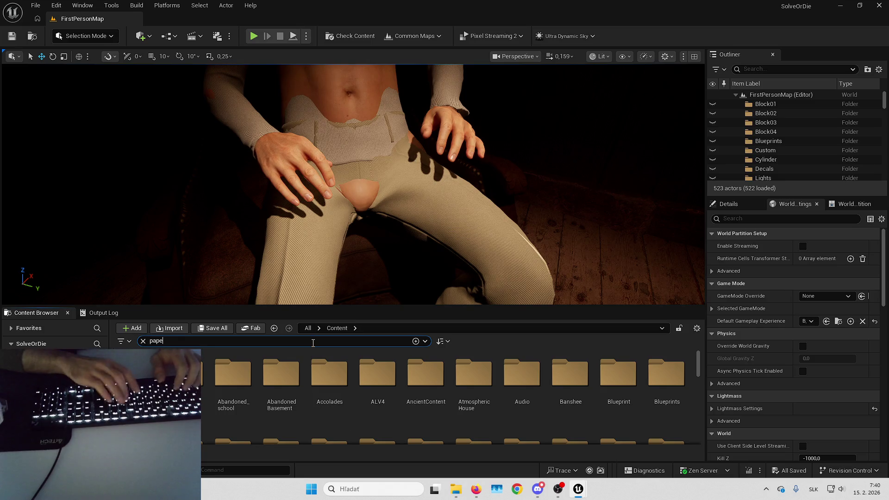
type("r")
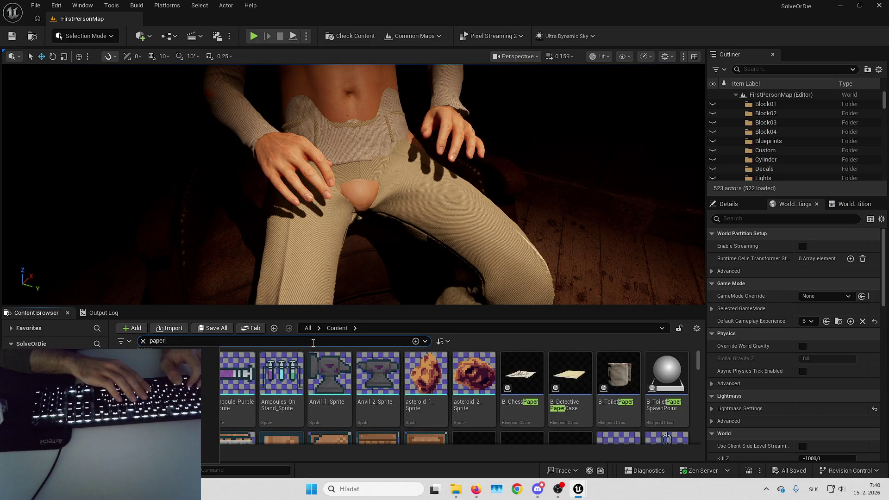
key("ctrl+a")
type("sm_paper")
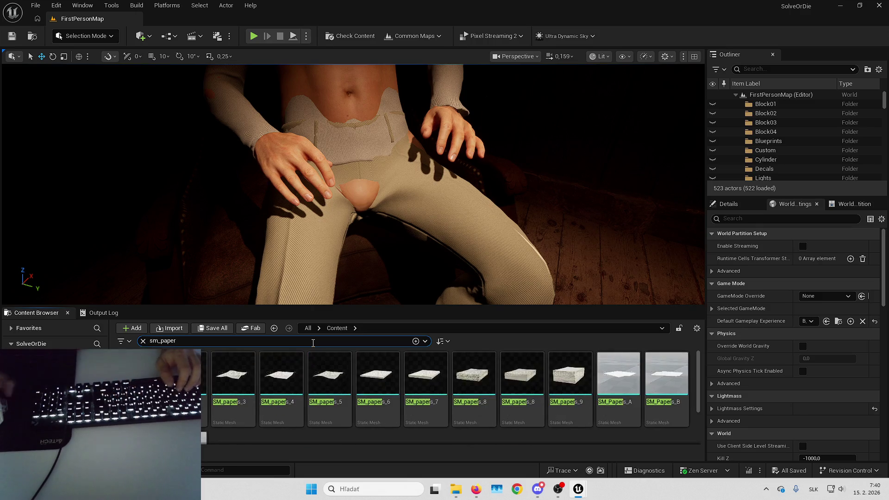
Step: Inspect SM_papers_1 and SM_papers_4 in the Static Mesh Editor, then return to the level
double_click(137, 378)
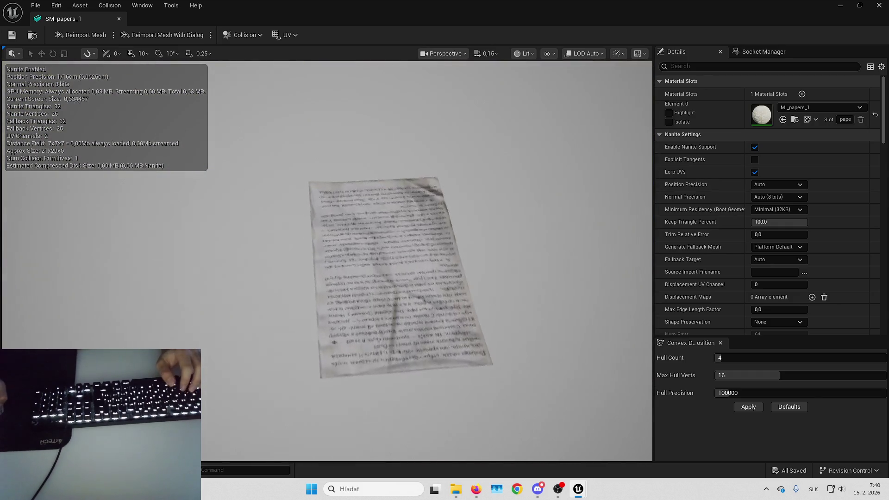
left_click_drag(331, 235, 331, 235)
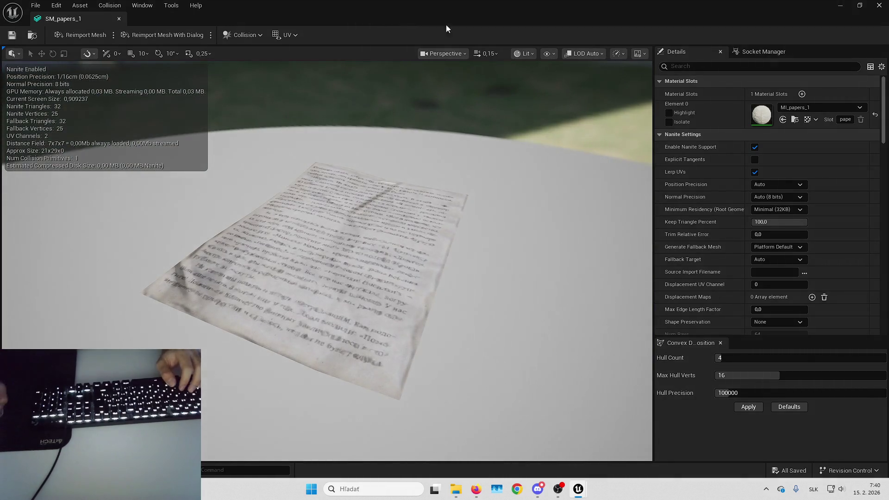
key("alt+Tab")
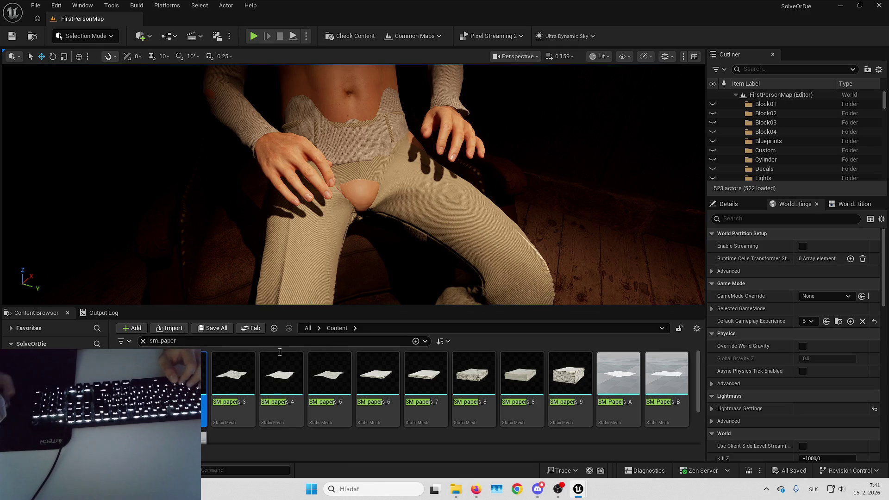
double_click(294, 380)
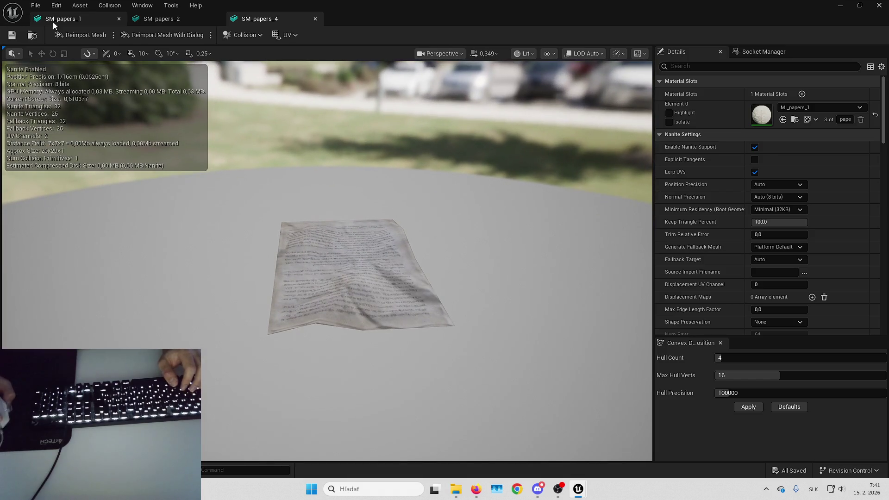
left_click(46, 19)
key("alt+Tab")
left_click(182, 389)
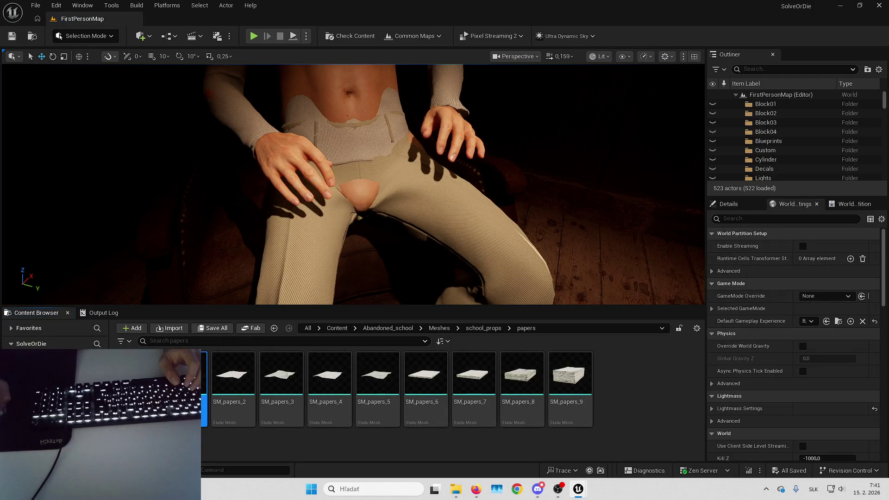
Step: Migrate SM_papers_1 without M_1 into the SlendermanRemake project's Content folder
right_click(181, 389)
left_click(437, 215)
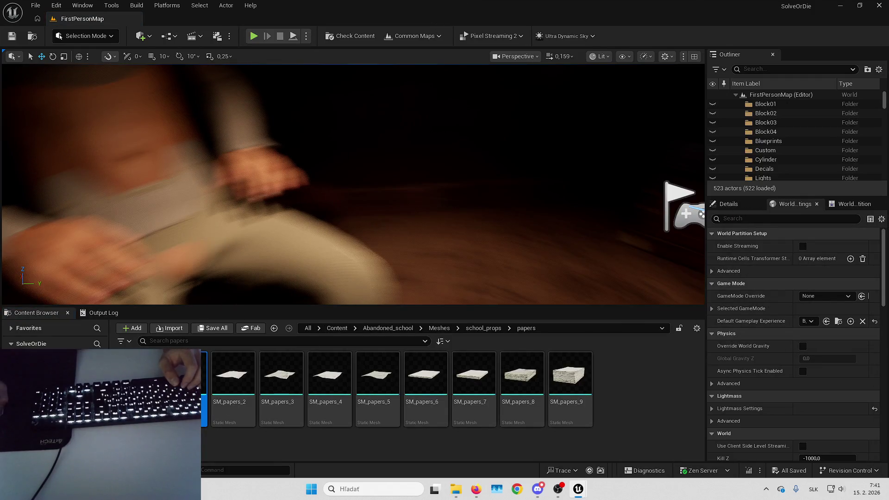
right_click(195, 389)
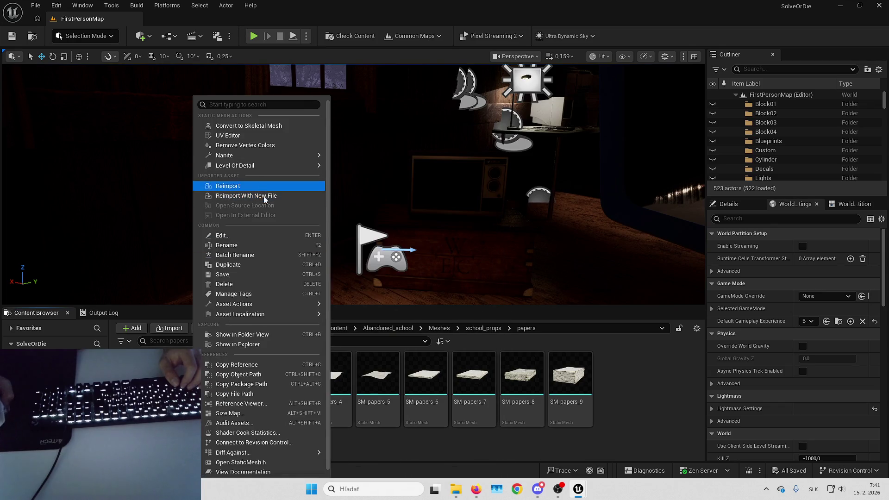
mouse_move(297, 304)
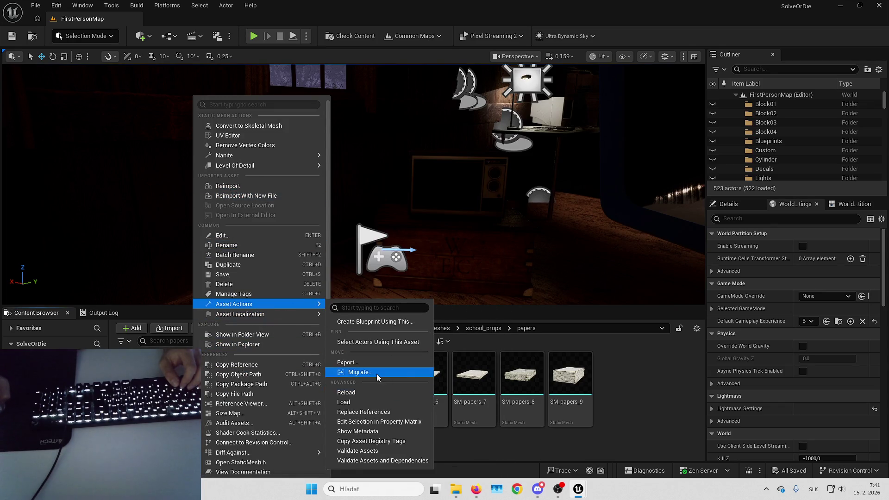
left_click(378, 373)
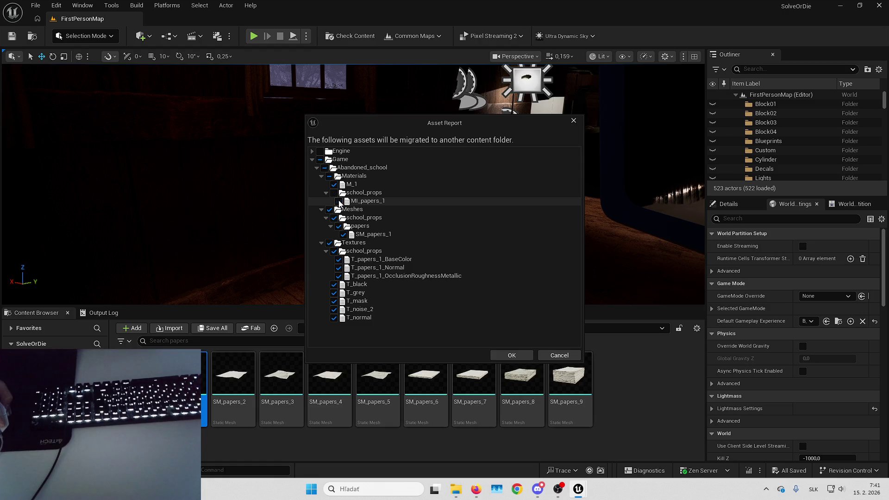
left_click(333, 184)
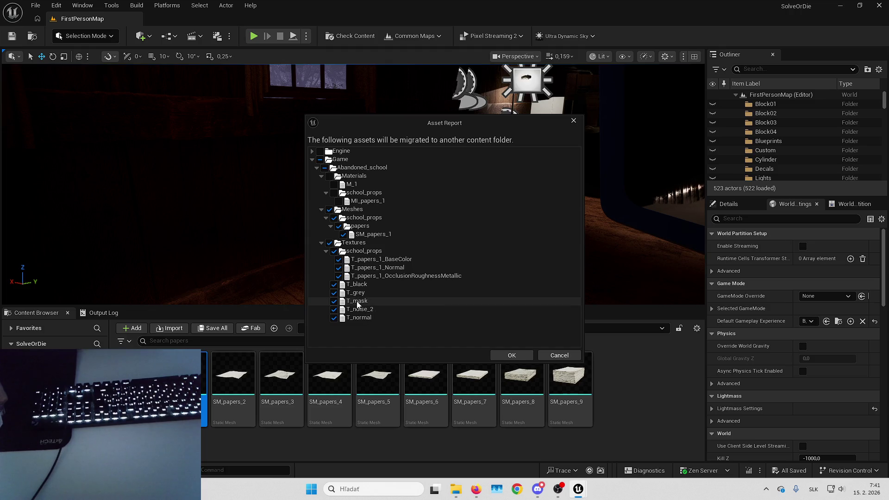
left_click(512, 355)
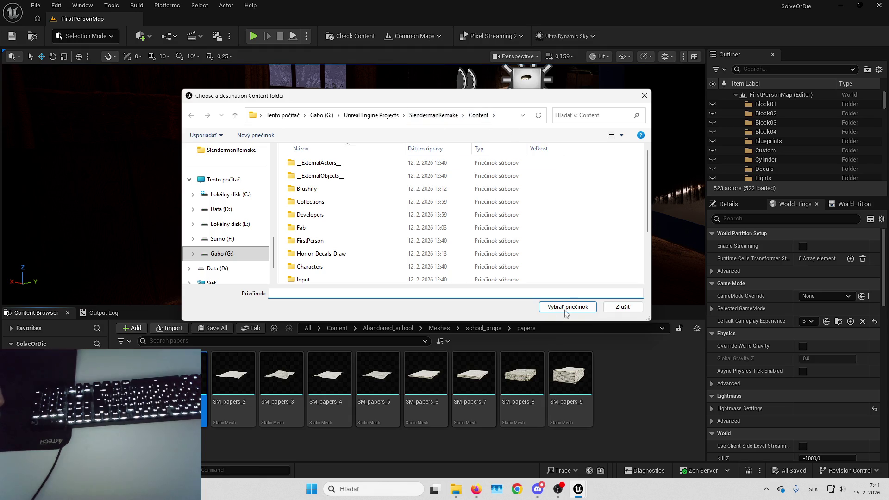
left_click(565, 308)
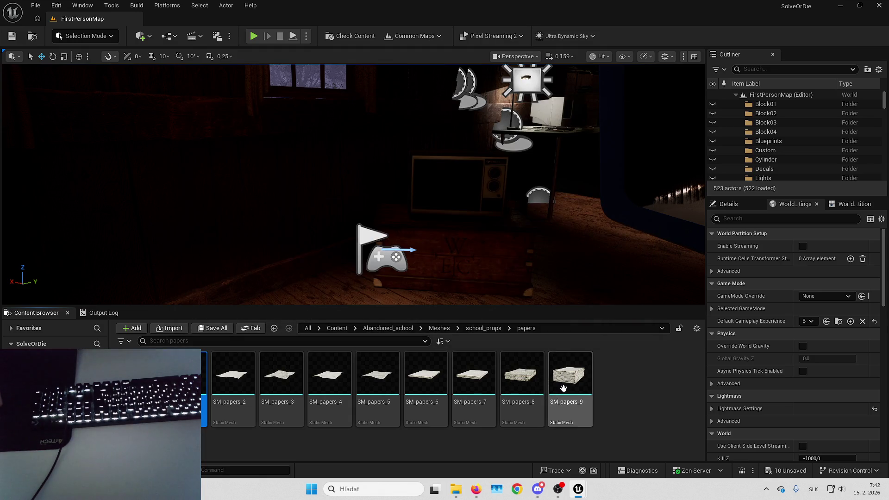
Step: Add a Static Mesh component to B_Paper
left_click(840, 6)
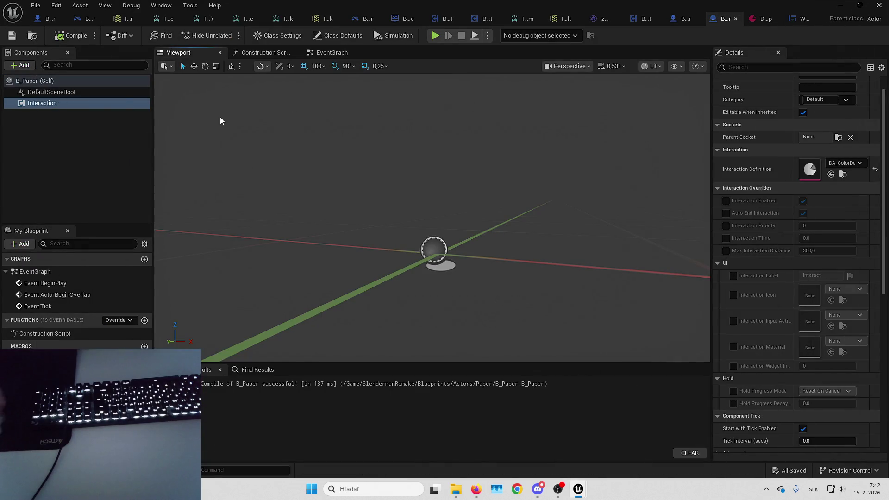
left_click(22, 69)
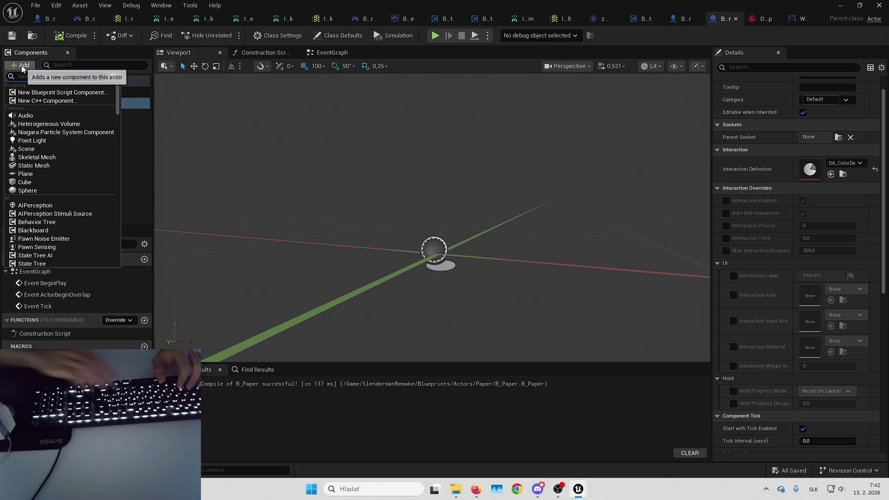
type("static")
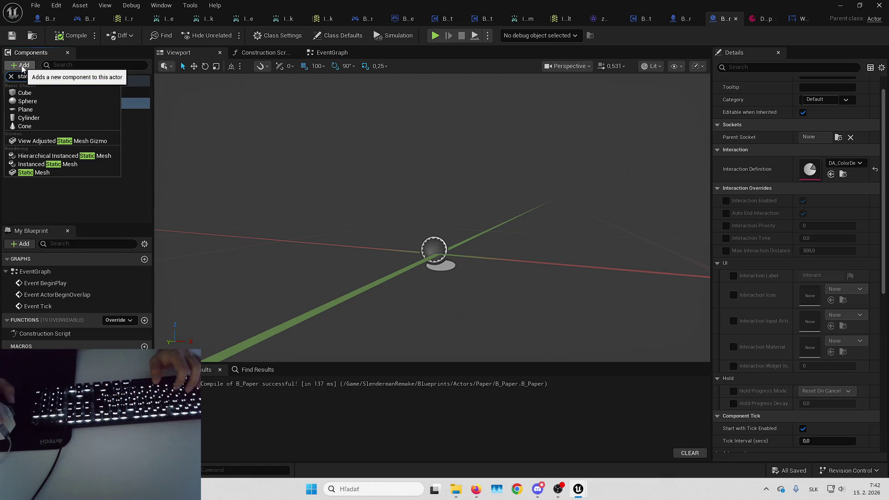
left_click(54, 173)
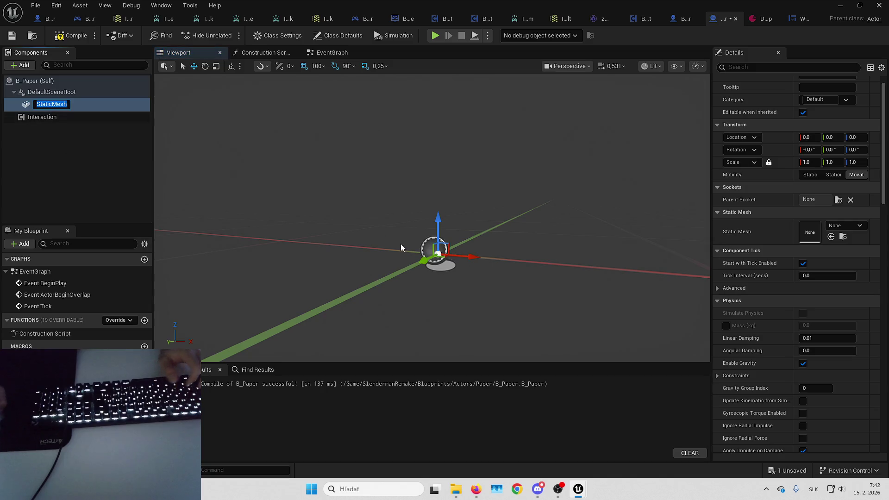
Step: Search 'SM_Pap' in the component's Static Mesh picker, then return to L_Playground
left_click(839, 226)
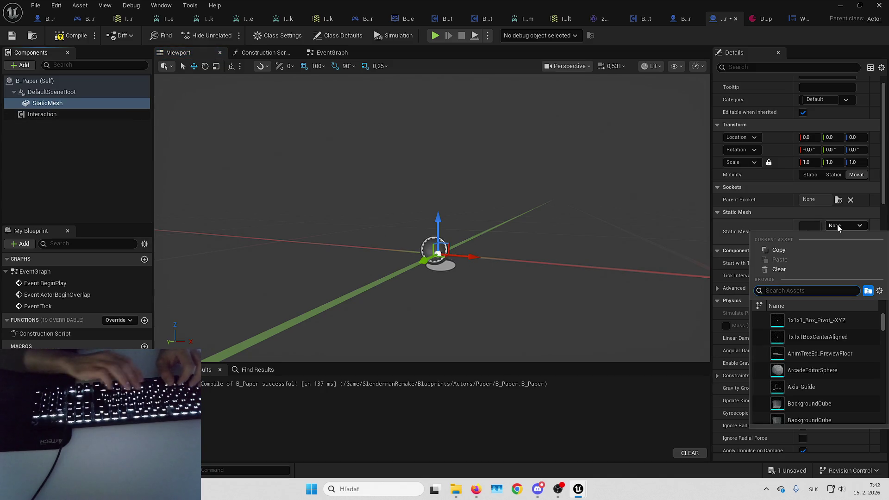
type("SM_Pap")
left_click(811, 326)
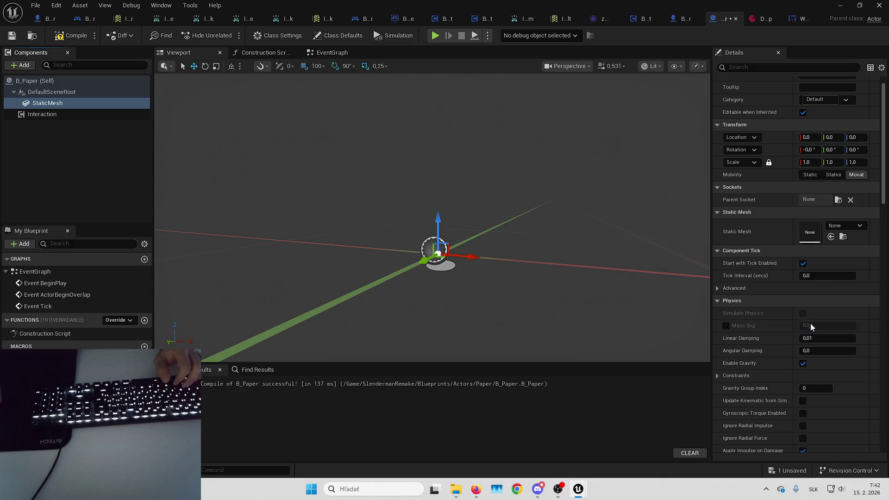
mouse_move(596, 313)
left_mouse_down()
mouse_move(578, 264)
mouse_move(517, 199)
left_mouse_up()
left_click(65, 42)
key("alt+Tab")
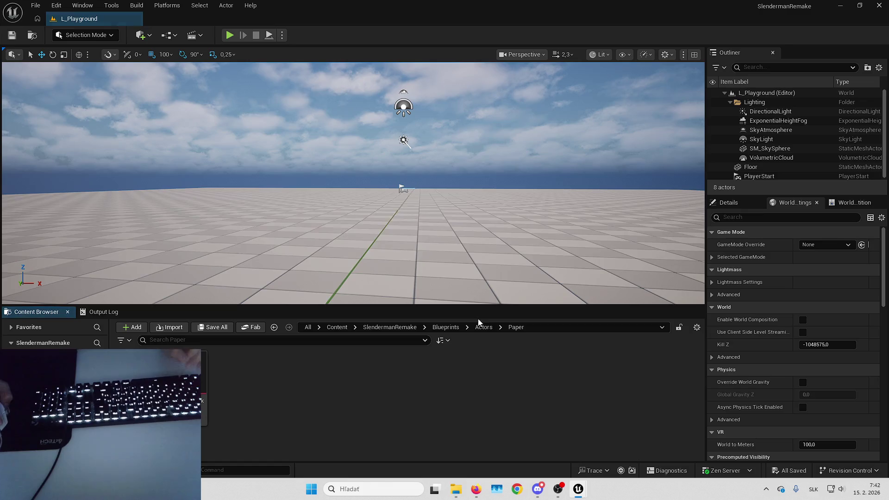
Step: Create a Materials folder inside the SlendermanRemake folder
left_click(463, 327)
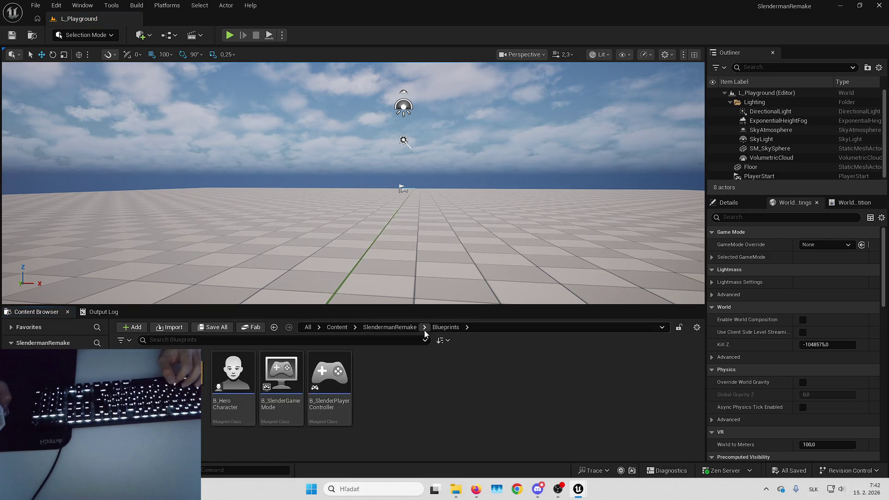
left_click(389, 327)
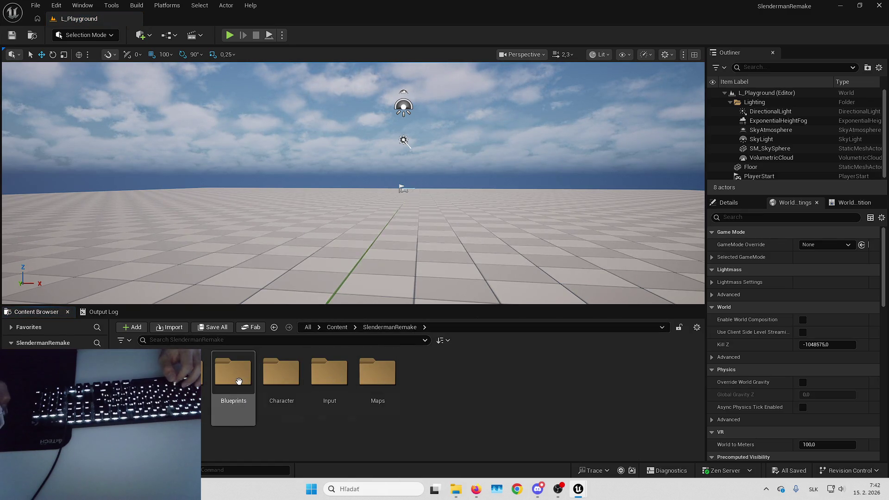
right_click(476, 406)
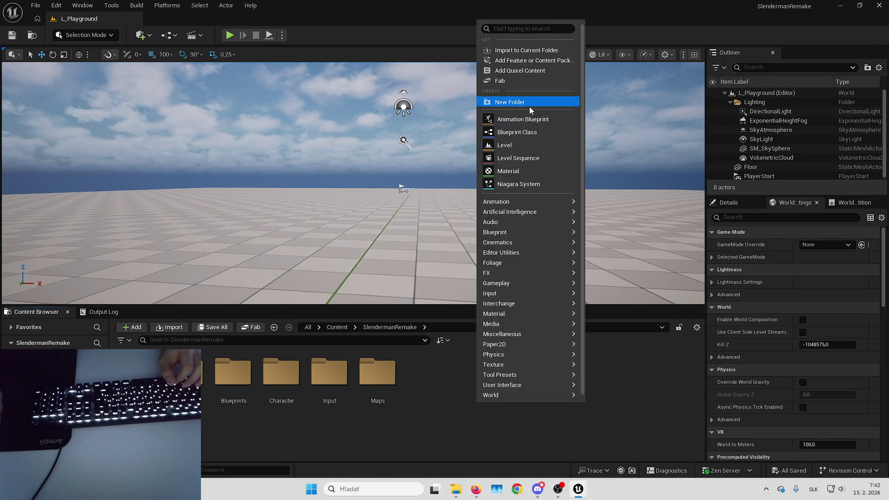
left_click(529, 105)
type("Materials")
key("Return")
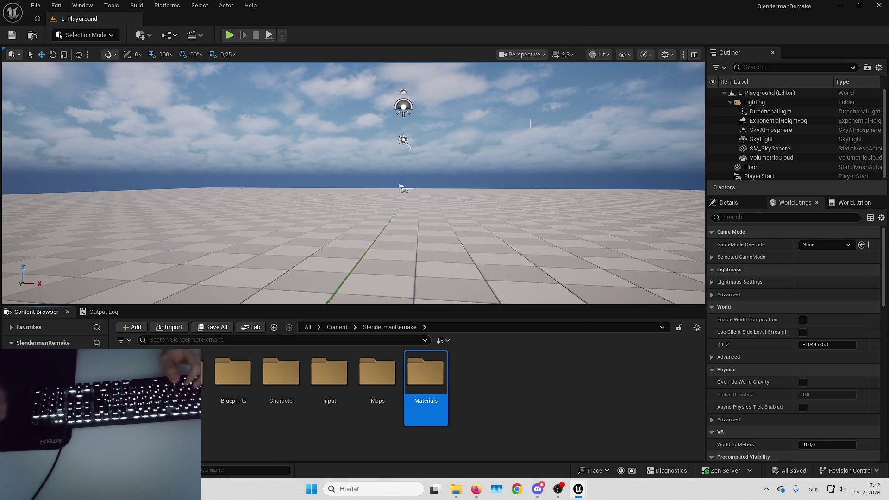
Step: Browse to Assets > Vehicles and open the M_Base material
double_click(186, 370)
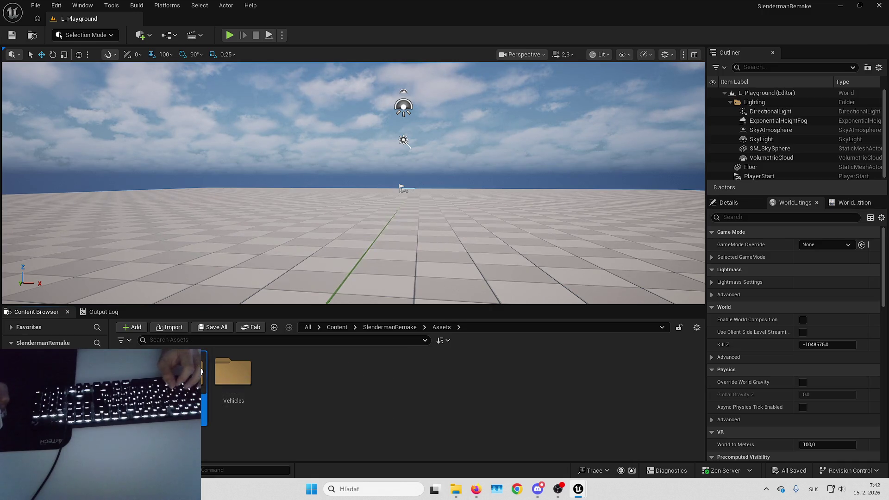
double_click(244, 373)
left_click(42, 389)
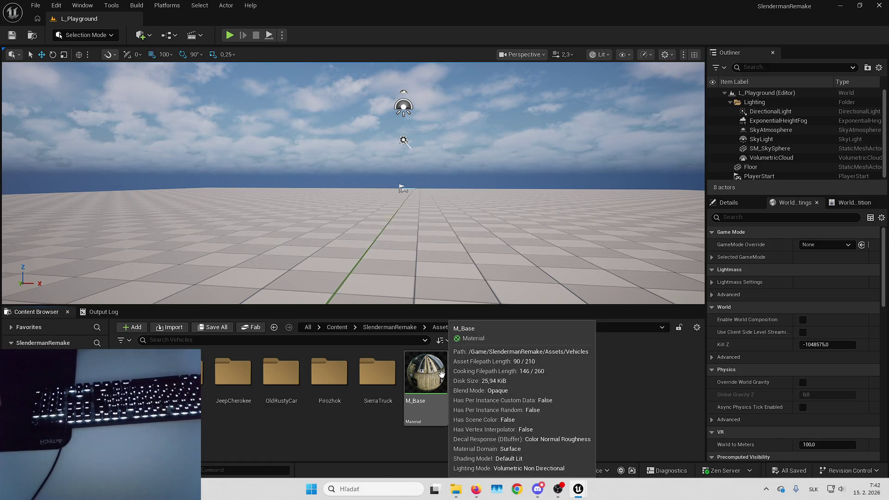
left_click(438, 371)
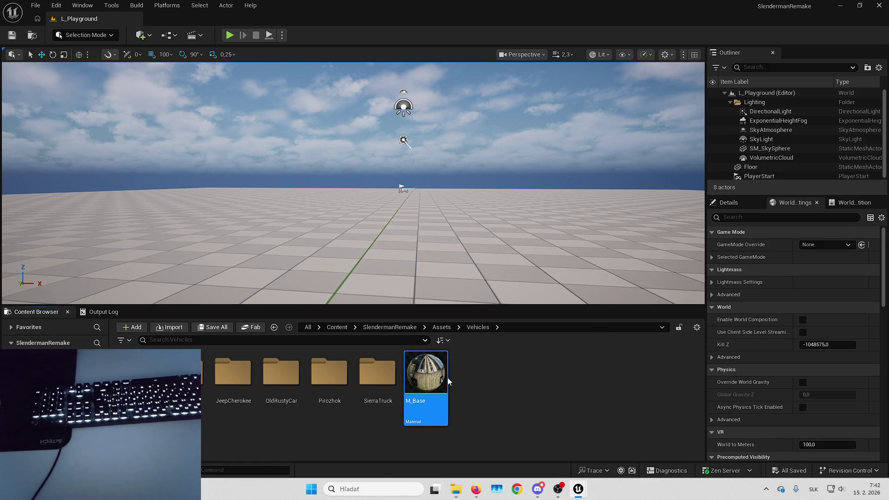
double_click(447, 378)
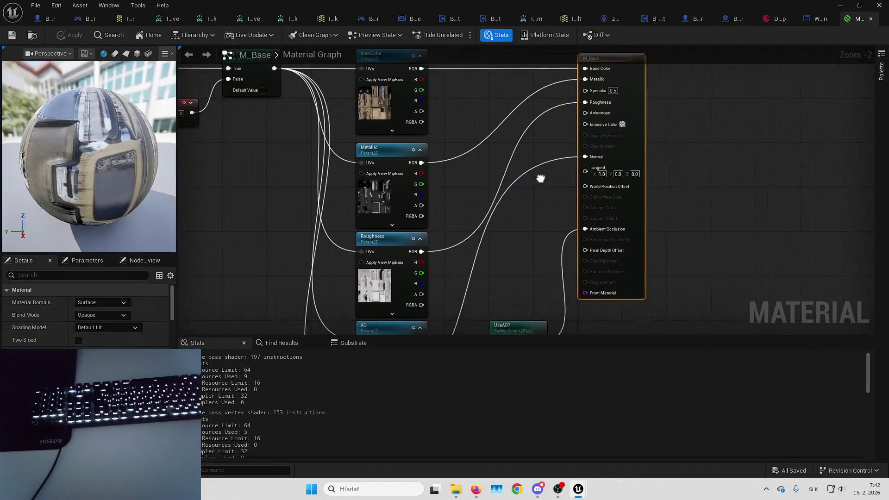
scroll(540, 179, "down", 2)
mouse_move(577, 168)
left_mouse_down()
mouse_move(631, 133)
mouse_move(605, 153)
left_mouse_up()
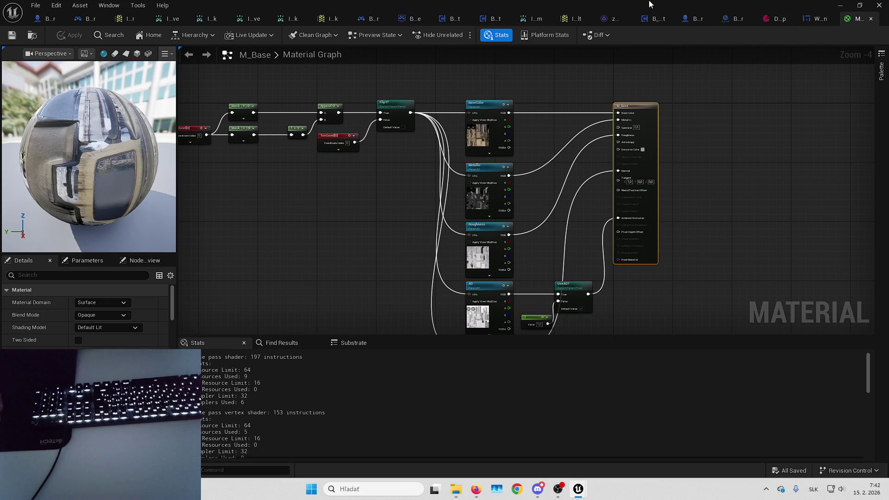
key("alt+Tab")
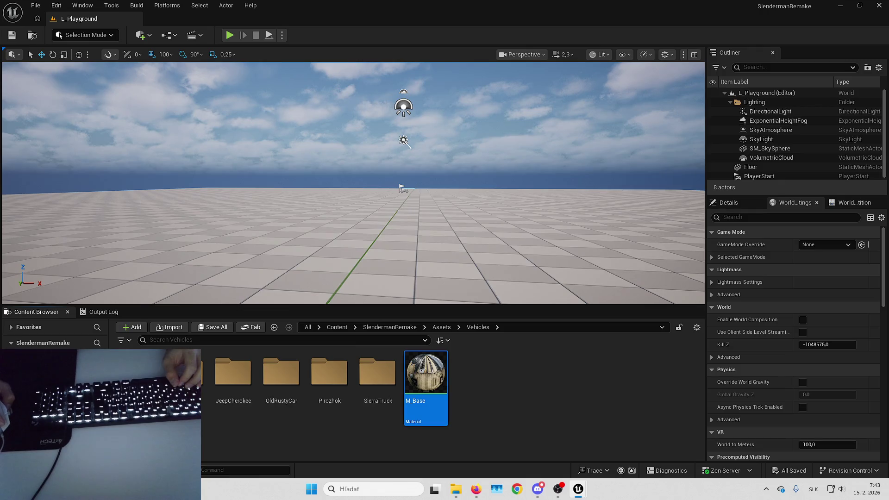
Step: Create a material instance named MI_Paper from the M_Base material
key("Delete")
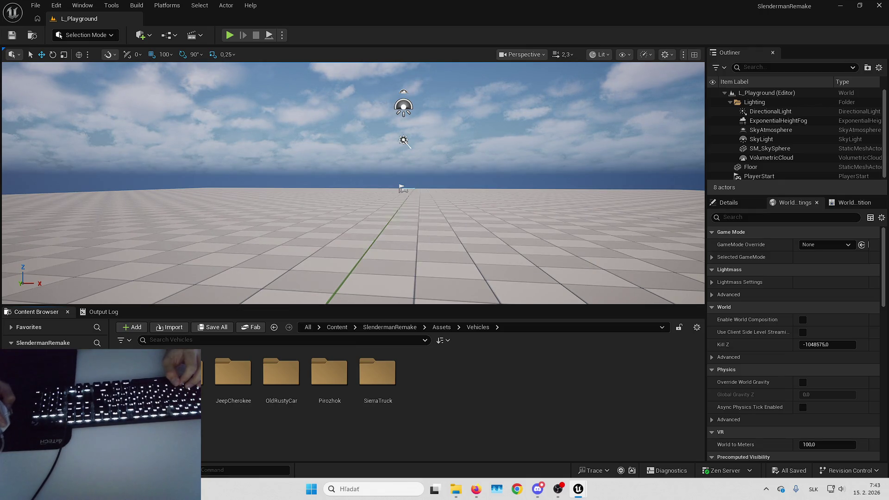
right_click(134, 388)
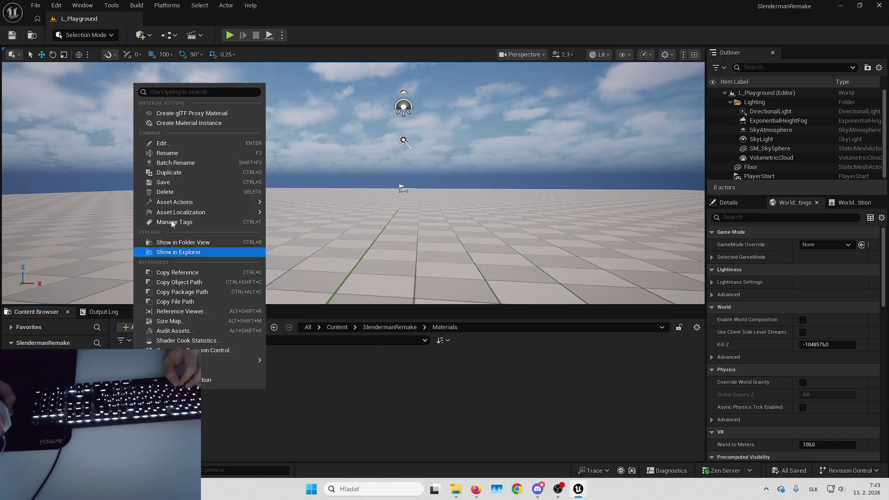
left_click(189, 124)
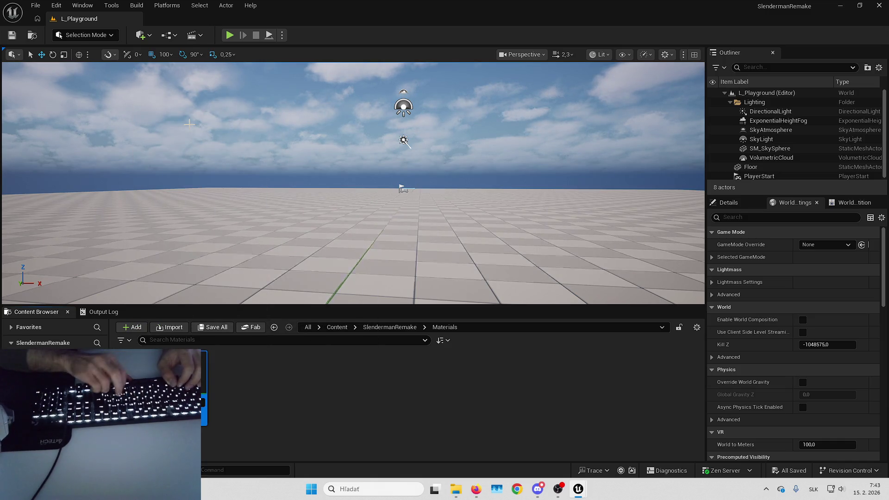
key("Return")
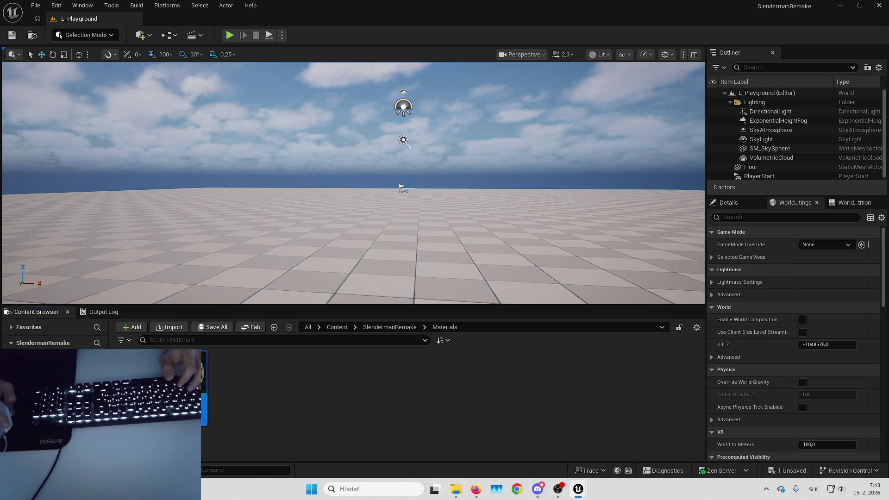
Step: Go back to the Blueprints > Actors > Paper folder and open MI_Paper for editing
key("Delete")
key("alt+Left")
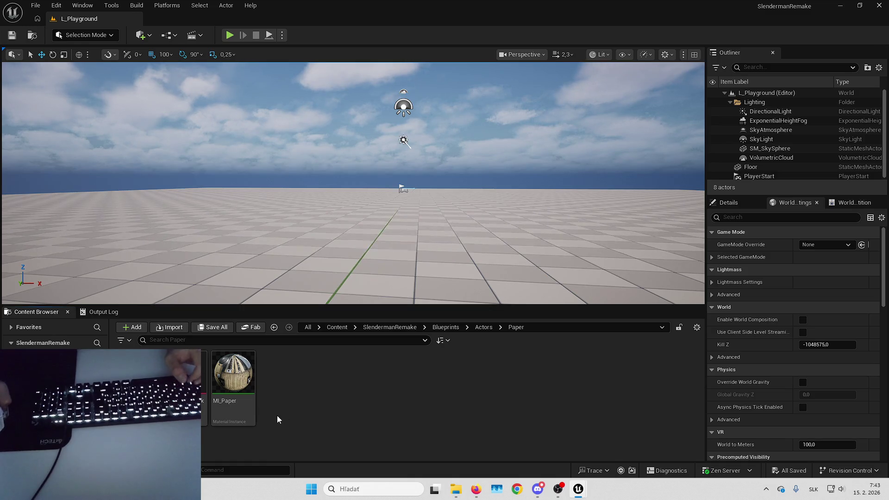
double_click(230, 392)
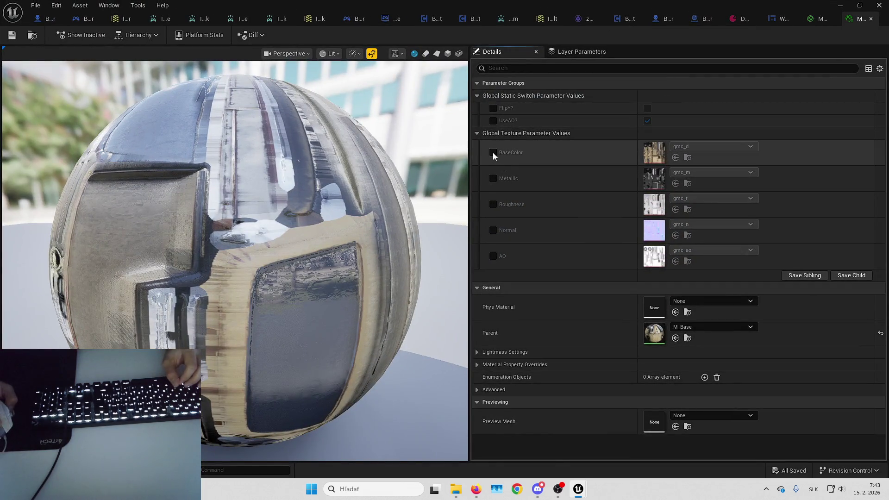
Step: Browse the content browser to the Assets > Papers texture folder
key("alt+Tab")
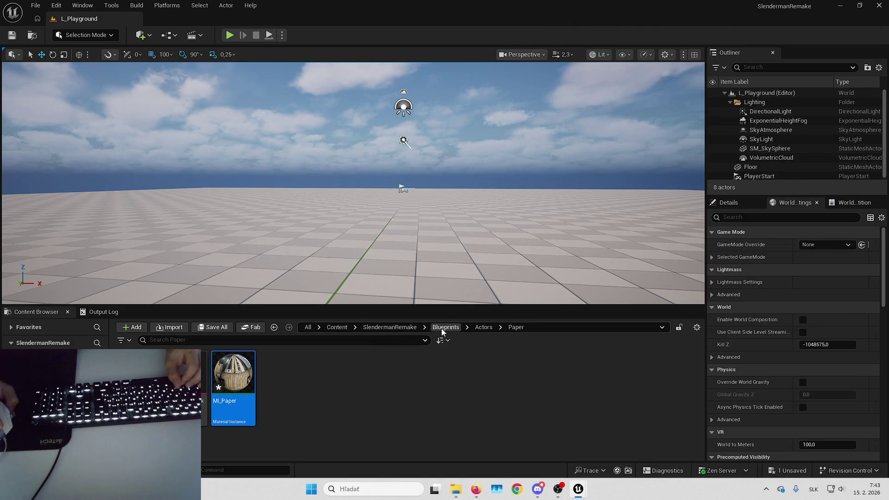
left_click(403, 327)
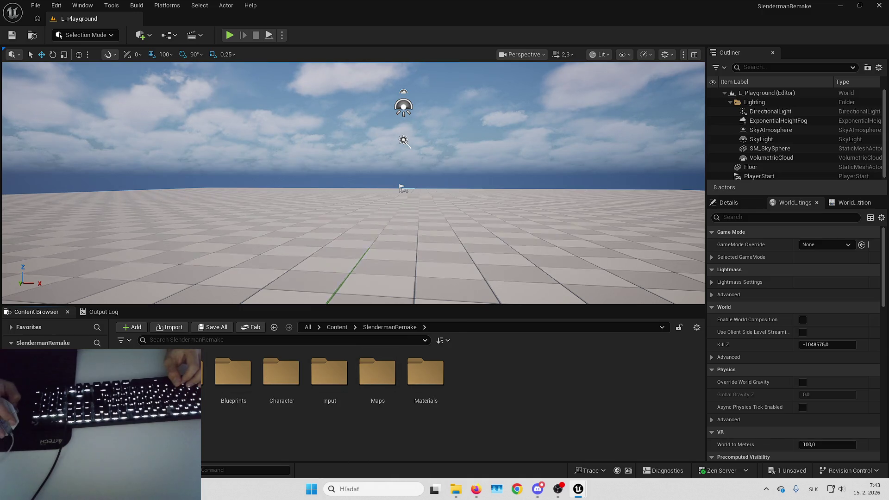
double_click(184, 372)
double_click(232, 373)
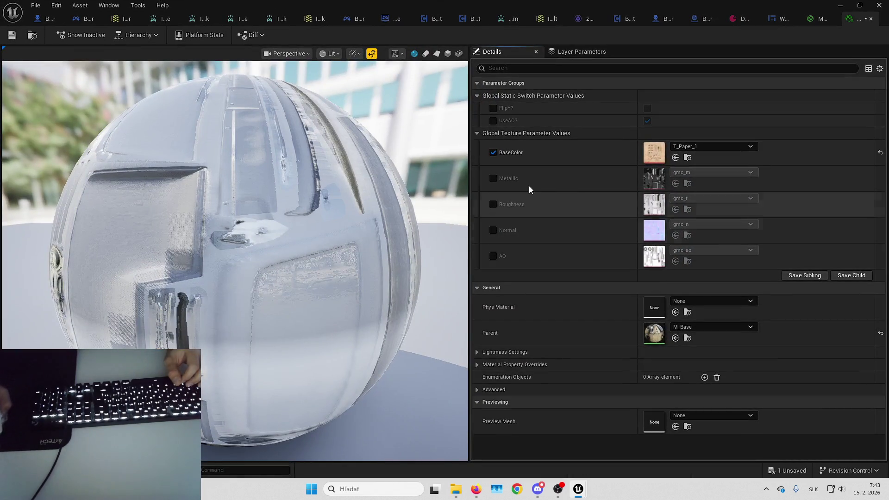
Step: Enable MI_Paper's Normal override with T_Paper_Normal, maximize the editor, and open parent M_Base
scroll(362, 190, "down", 5)
left_click_drag(363, 190, 279, 205)
scroll(280, 204, "up", 3)
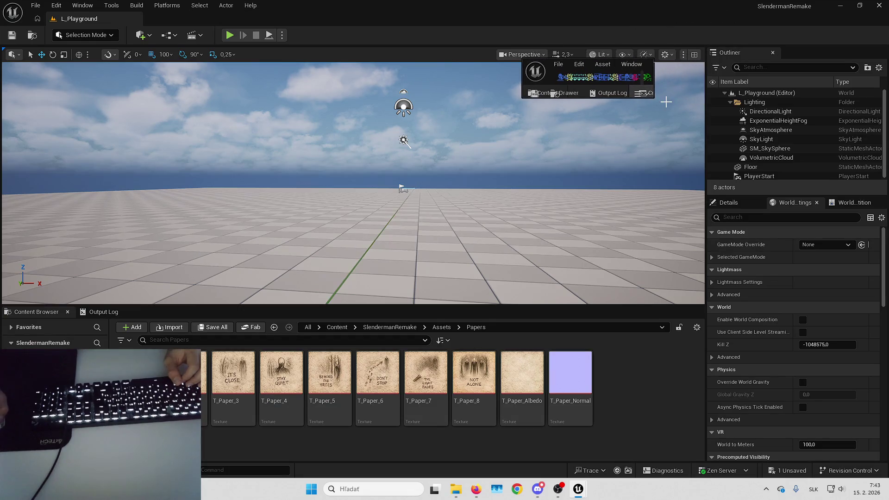
mouse_move(674, 191)
left_mouse_down()
mouse_move(823, 440)
mouse_move(833, 415)
left_mouse_up()
left_click_drag(720, 64, 719, 37)
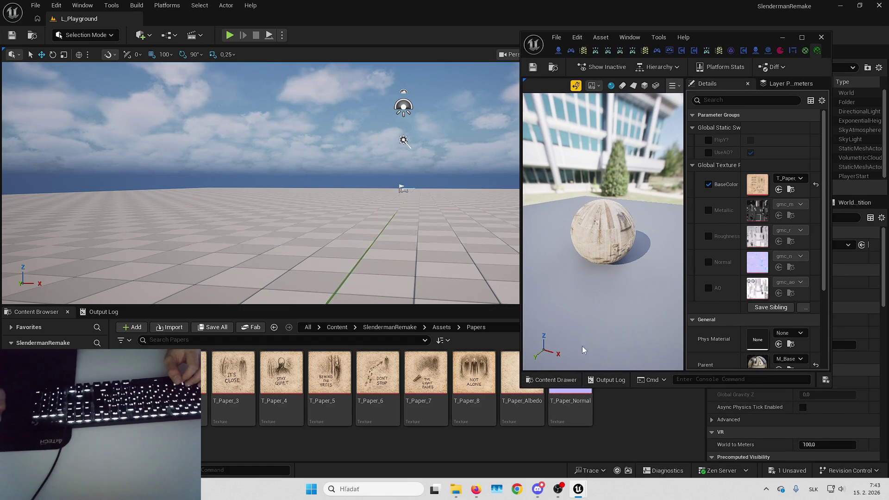
left_click(707, 262)
left_click(779, 267)
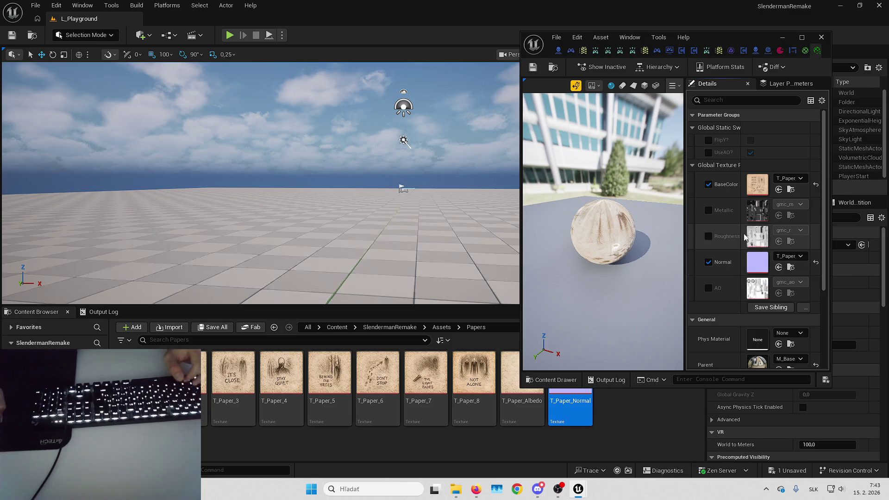
left_click(808, 36)
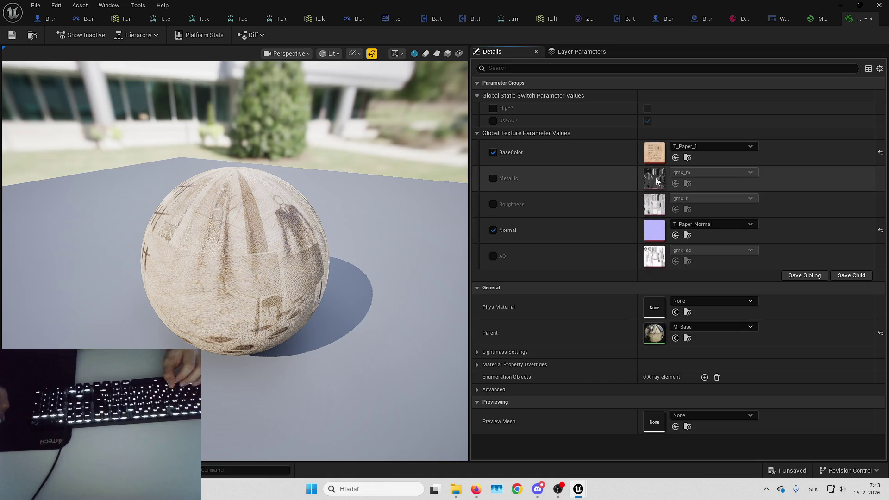
double_click(661, 334)
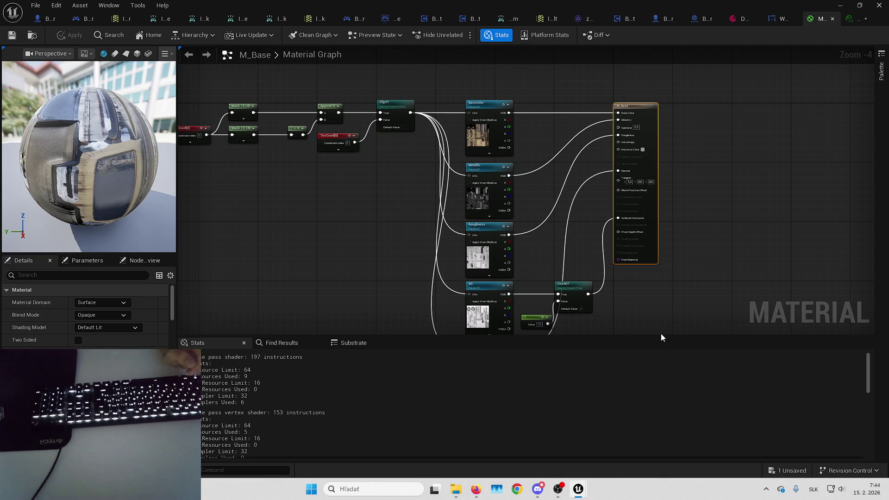
Step: Zoom and pan M_Base's graph to frame the whole texture parameter network
scroll(555, 187, "up", 4)
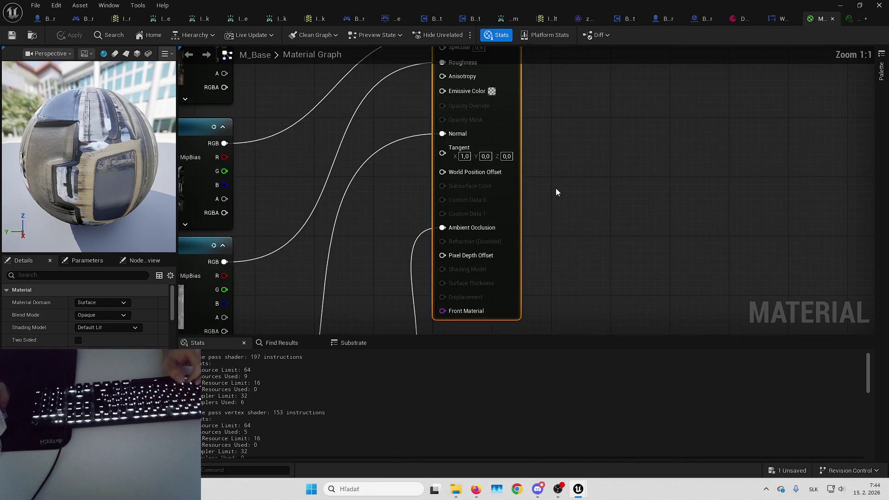
scroll(555, 187, "down", 7)
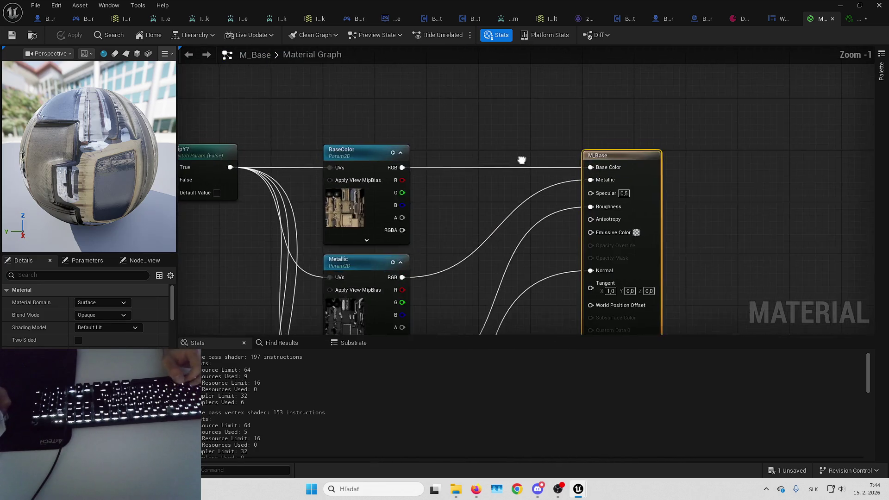
left_click_drag(398, 95, 597, 266)
scroll(542, 292, "up", 6)
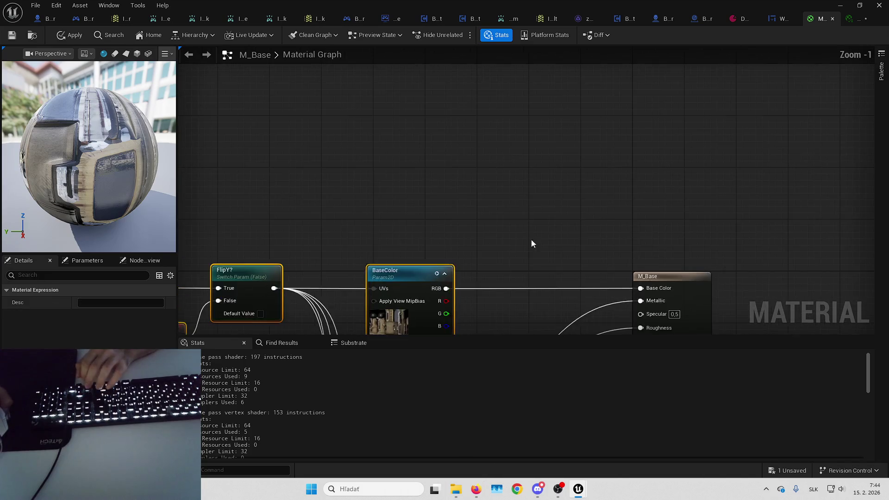
mouse_move(538, 201)
left_mouse_down()
mouse_move(692, 198)
mouse_move(679, 198)
left_mouse_up()
Step: Add a UseBaseColorTexture? static switch parameter and wire its output into Base Color
right_click(525, 271)
type("sta")
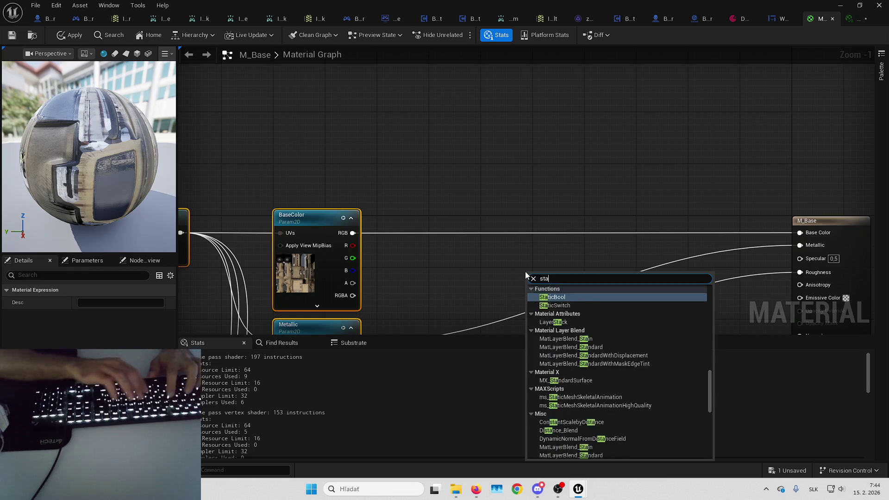
type("tic switch")
key("Down")
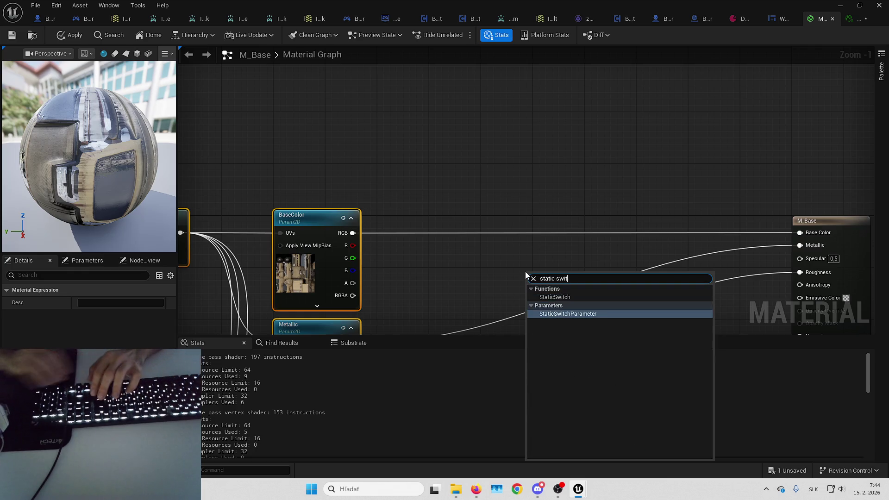
key("Return")
type("Use")
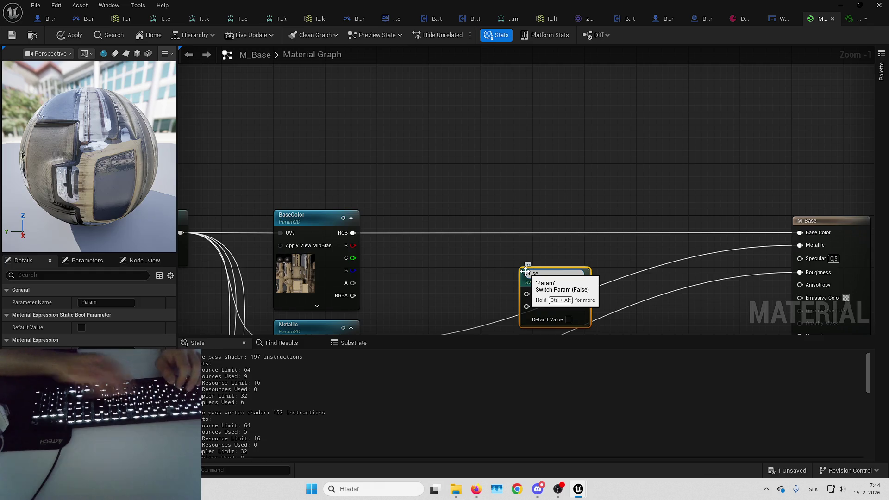
type("BaseC")
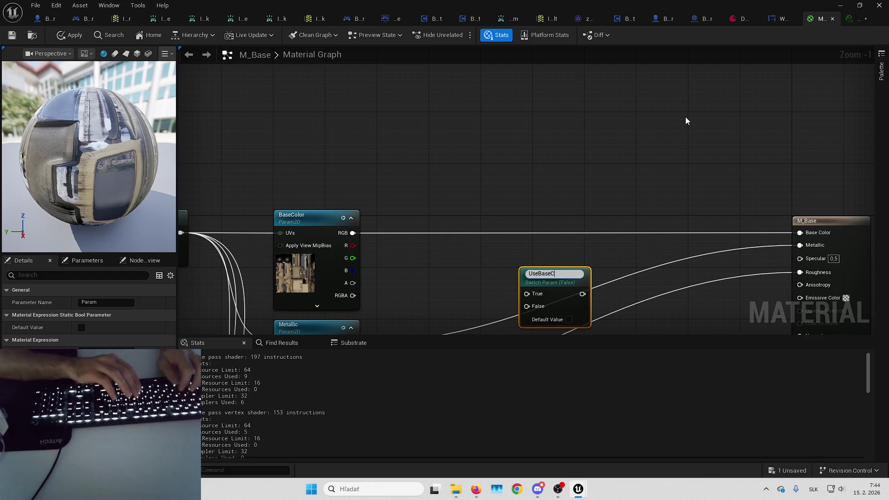
type("olorTexture?")
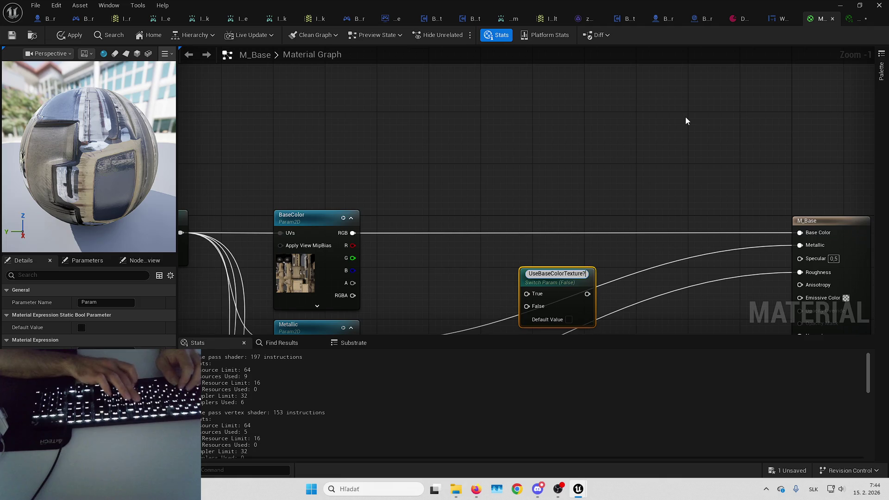
key("Return")
left_click_drag(544, 291, 565, 230)
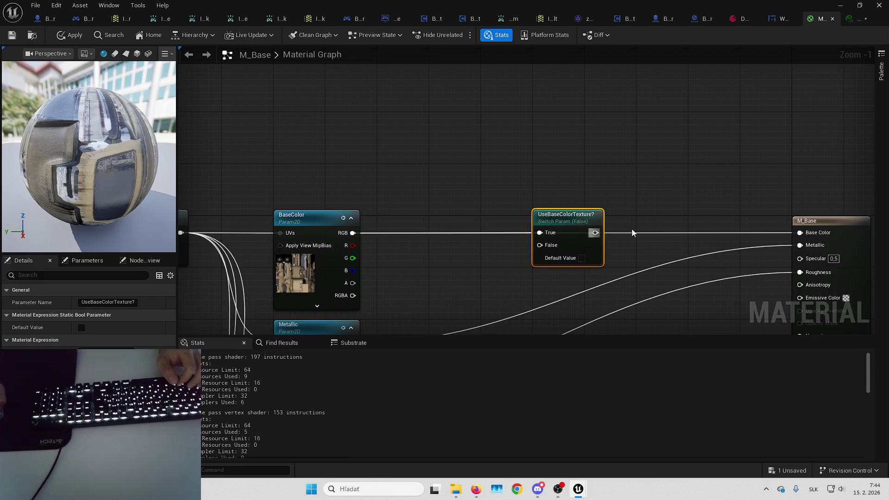
left_click_drag(487, 202, 681, 200)
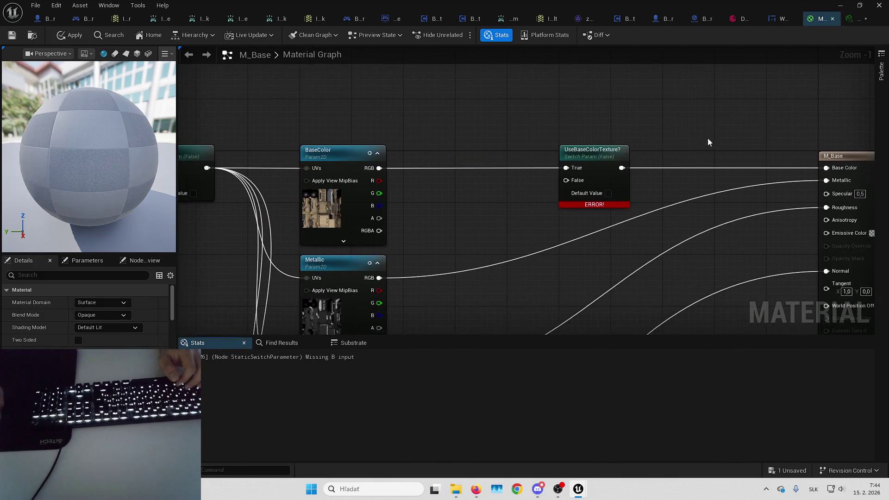
left_click_drag(707, 140, 633, 186)
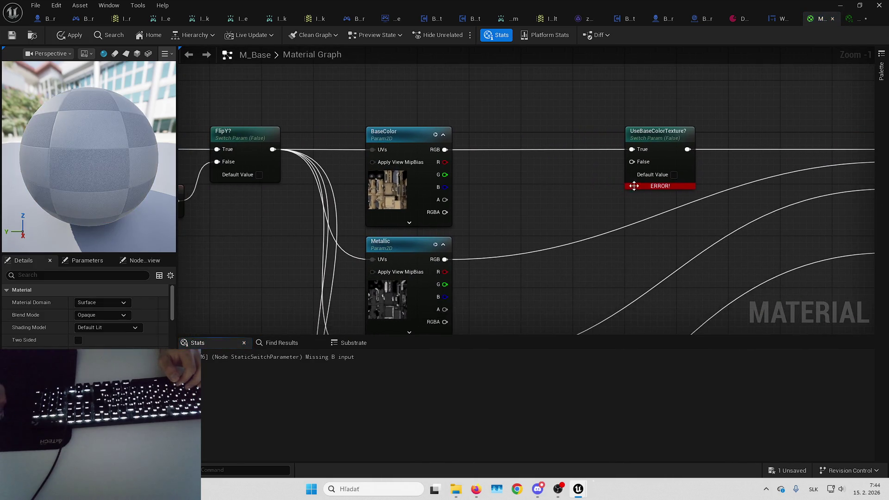
Step: Add a TintColor vector parameter, defaulting to black (0,0,0,1), into the switch's False input
left_click(502, 183)
type("TintColor")
key("Return")
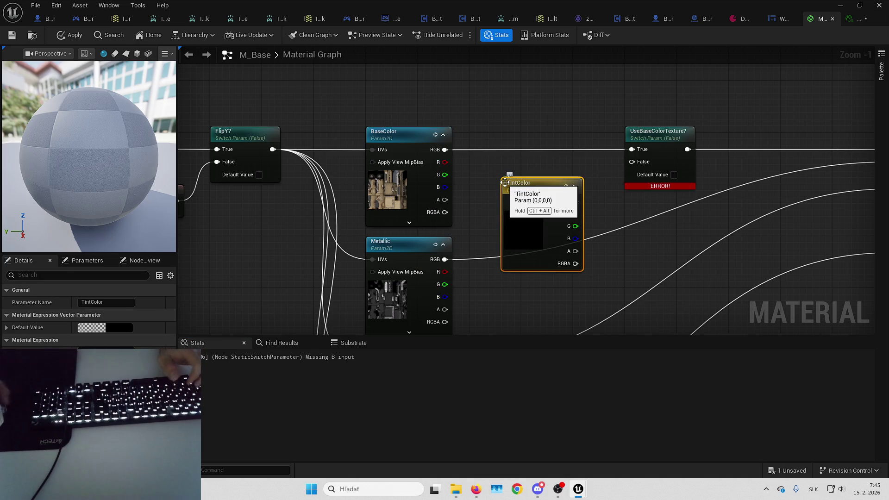
left_click_drag(575, 201, 632, 162)
left_click_drag(544, 218, 557, 199)
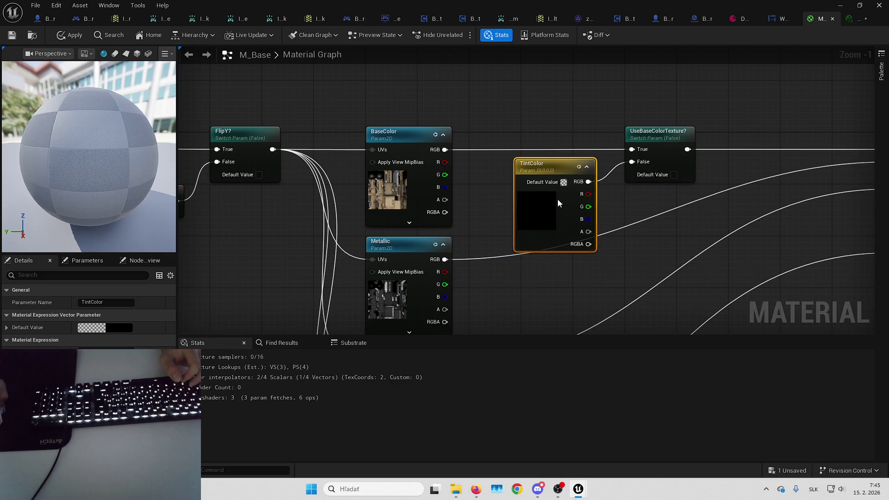
double_click(551, 200)
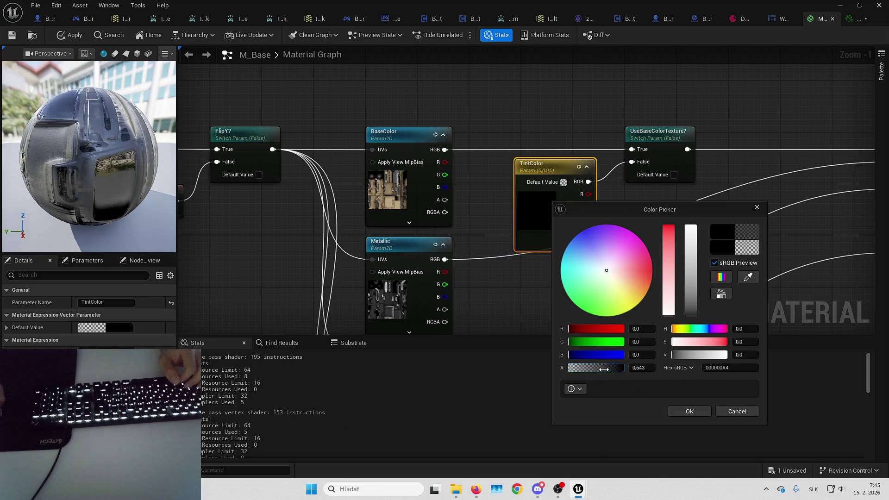
left_click(701, 410)
mouse_move(685, 208)
left_mouse_down()
mouse_move(584, 190)
mouse_move(570, 172)
left_mouse_up()
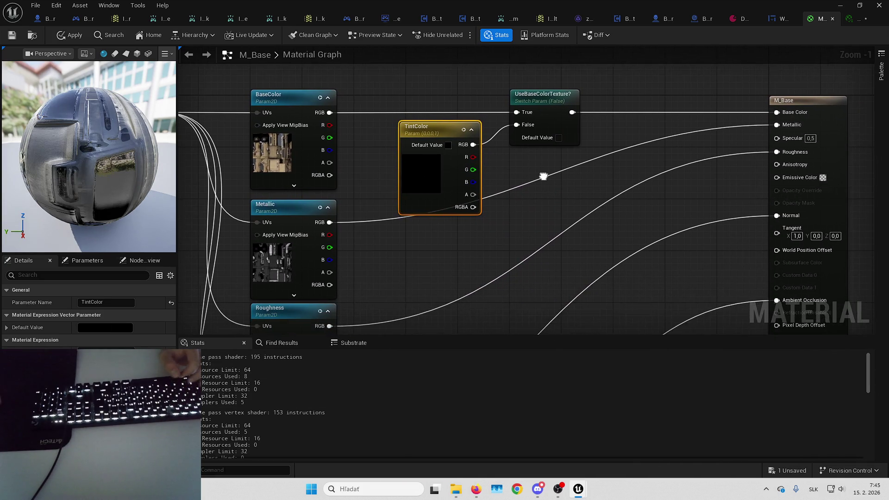
left_click(531, 207)
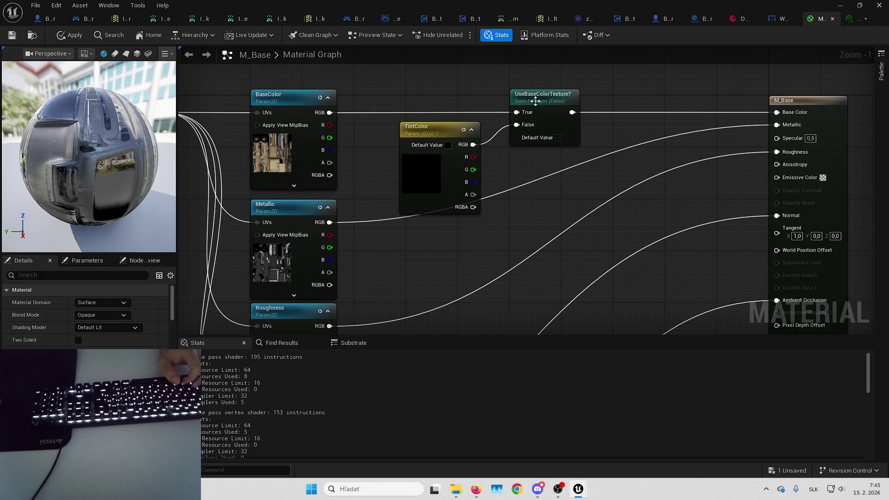
Step: Duplicate the UseBaseColorTexture? switch with Ctrl+D and place the copy below TintColor
left_click(558, 95)
left_click_drag(561, 95, 600, 149)
key("ctrl+d")
mouse_move(546, 153)
left_mouse_down()
mouse_move(563, 167)
mouse_move(576, 162)
left_mouse_up()
Step: Rename the copy UseMetallicTexture?, feeding the Metallic texture to True and a Metallic scalar to False
key("Left")
key("Left")
key("Left")
key("BackSpace")
key("BackSpace")
key("BackSpace")
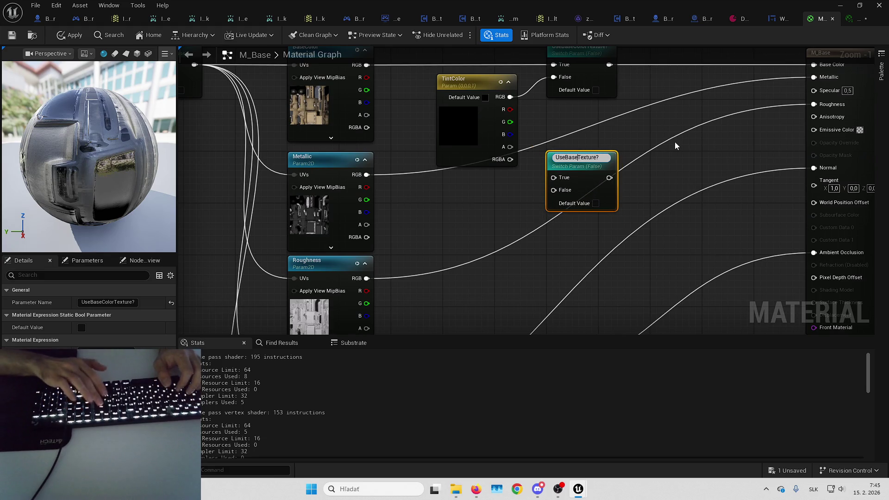
type("Metallic")
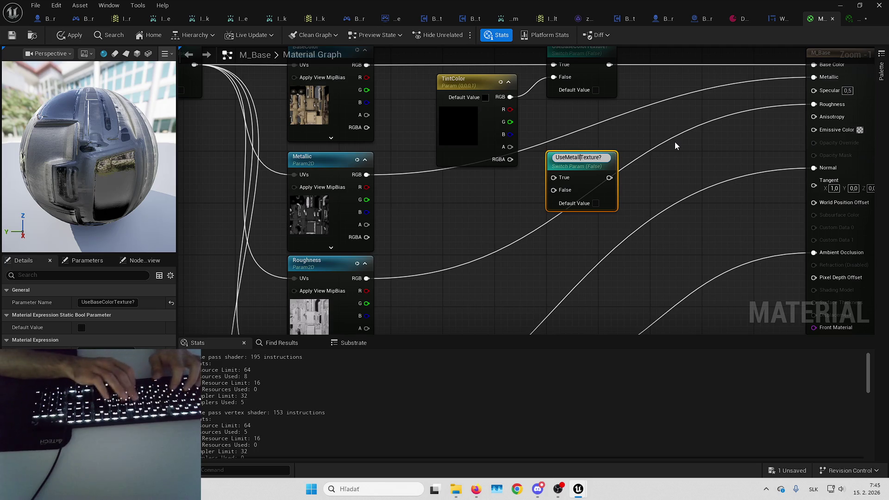
key("Return")
mouse_move(366, 175)
left_mouse_down()
mouse_move(562, 176)
mouse_move(813, 76)
left_mouse_up()
left_click(430, 199)
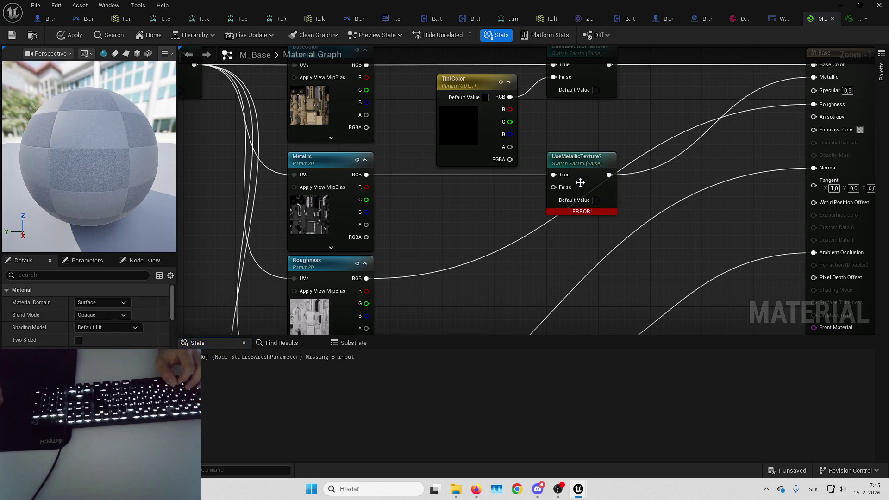
left_click(438, 201)
type("Metalli")
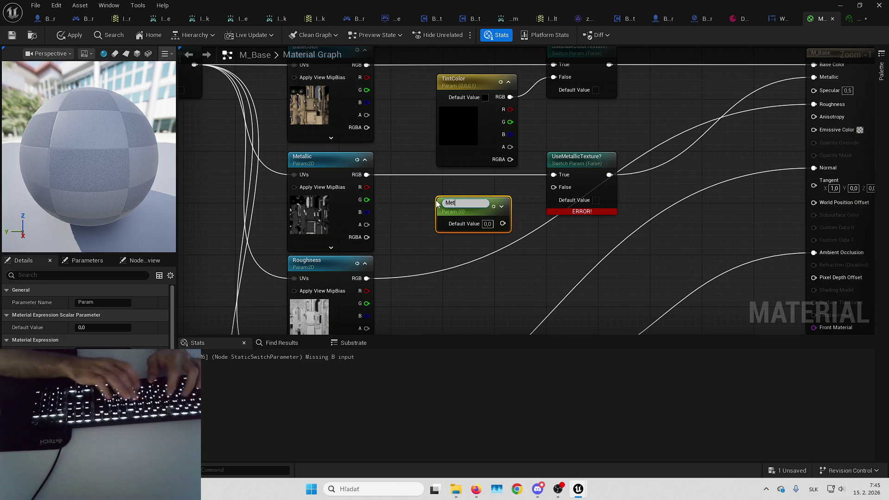
type("c")
key("Return")
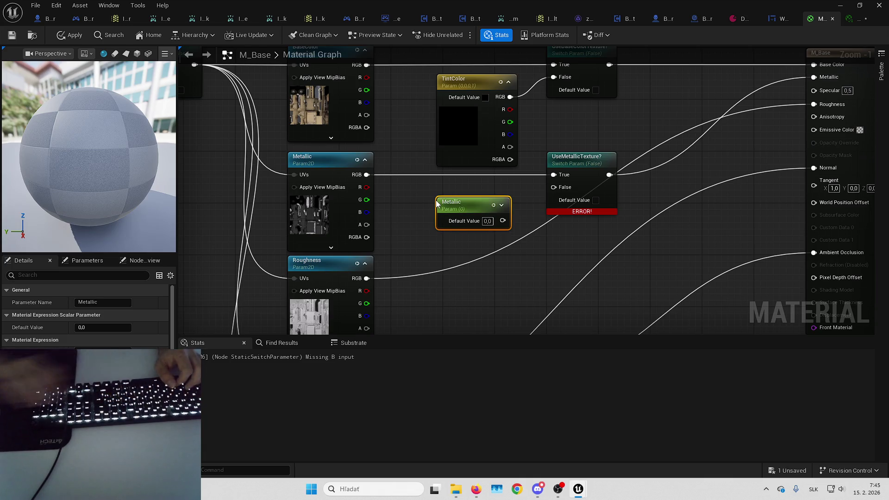
mouse_move(484, 203)
left_mouse_down()
mouse_move(491, 189)
mouse_move(553, 187)
left_mouse_up()
left_click(543, 199)
Step: Paste a UseRoughnessTexture? switch, with the Roughness texture on True, into the material's Roughness
left_click_drag(549, 235, 510, 226)
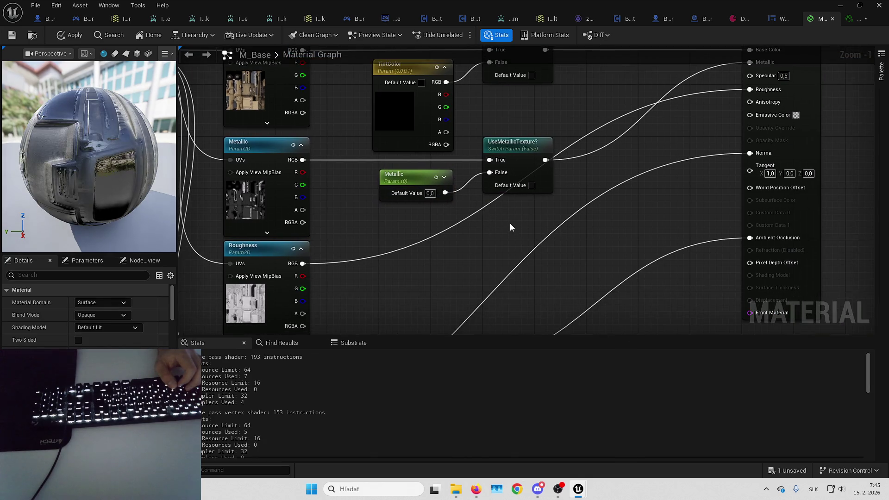
key("ctrl+v")
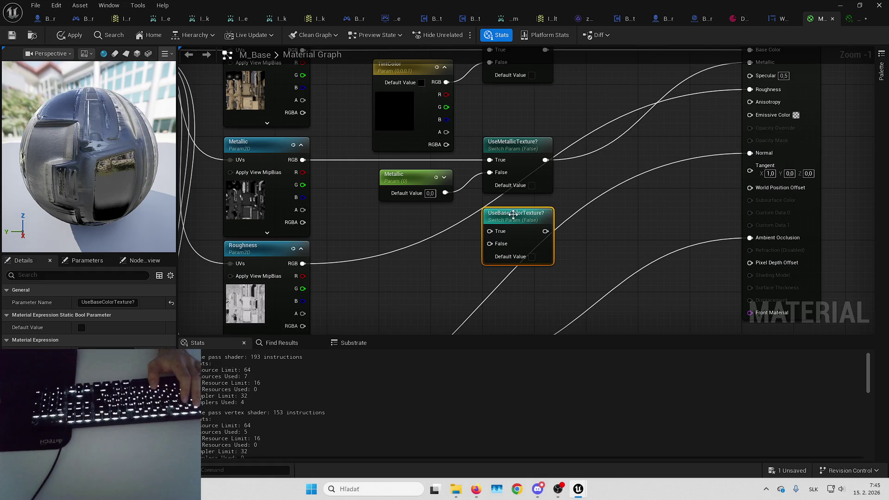
double_click(513, 214)
left_click(512, 214)
key("Delete")
key("Delete")
key("Delete")
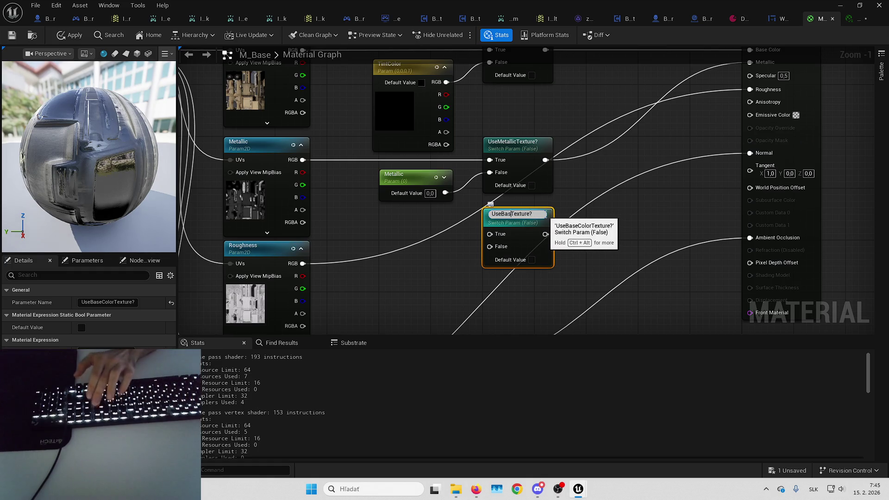
type("Ro")
key("BackSpace")
key("BackSpace")
key("BackSpace")
type("Roughness")
key("Return")
mouse_move(545, 231)
left_mouse_down()
mouse_move(620, 218)
mouse_move(660, 151)
mouse_move(761, 91)
left_mouse_up()
mouse_move(305, 263)
left_mouse_down()
mouse_move(329, 223)
mouse_move(514, 192)
left_mouse_up()
left_click(478, 176)
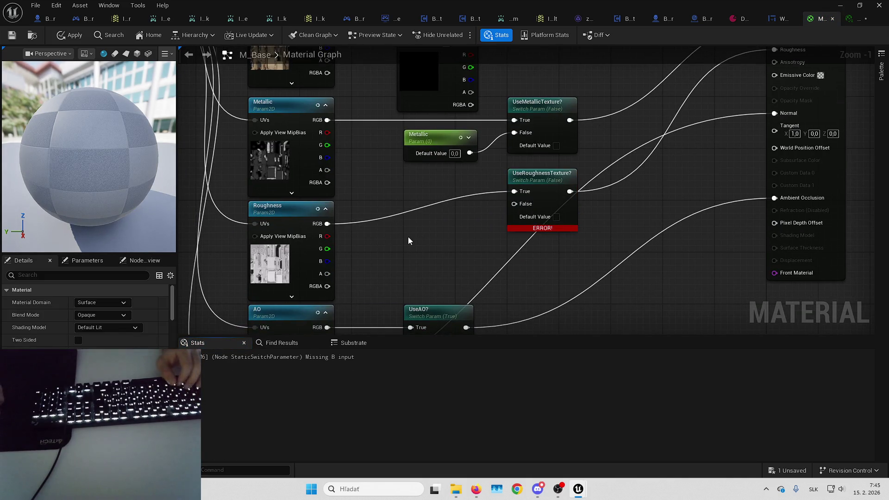
left_click_drag(495, 177, 523, 187)
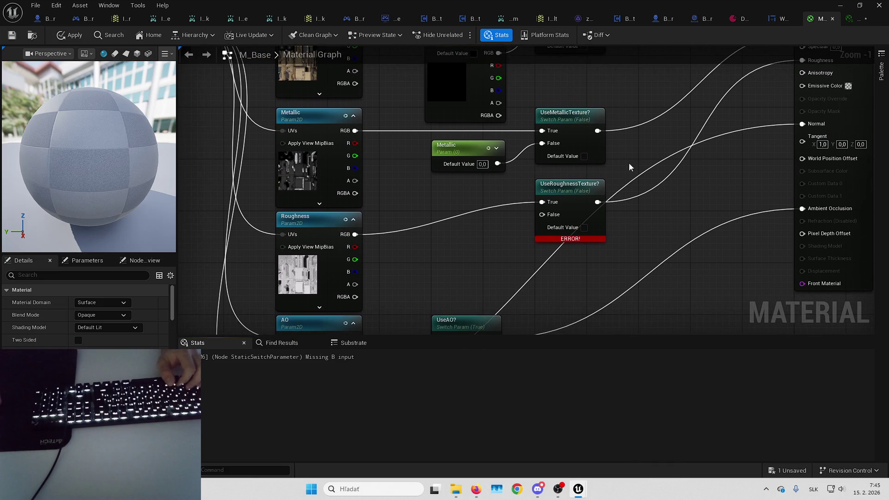
left_click_drag(485, 216, 542, 184)
Step: Add a Roughness scalar parameter into the UseRoughnessTexture? switch's False input
left_click(503, 199)
type("sss")
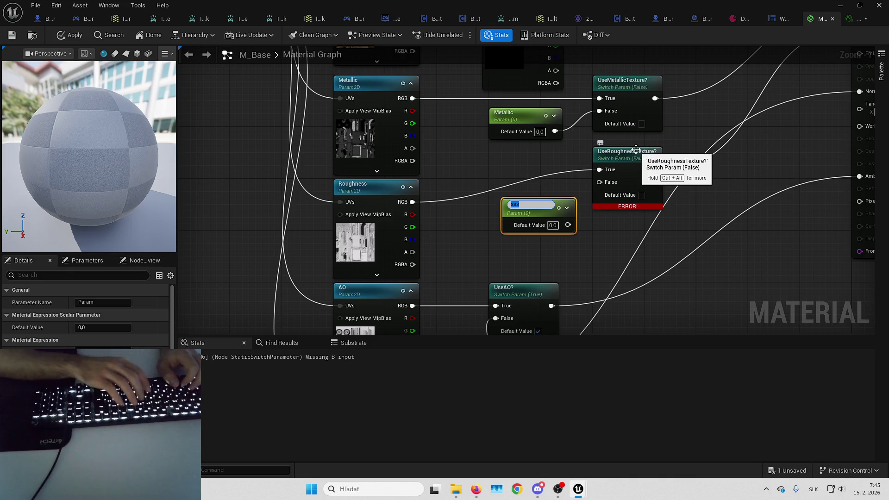
type("Roughness")
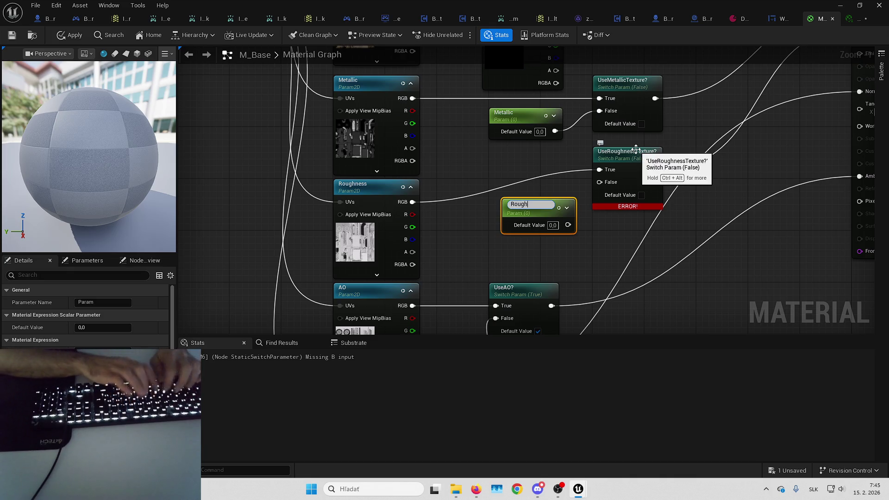
key("Return")
left_click_drag(568, 222, 599, 182)
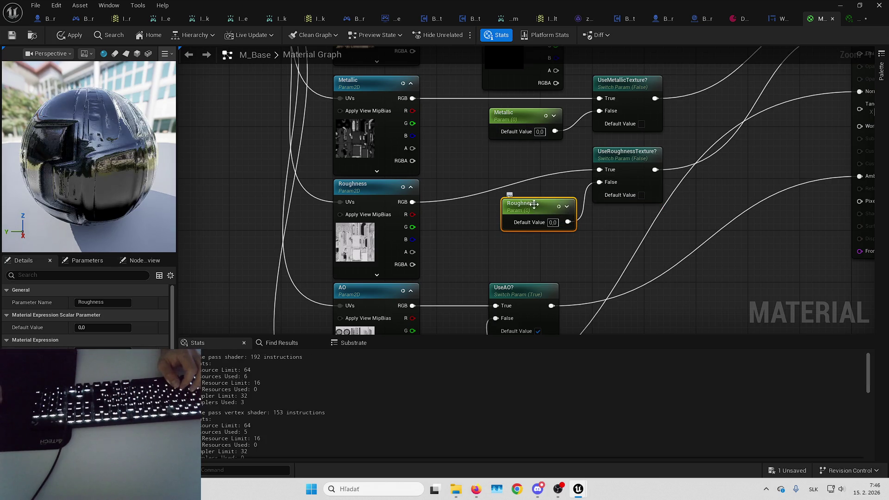
left_click_drag(537, 209, 523, 215)
Step: Set UseRoughnessTexture? and UseMetallicTexture? to default to True
left_click(641, 195)
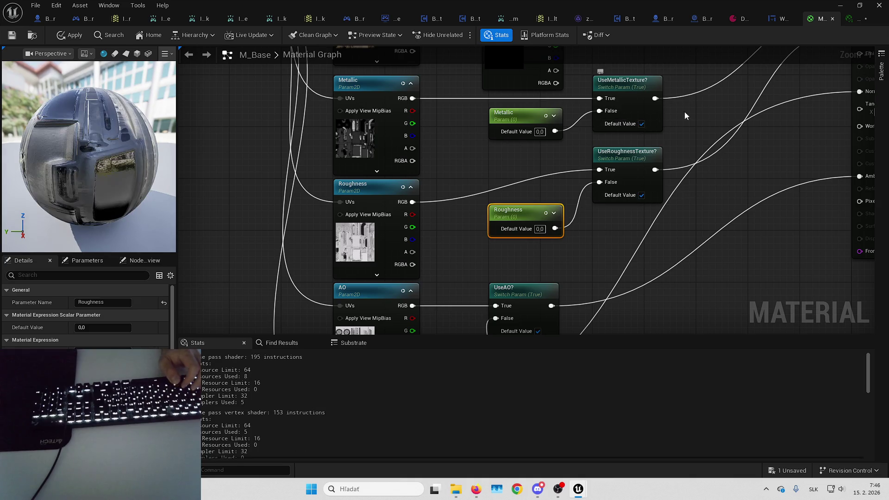
scroll(677, 113, "down", 1)
left_click(596, 115)
scroll(596, 115, "up", 1)
mouse_move(576, 260)
left_mouse_down()
mouse_move(573, 238)
mouse_move(596, 164)
left_mouse_up()
left_click(563, 164)
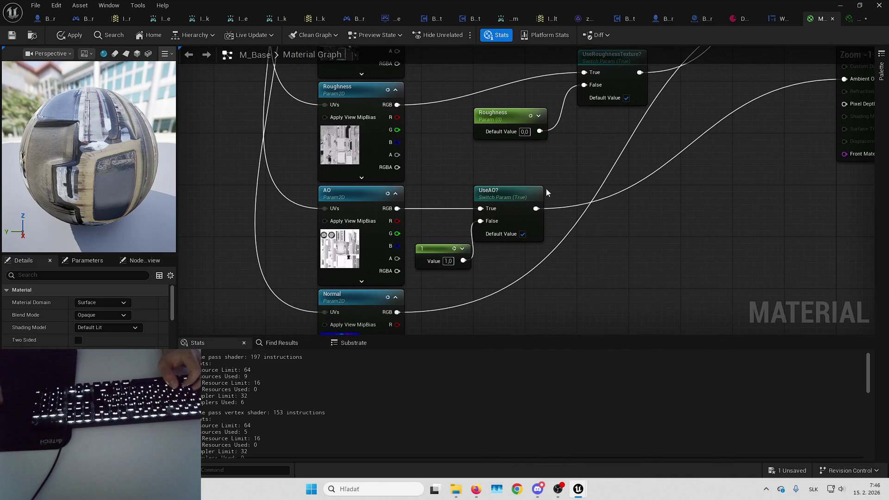
Step: Paste a new switch, rename it UseNormalTexture?, and feed the Normal texture into True
left_click(505, 185)
left_click_drag(468, 190, 567, 184)
mouse_move(525, 260)
left_mouse_down()
mouse_move(563, 176)
mouse_move(569, 224)
left_mouse_up()
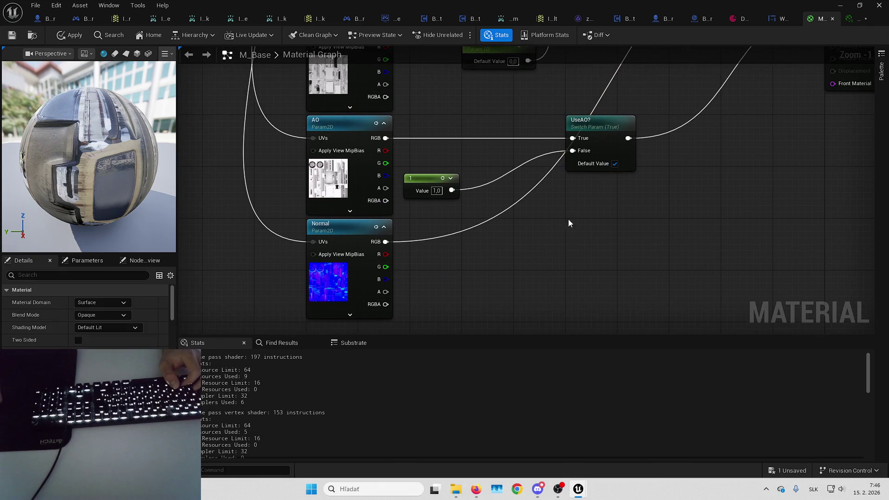
key("ctrl+v")
left_click_drag(385, 242, 588, 241)
double_click(604, 223)
key("BackSpace")
key("BackSpace")
key("BackSpace")
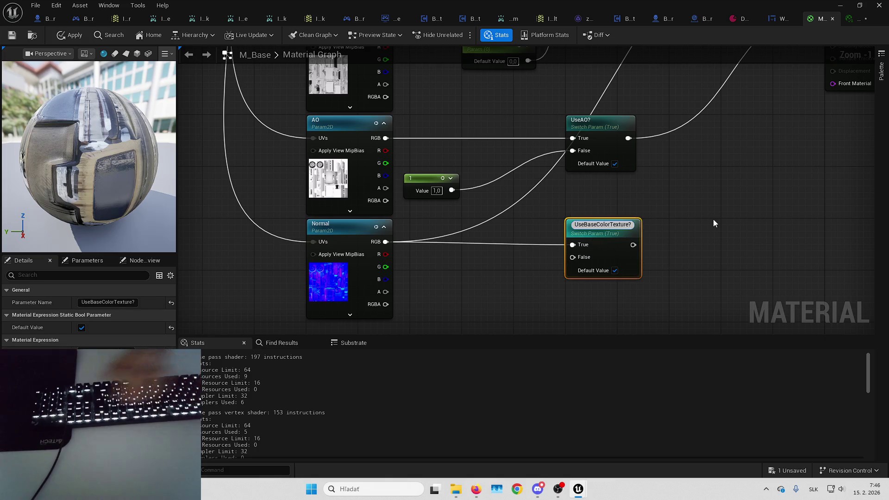
key("BackSpace")
key("BackSpace")
key("BackSpace")
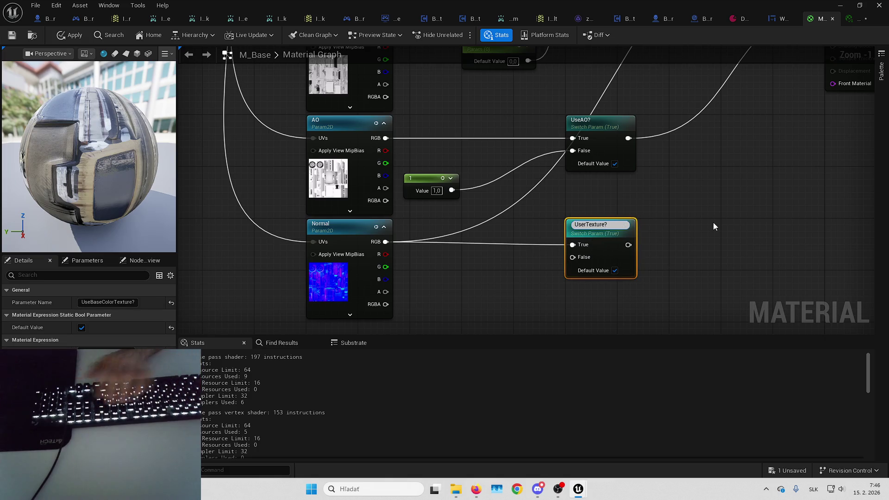
type("Normal")
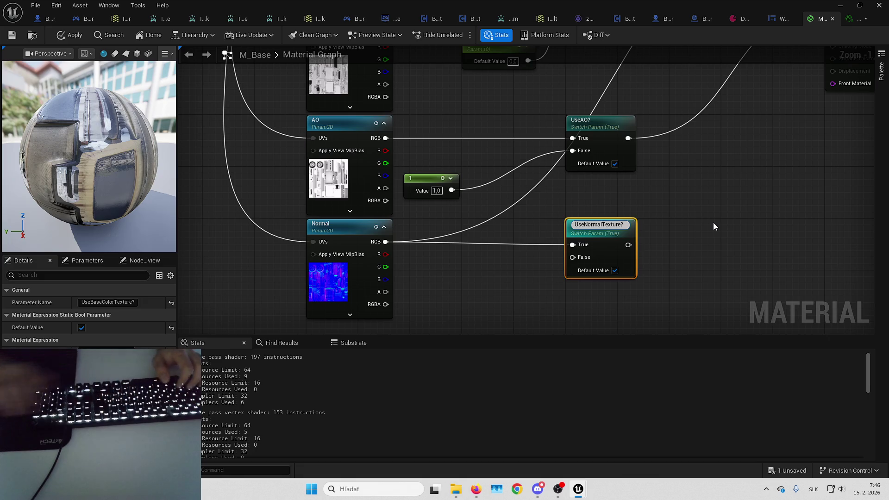
key("Return")
Step: Add a NormalIntensity scalar of 1.0 to False and connect UseNormalTexture? to Normal
left_click(530, 255)
mouse_move(540, 258)
left_mouse_down()
mouse_move(574, 234)
mouse_move(496, 251)
left_mouse_up()
left_click(496, 251)
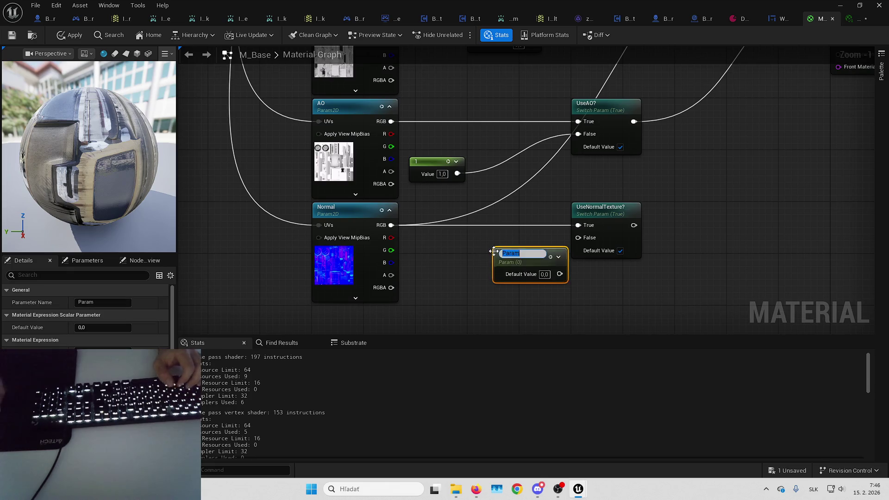
type("NormalIntensit")
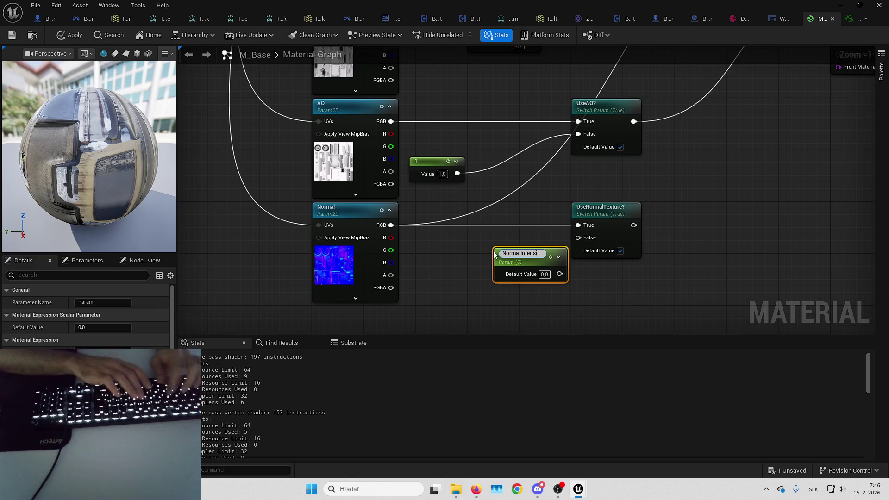
type("y")
key("Return")
mouse_move(559, 271)
left_mouse_down()
mouse_move(579, 232)
mouse_move(577, 239)
left_mouse_up()
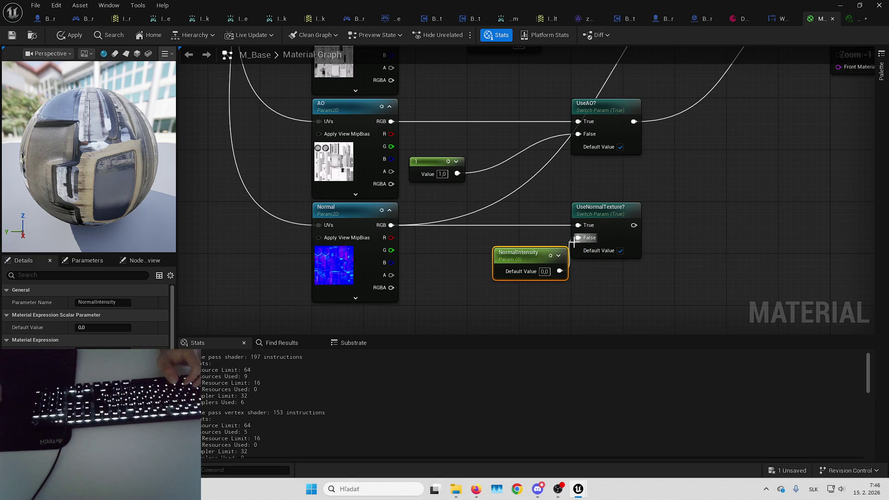
left_click_drag(519, 254, 493, 254)
left_click(526, 174)
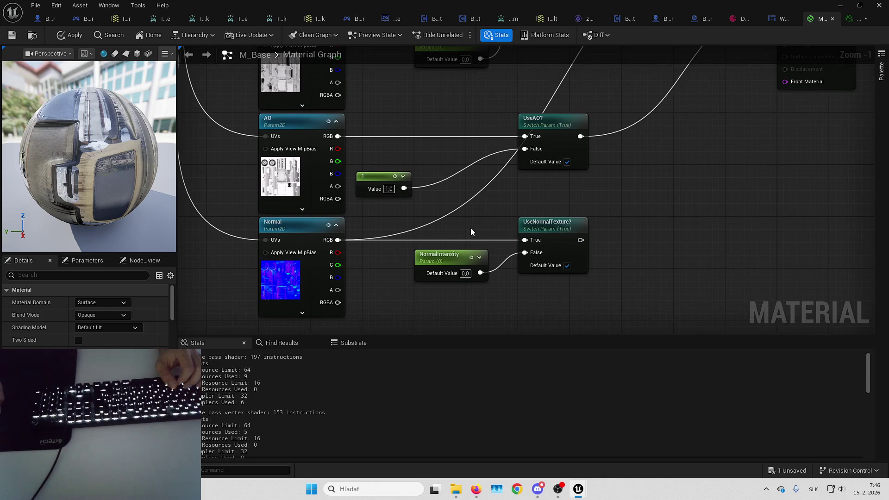
type("1")
key("Return")
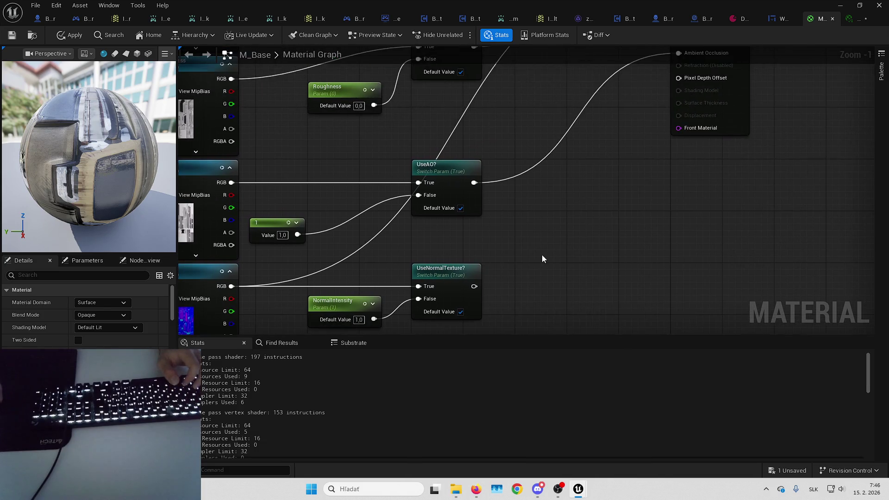
mouse_move(474, 286)
left_mouse_down()
mouse_move(651, 83)
mouse_move(684, 119)
mouse_move(654, 65)
mouse_move(694, 149)
left_mouse_up()
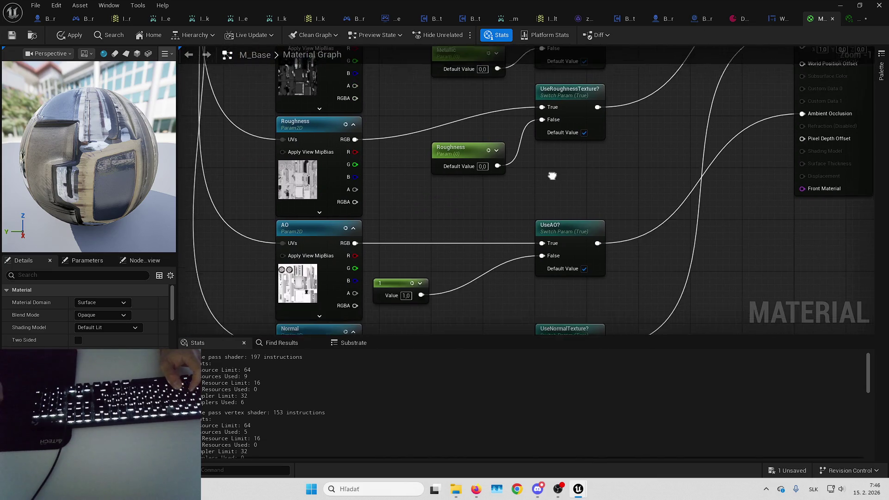
Step: Set the Metallic and Roughness scalar parameters' default values to 1.0
type("1")
key("Return")
left_click(476, 103)
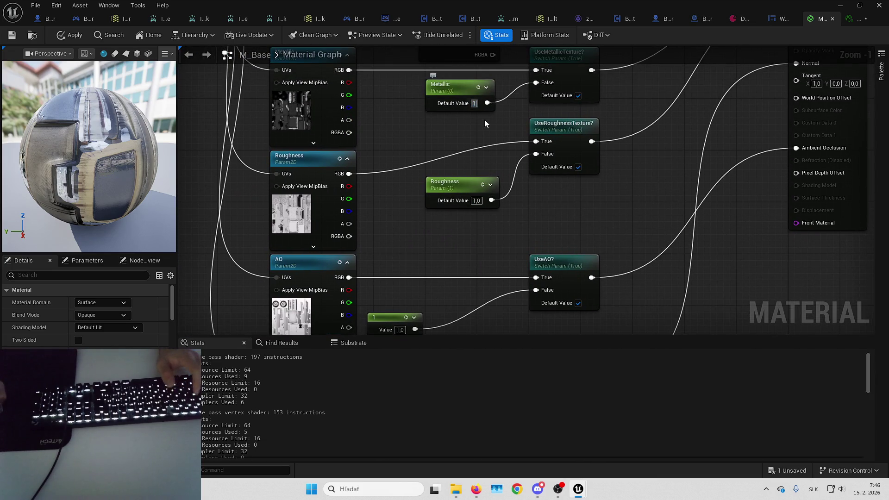
type("1")
key("Return")
left_click_drag(515, 191, 505, 267)
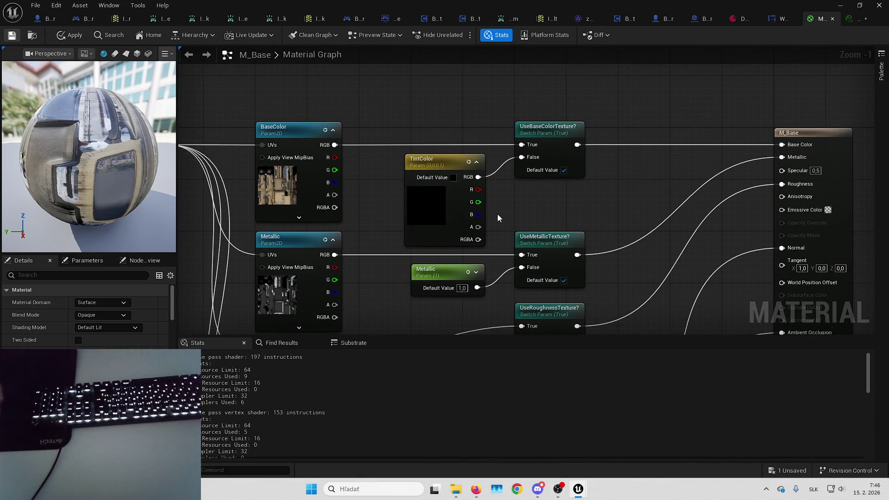
left_click_drag(505, 214, 589, 174)
scroll(589, 175, "down", 5)
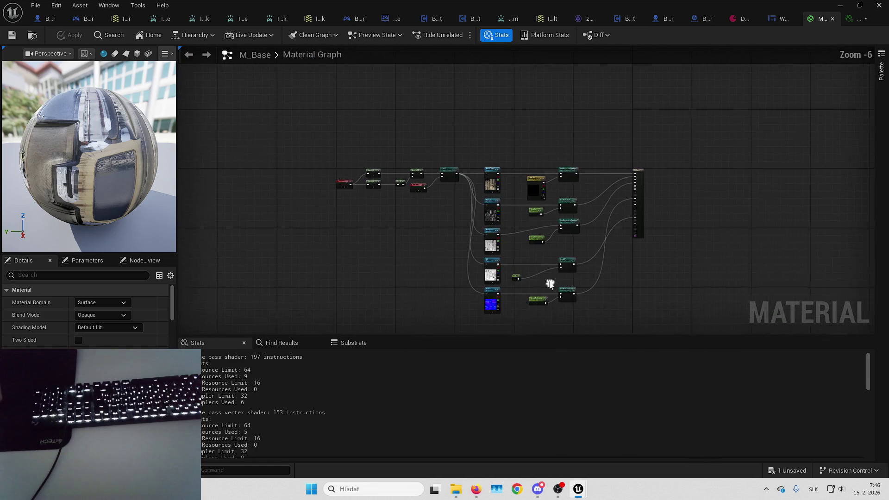
scroll(552, 281, "up", 3)
left_click(857, 19)
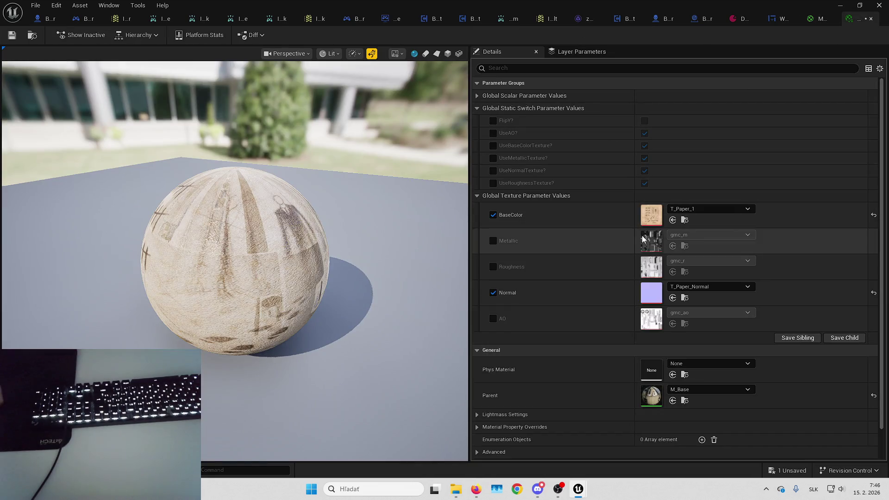
Step: Override MI_Paper's five static switches, turn off Roughness, Metallic and AO textures, and save
left_click(493, 133)
left_click(493, 146)
left_click(493, 158)
left_click(493, 171)
left_click(493, 183)
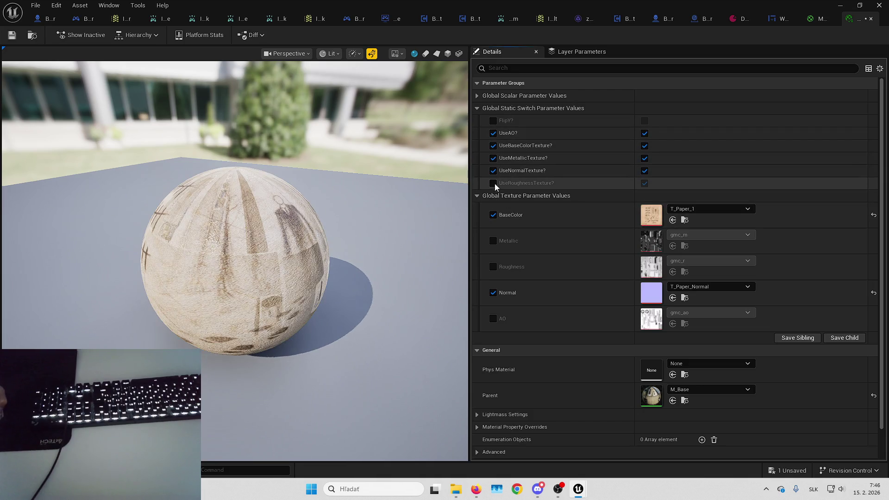
left_click(645, 182)
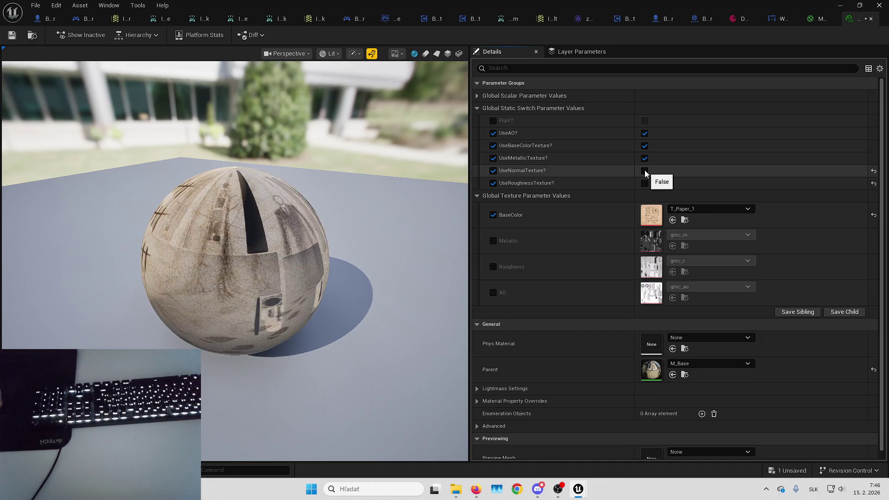
left_click(644, 158)
left_click(644, 133)
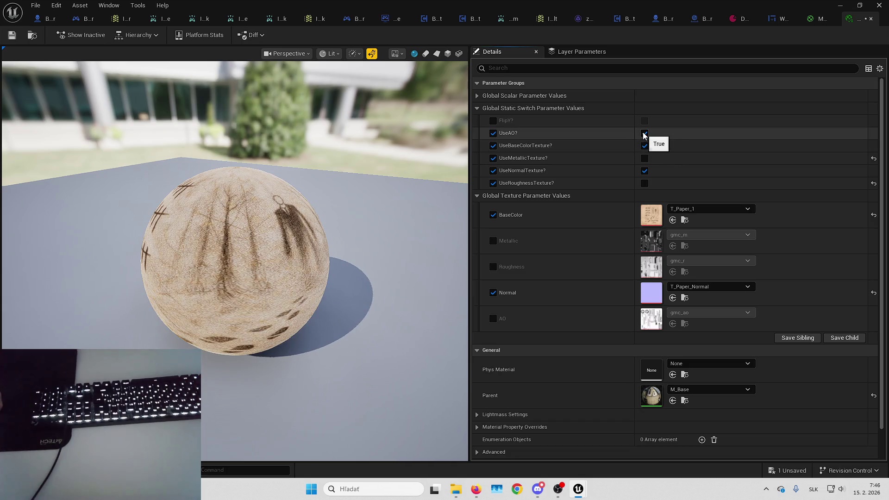
left_click(12, 37)
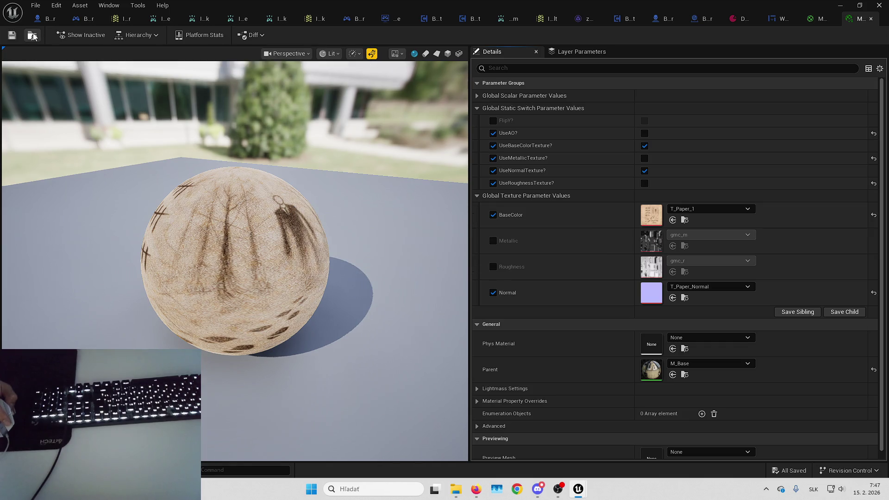
left_click(694, 20)
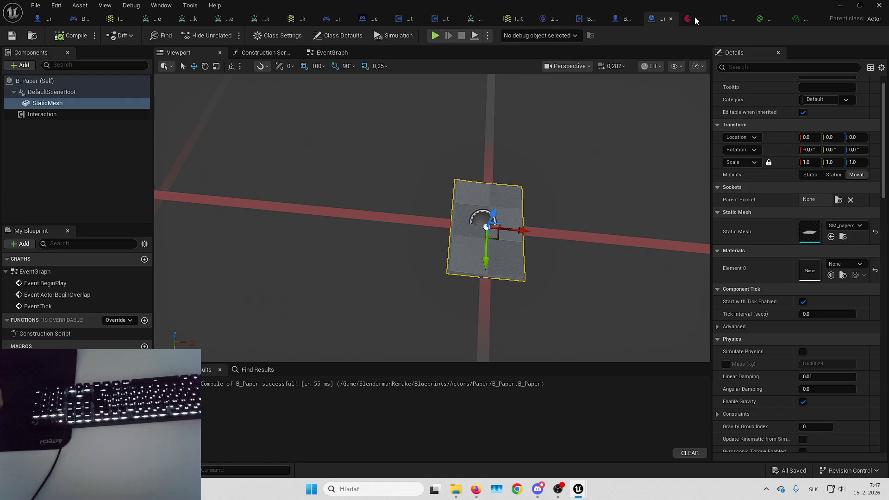
Step: Set the B_Paper StaticMesh's Element 0 to MI_Paper and check the 'COUNTING YOU' print
left_click(831, 275)
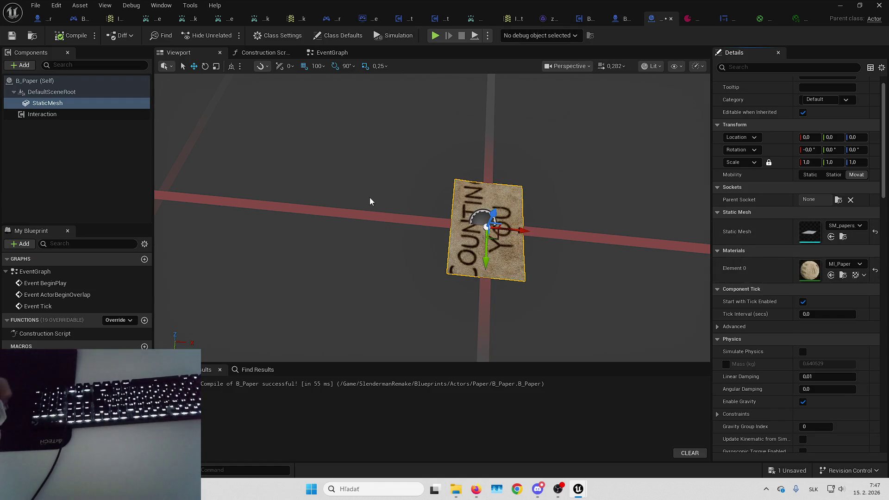
left_click(382, 156)
mouse_move(382, 157)
left_mouse_down()
mouse_move(268, 165)
mouse_move(268, 139)
mouse_move(259, 176)
mouse_move(222, 185)
mouse_move(440, 276)
left_mouse_up()
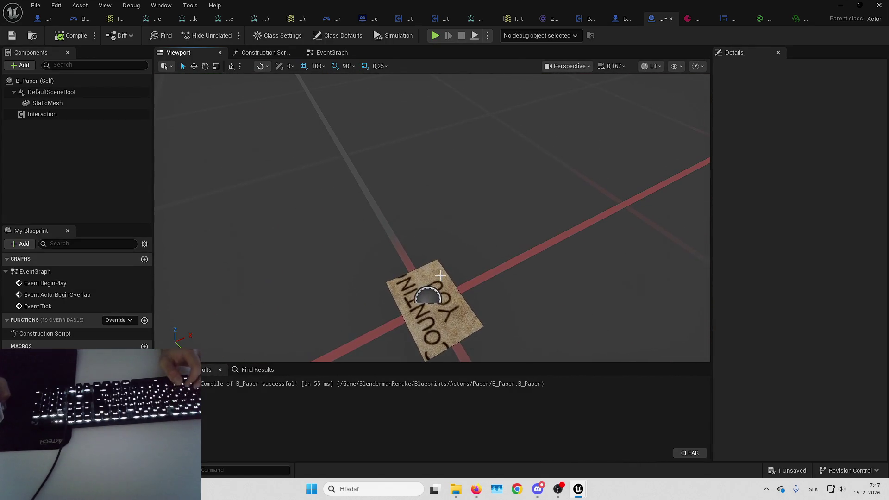
left_click(439, 312)
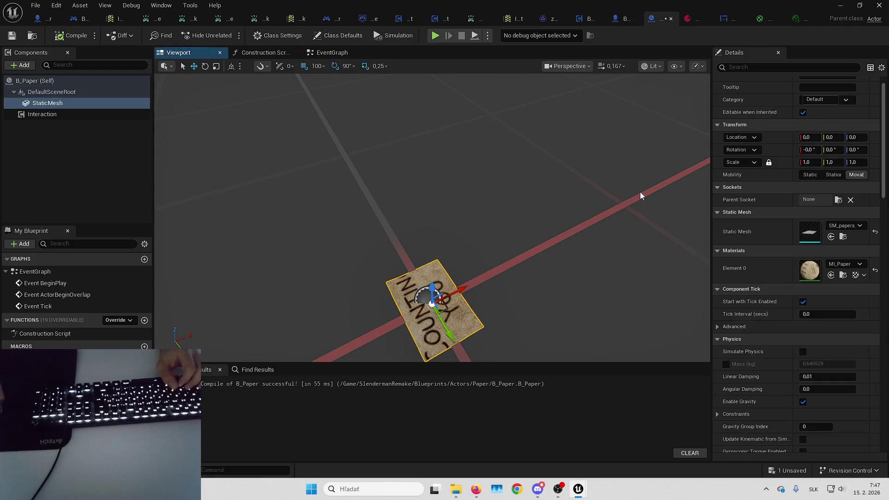
left_click(843, 237)
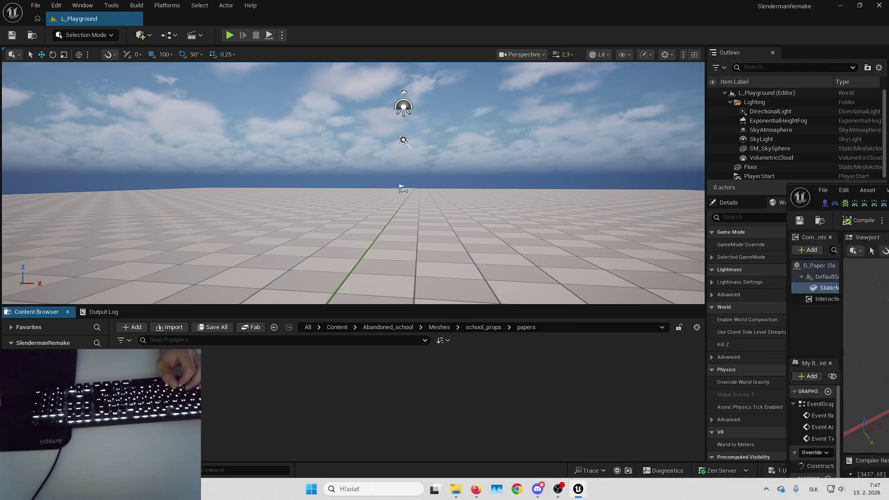
Step: Export SM_papers_1 as FBX with Export Source Mesh on and Level Of Detail off
right_click(141, 371)
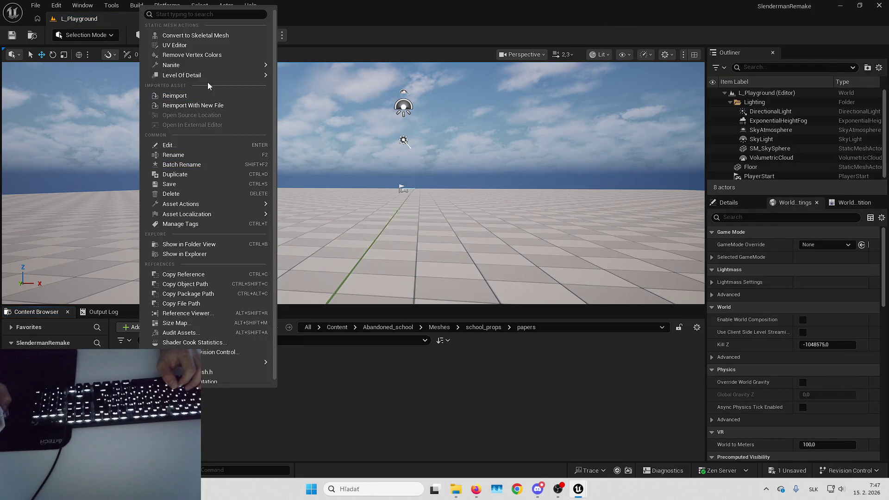
mouse_move(207, 204)
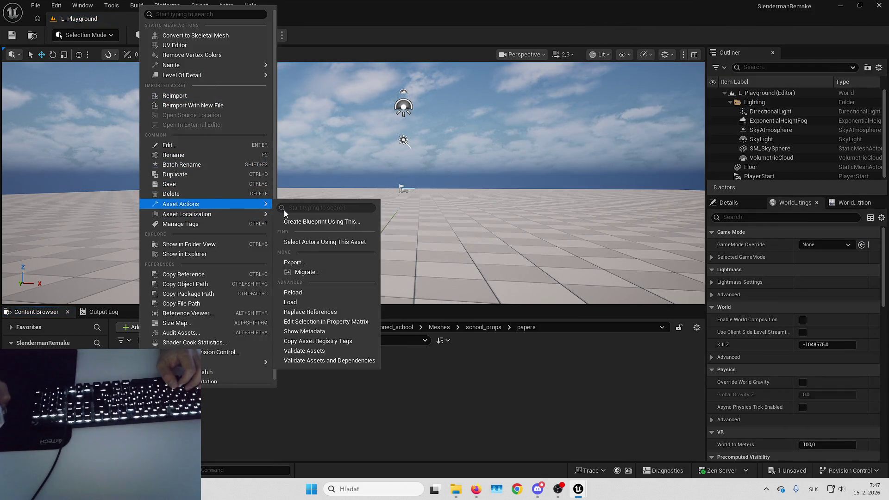
left_click(310, 262)
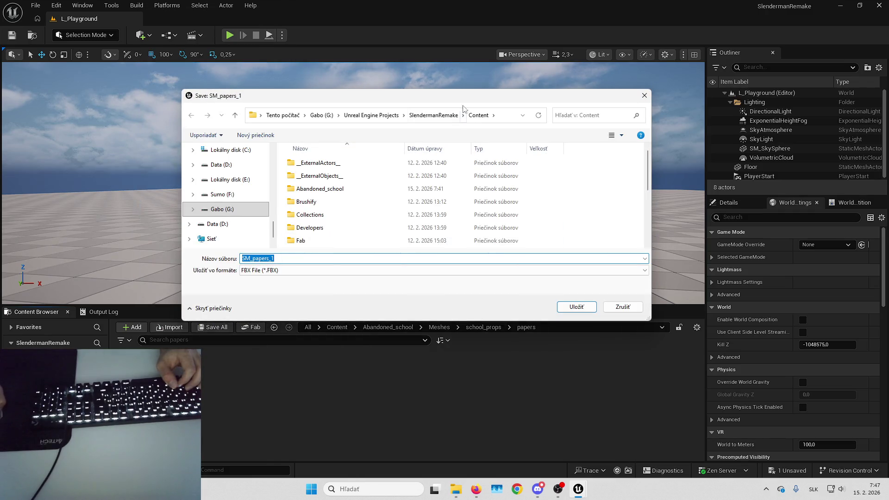
key("Escape")
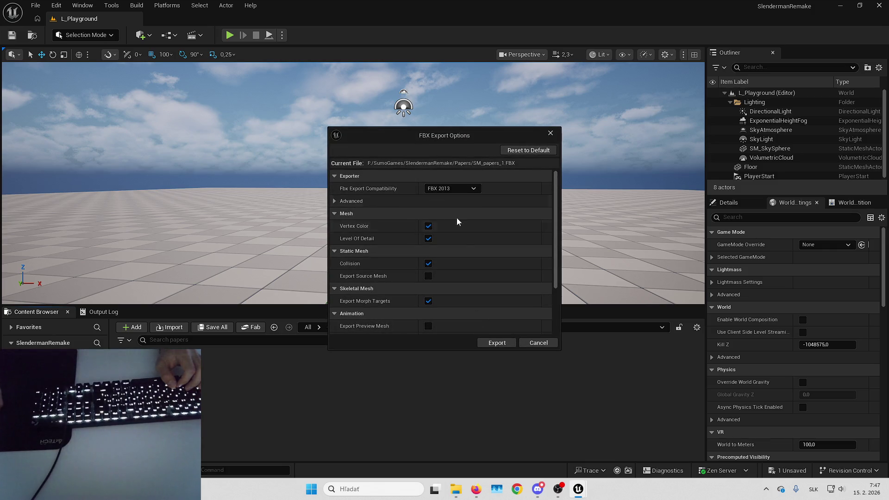
left_click(428, 276)
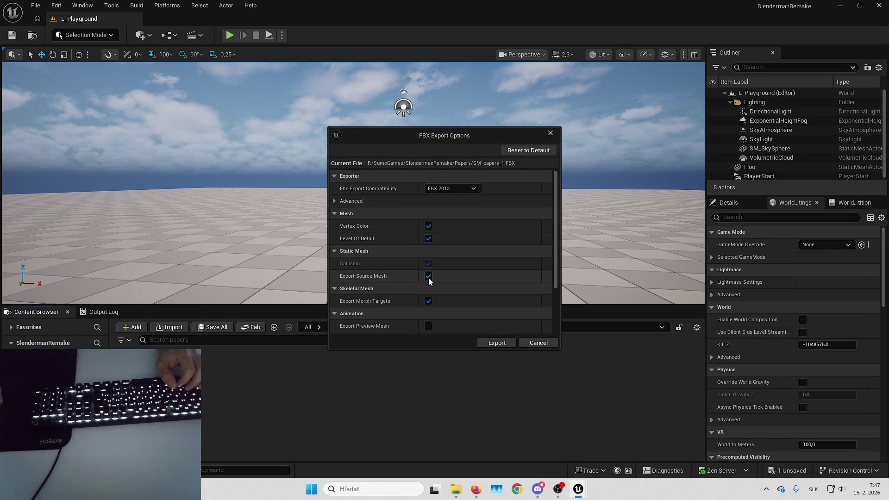
left_click(428, 238)
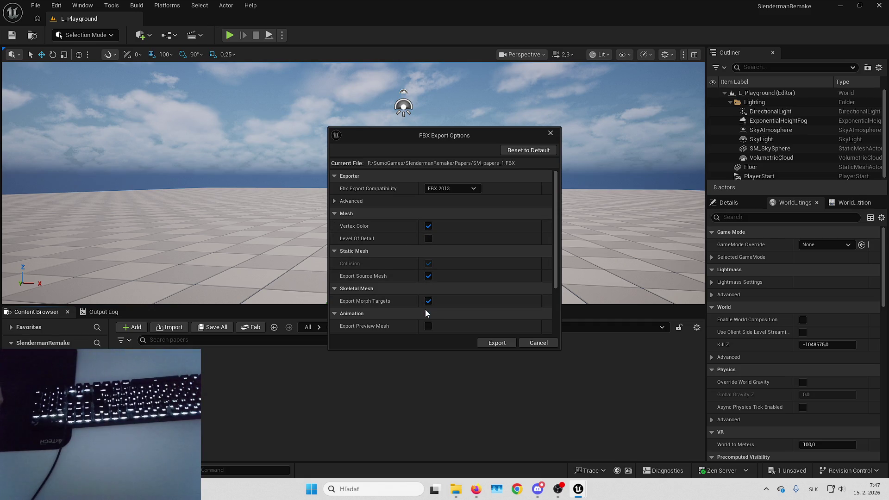
left_click(492, 342)
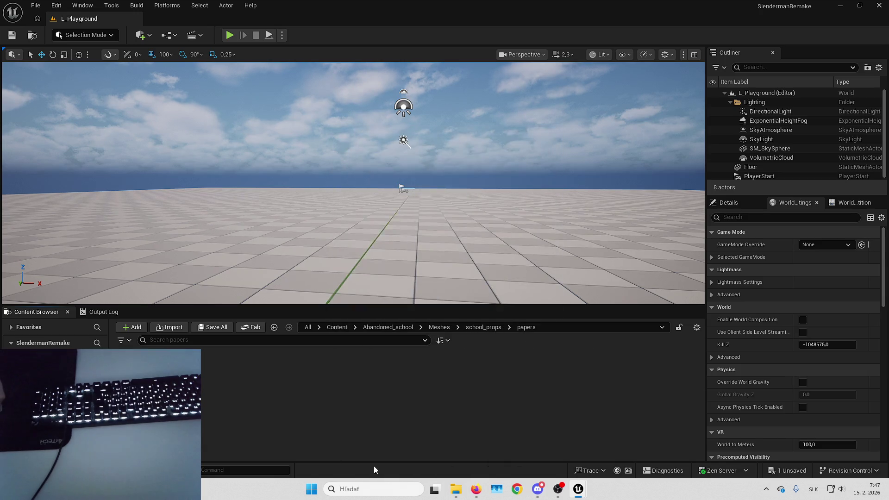
left_click(456, 488)
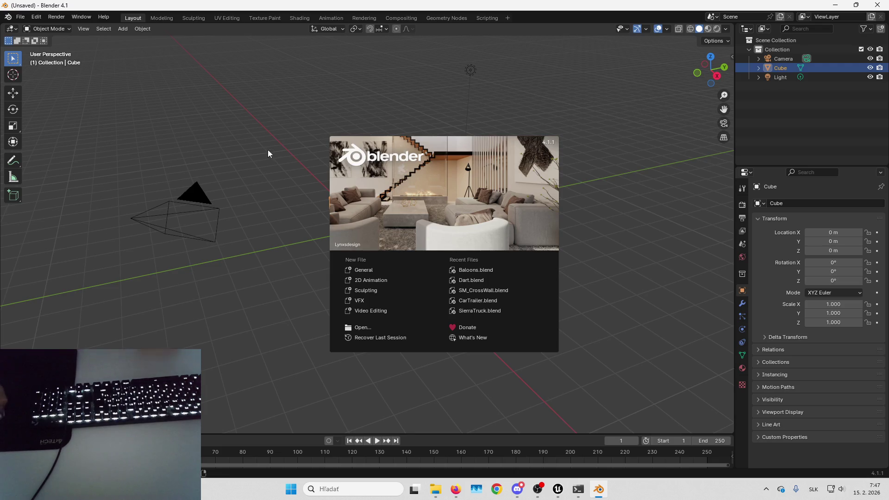
Step: Dismiss the splash screen and delete all default objects from the Blender scene
left_click(267, 149)
left_click_drag(129, 139, 538, 259)
key("Delete")
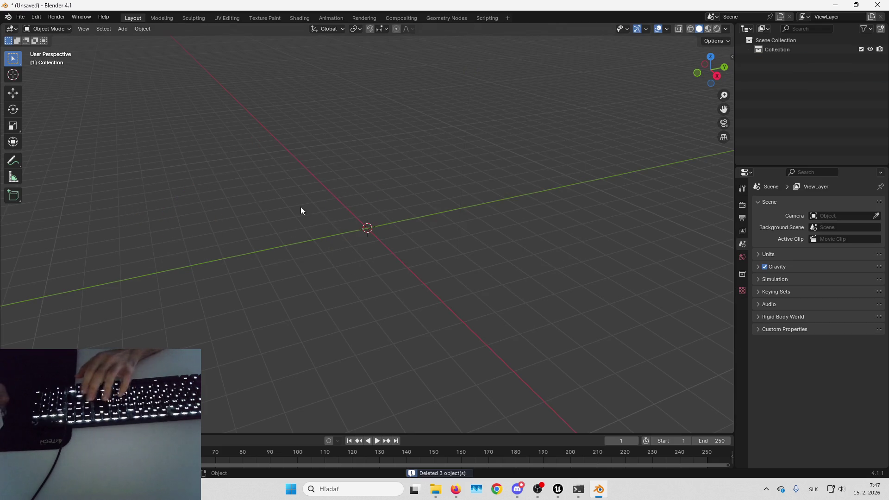
Step: Import SM_papers_1.FBX from F:\SumoGames\SlendermanRemake\Papers and orbit to view it
left_click(20, 17)
mouse_move(63, 150)
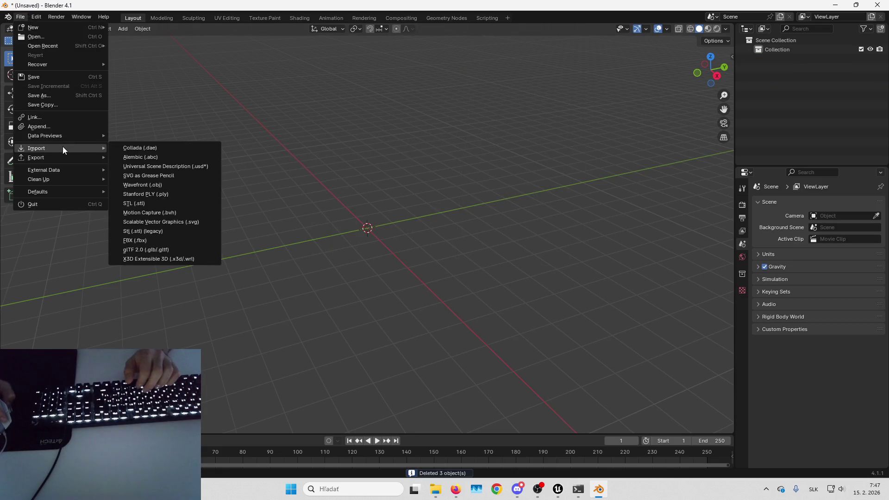
left_click(142, 239)
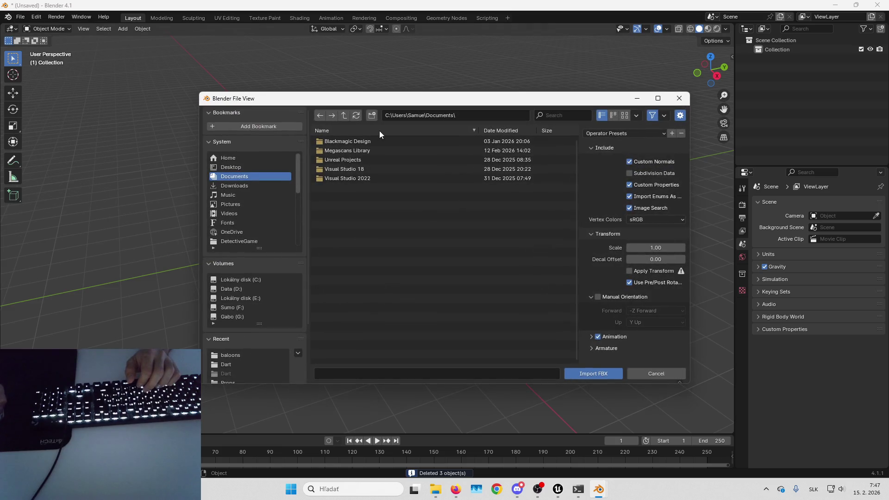
left_click(254, 355)
left_click(344, 115)
left_click(345, 116)
left_click(345, 115)
left_click(344, 115)
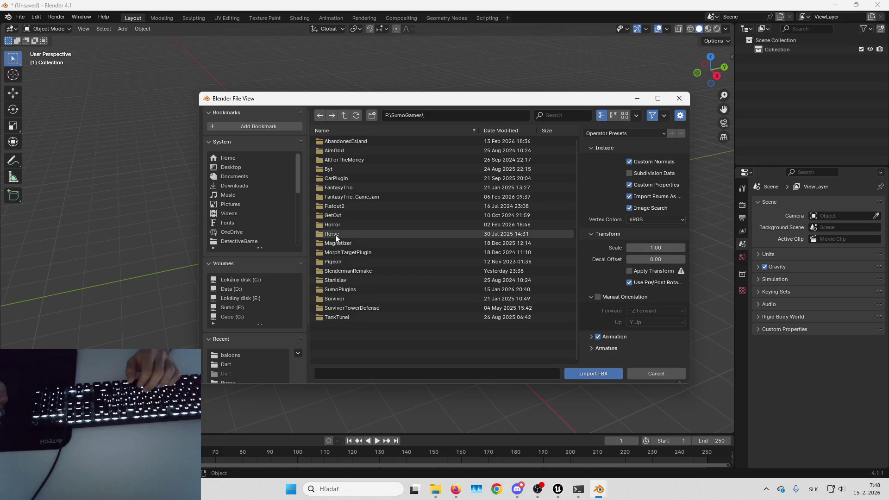
double_click(346, 269)
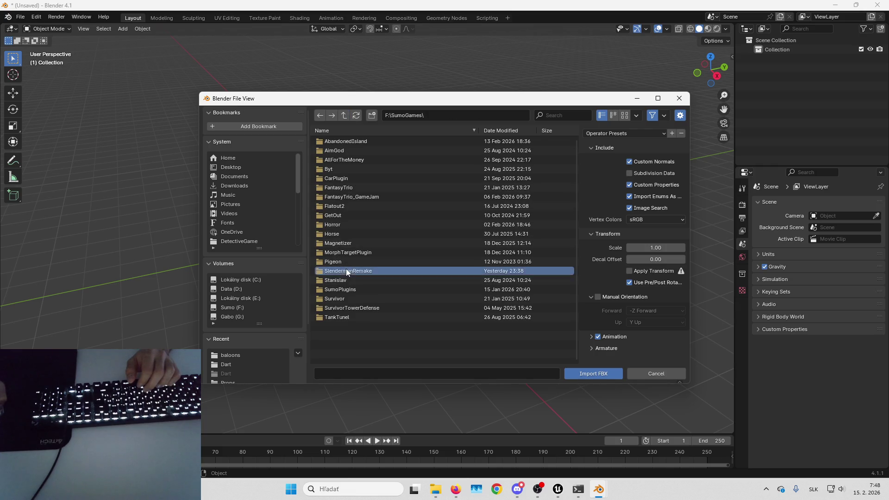
left_click(341, 150)
double_click(341, 150)
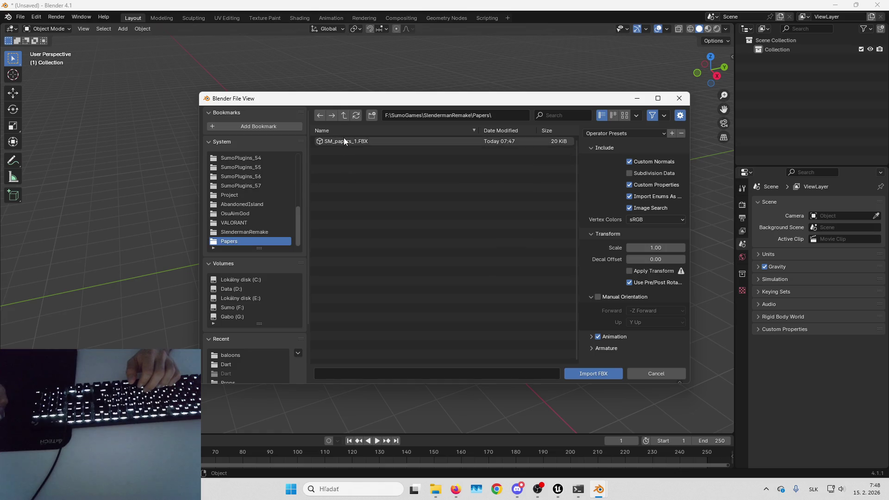
double_click(344, 139)
scroll(358, 199, "up", 10)
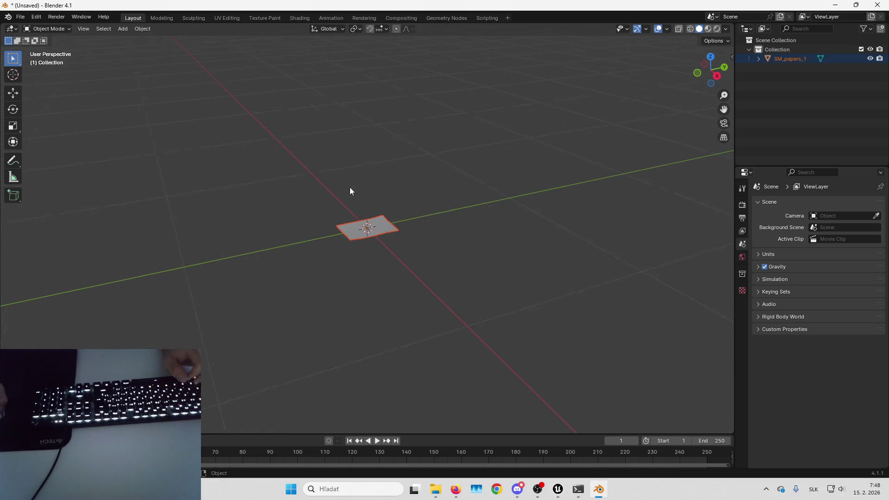
mouse_move(396, 237)
left_mouse_down()
mouse_move(547, 215)
mouse_move(534, 229)
left_mouse_up()
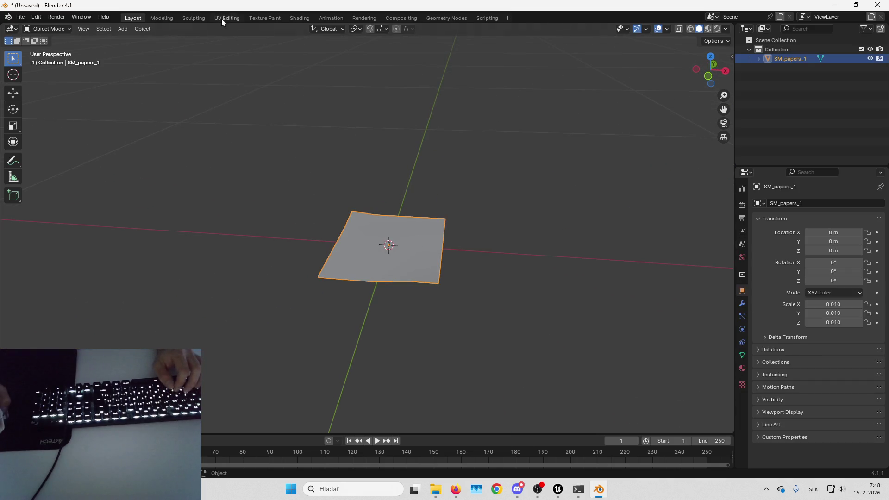
Step: In UV Editing, select all UVs, enable snapping, and move the layout up and left
left_click(226, 18)
scroll(259, 287, "up", 5)
scroll(252, 342, "down", 1)
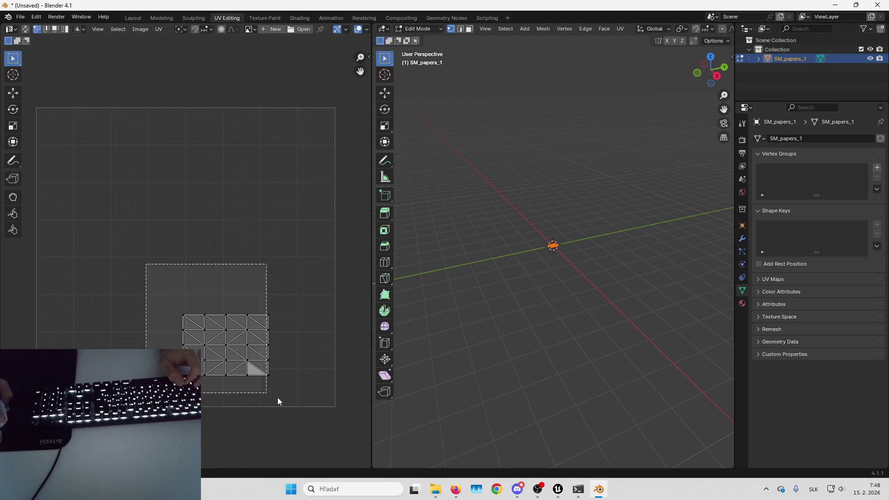
mouse_move(547, 262)
left_mouse_down()
mouse_move(562, 301)
mouse_move(597, 343)
mouse_move(617, 264)
mouse_move(633, 364)
mouse_move(600, 181)
left_mouse_up()
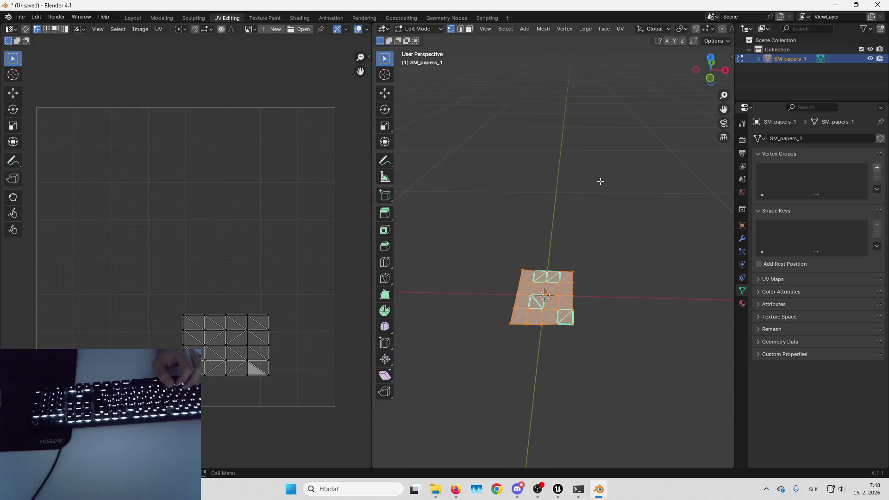
key("a")
key("g")
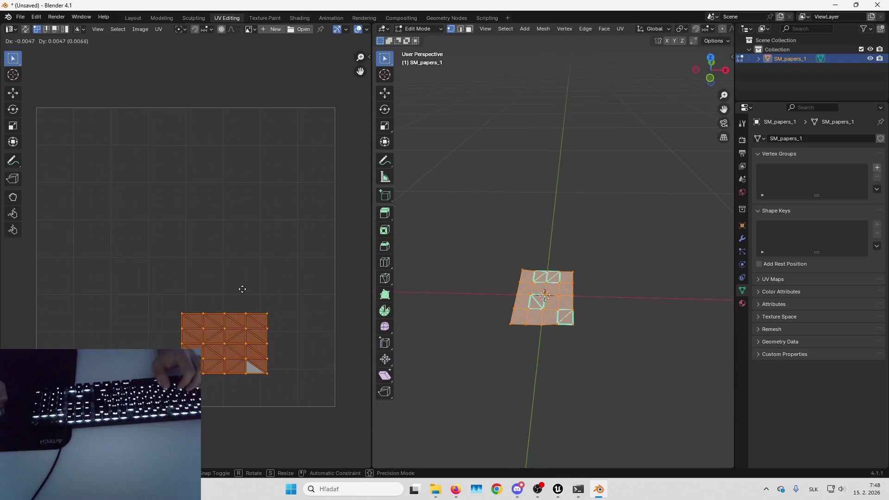
key("Escape")
left_click(206, 31)
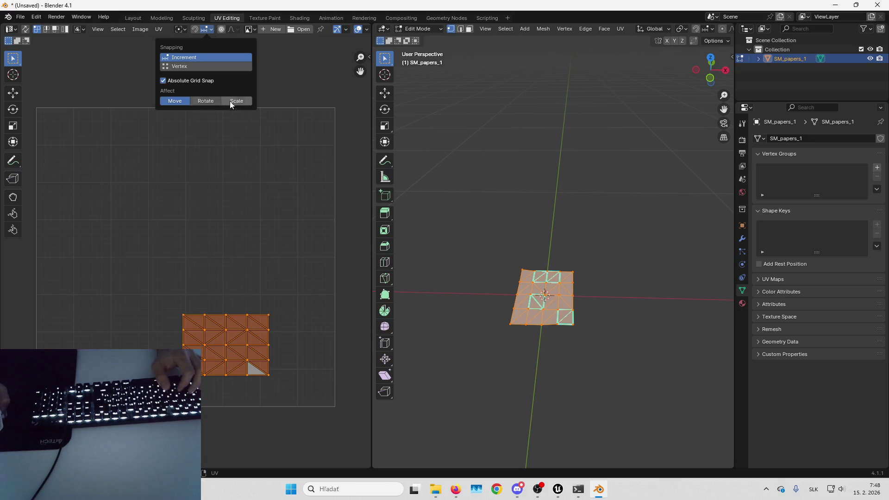
key("g")
key("Escape")
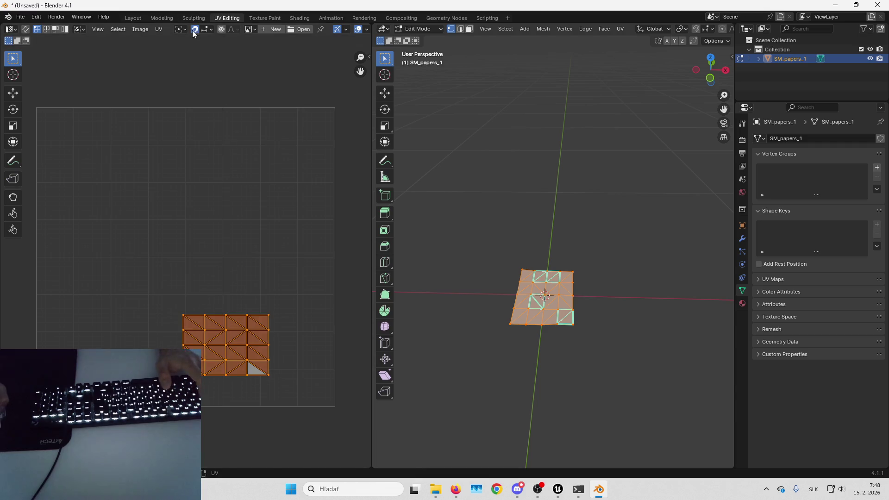
left_click(194, 30)
key("g")
left_click(199, 104)
Step: Enlarge the paper's UV layout to 3.5× its size
key("s")
key("Escape")
left_click(206, 30)
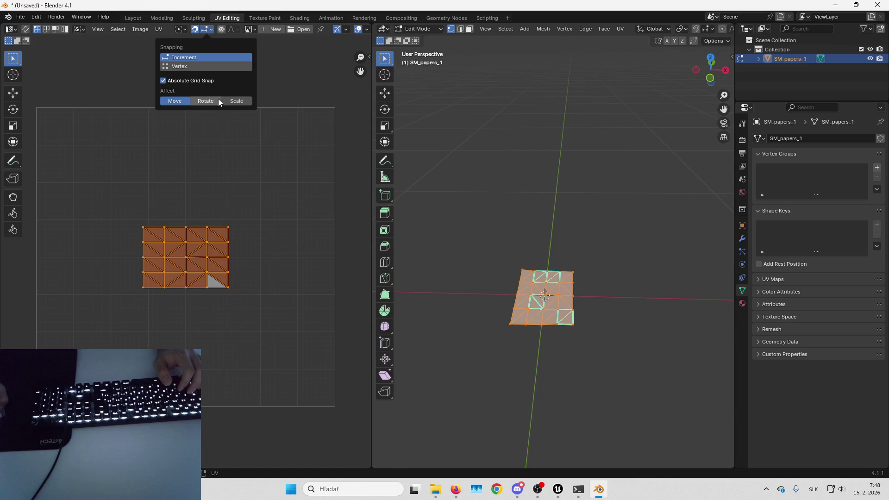
key("s")
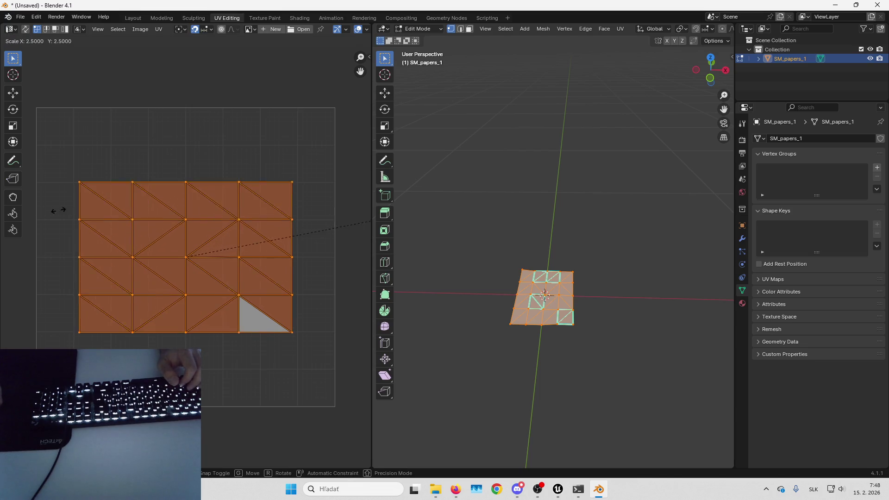
left_click(146, 200)
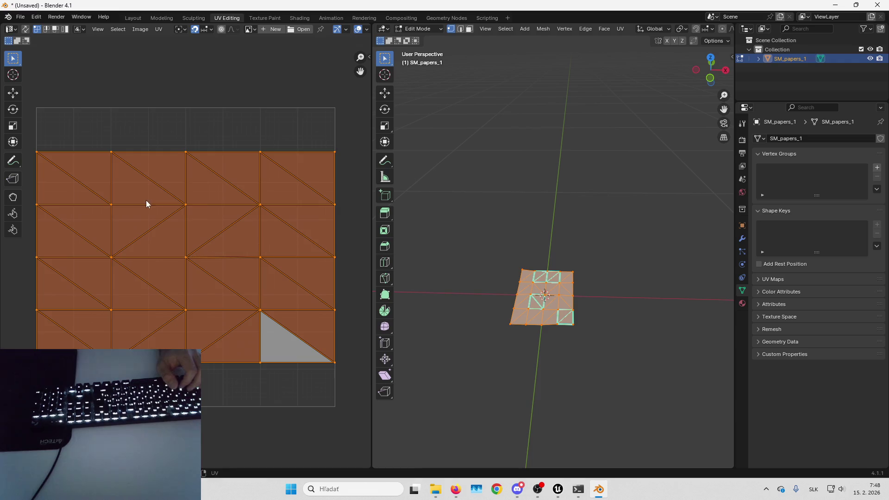
key("ctrl+v")
Step: Re-project the paper's UVs with Cube Projection and stretch them along X
left_click(621, 30)
left_click(634, 40)
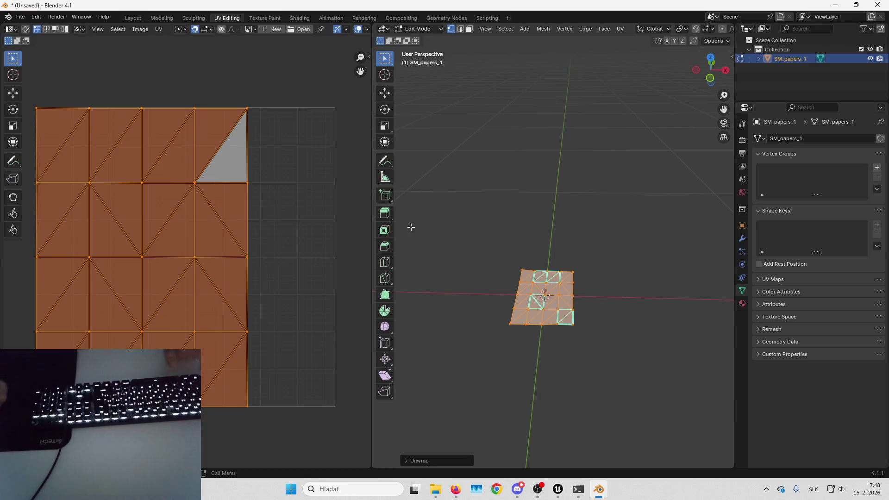
left_click(620, 28)
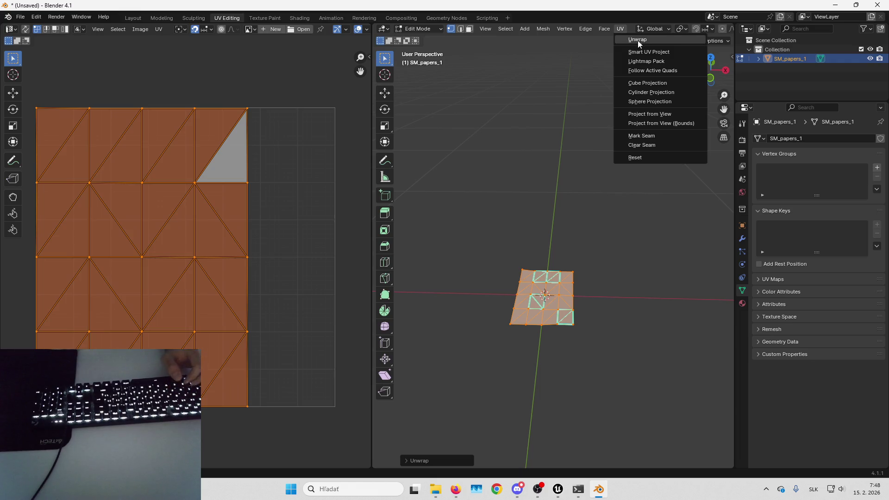
left_click(648, 84)
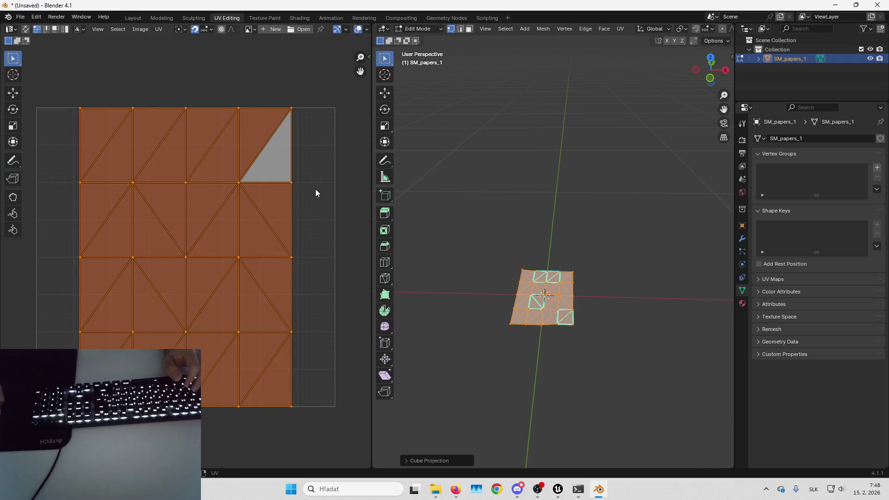
key("s")
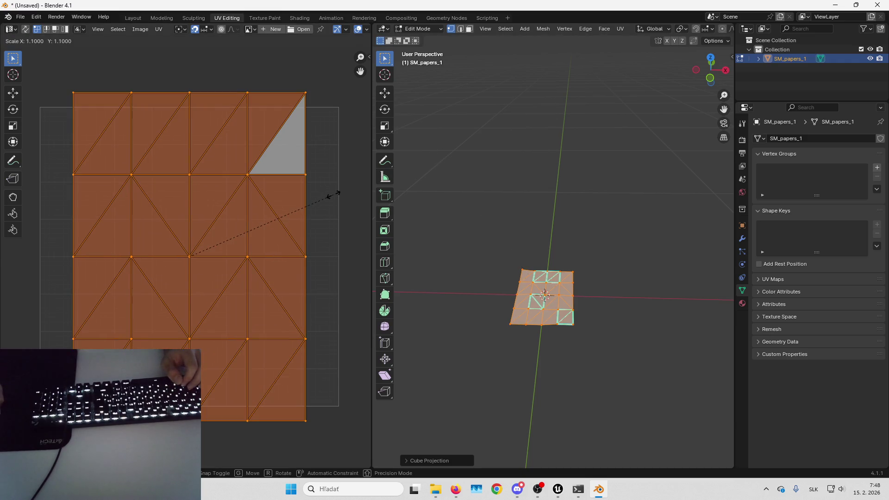
key("x")
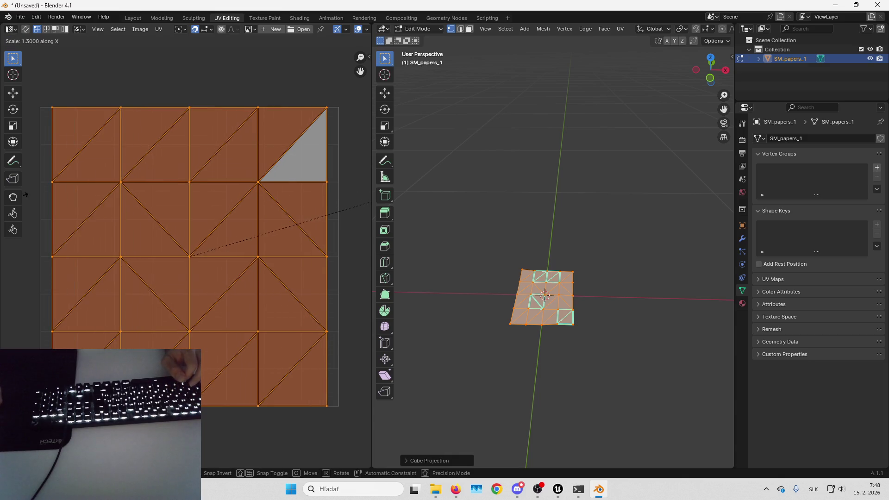
key("Return")
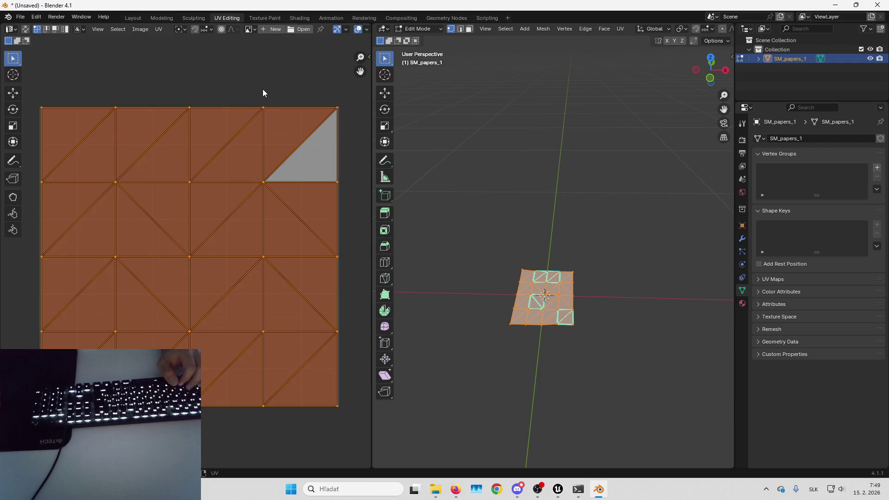
Step: Fine-tune the UV width along X to fill the square, then return to Layout
scroll(340, 160, "up", 5)
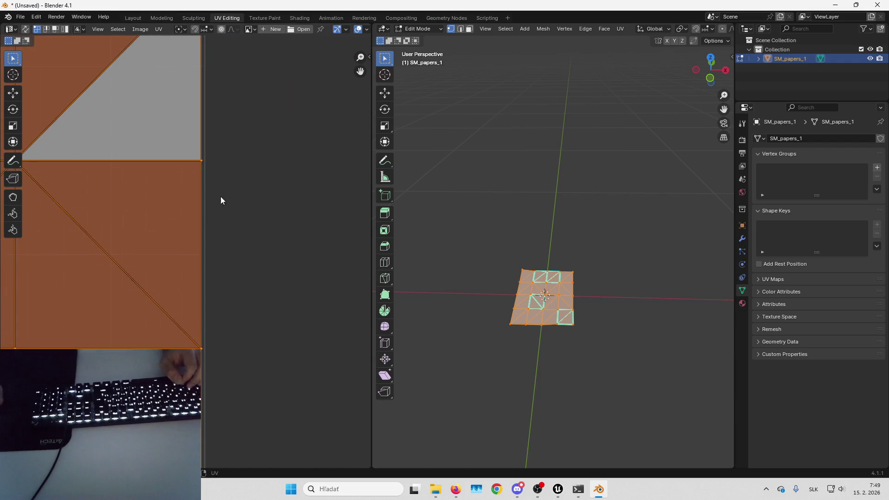
key("s")
key("x")
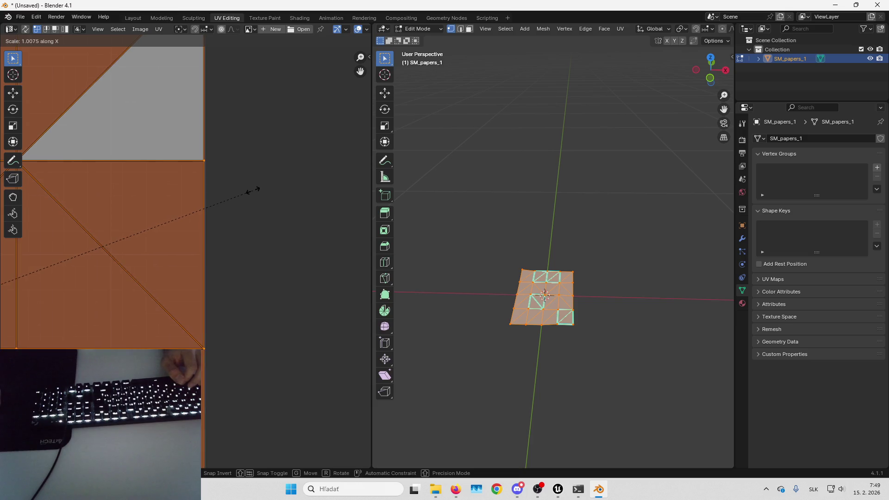
left_click(254, 190)
scroll(253, 190, "down", 5)
scroll(254, 190, "down", 1)
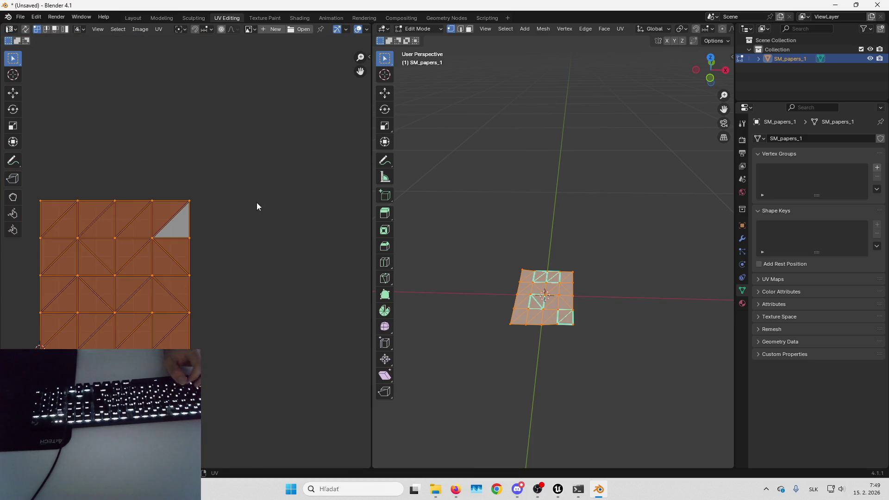
left_click(129, 18)
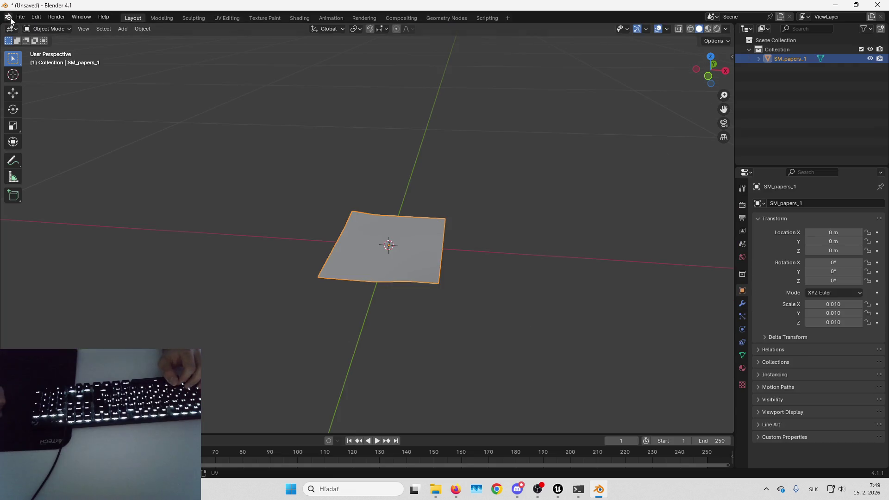
Step: Save the Blender scene as Paper.blend in the Papers folder
left_click(21, 16)
left_click(62, 95)
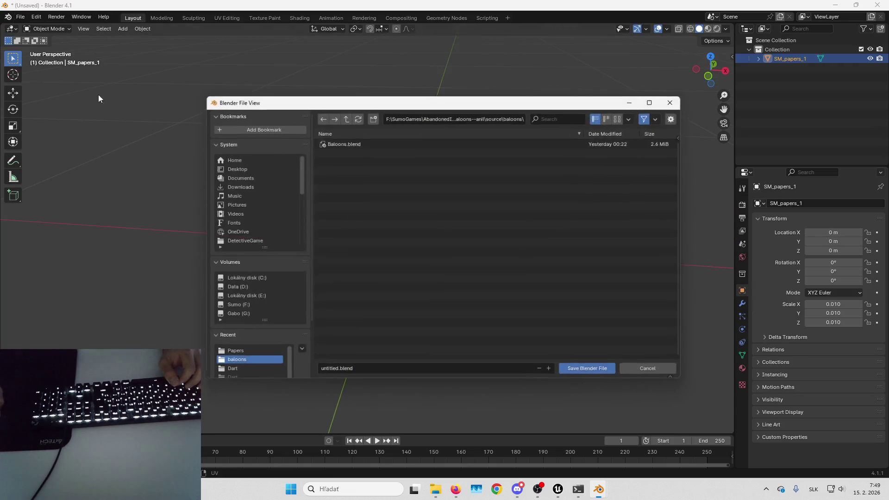
left_click(262, 353)
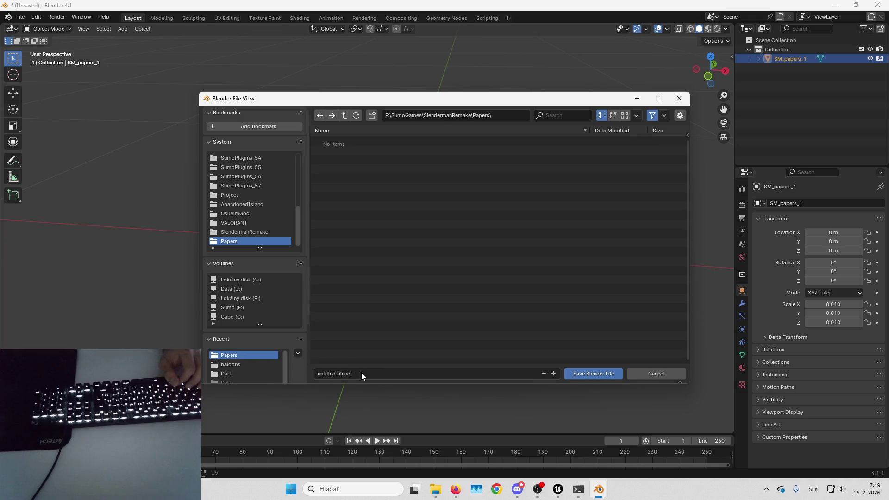
left_click(331, 373)
type("Paper")
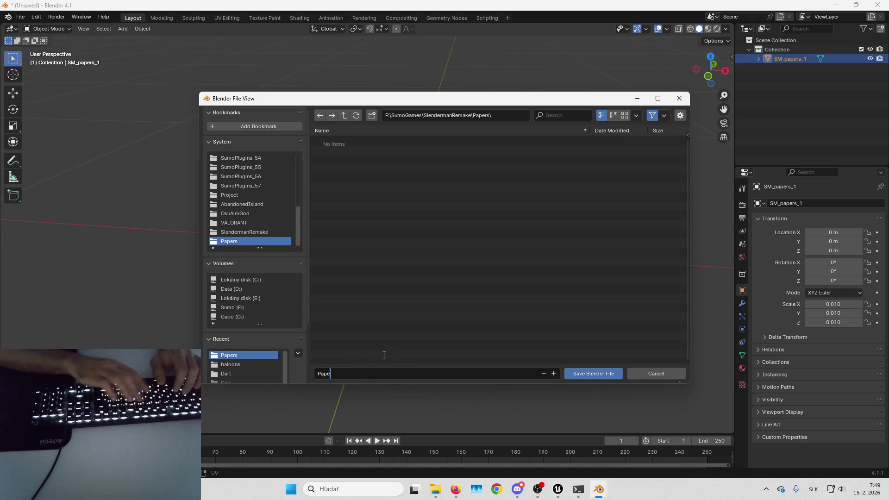
left_click(579, 373)
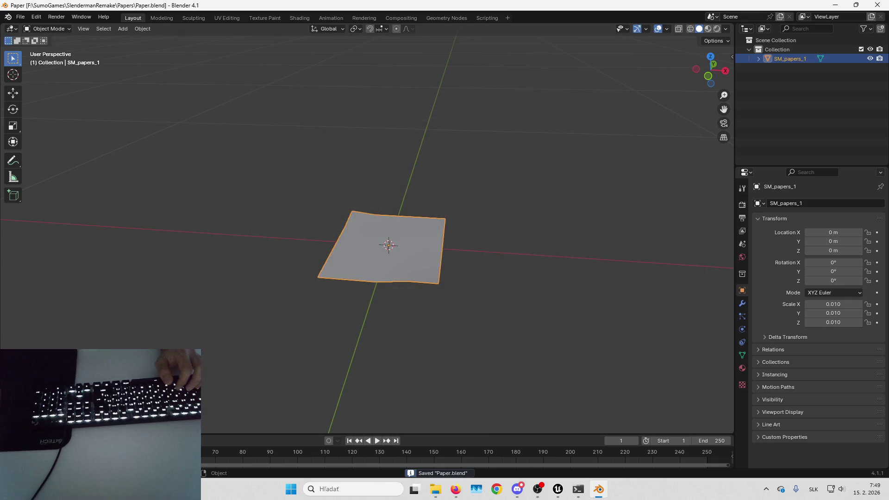
Step: Export only the selected paper mesh as SM_Paper.fbx
left_click(20, 16)
mouse_move(57, 157)
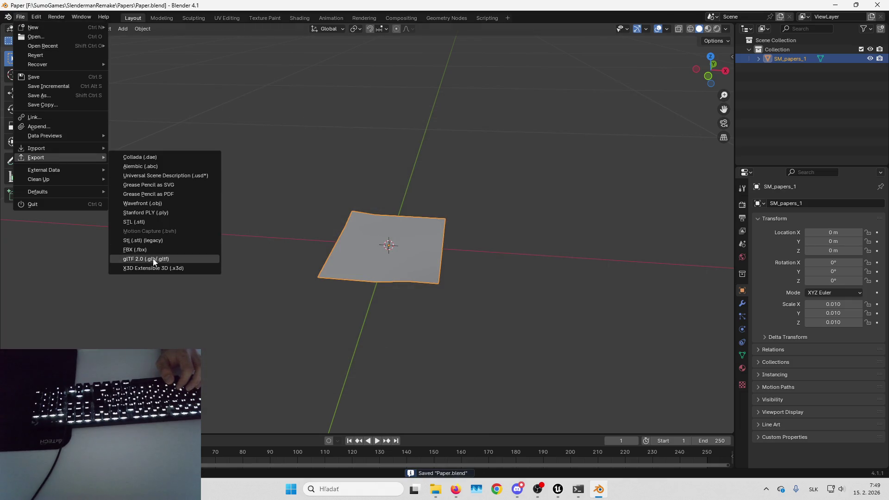
left_click(155, 257)
left_click(393, 373)
type("SM_Paper.fbx")
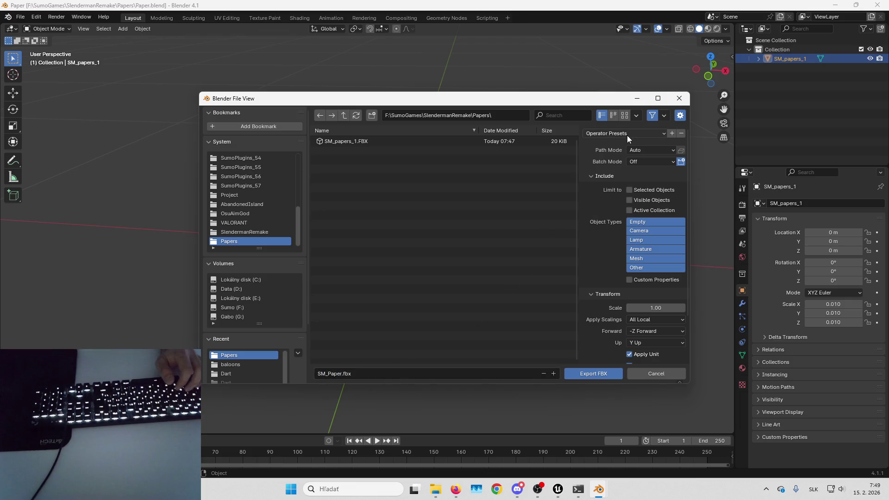
left_click(627, 135)
left_click(617, 158)
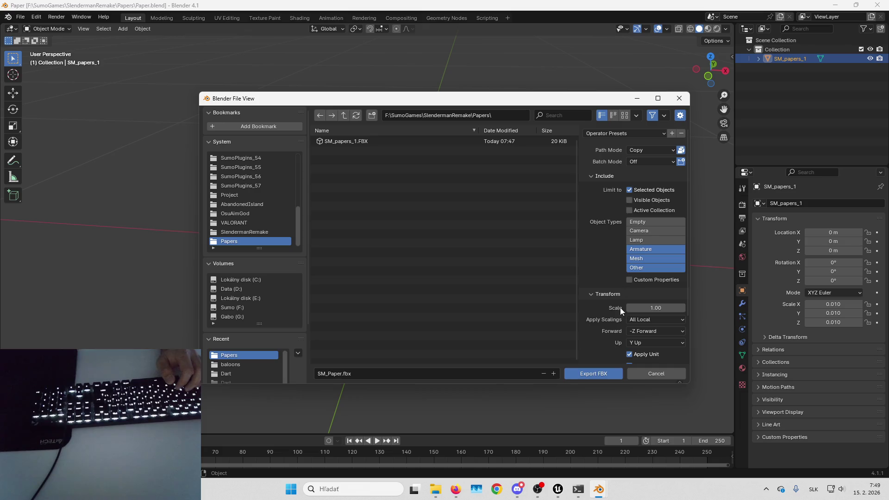
left_click(600, 376)
Step: Back in Unreal, import SM_Paper.fbx from File Explorer into the papers folder
mouse_move(558, 489)
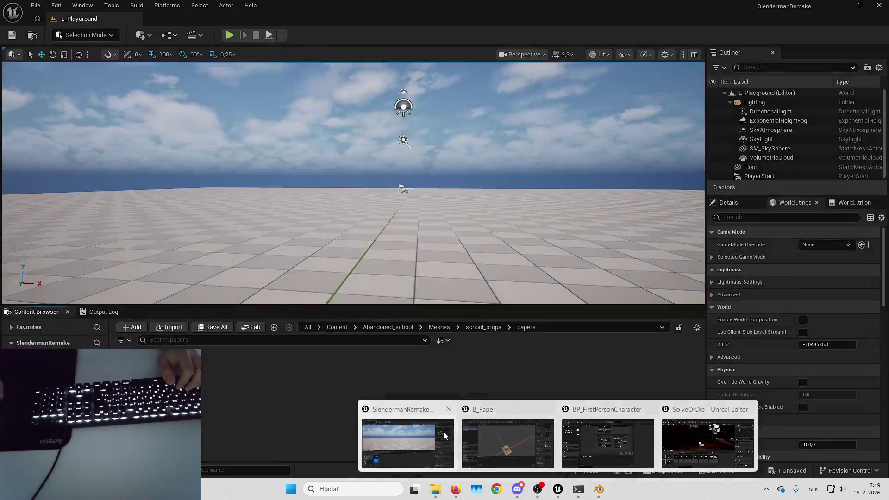
left_click(444, 431)
left_click(435, 490)
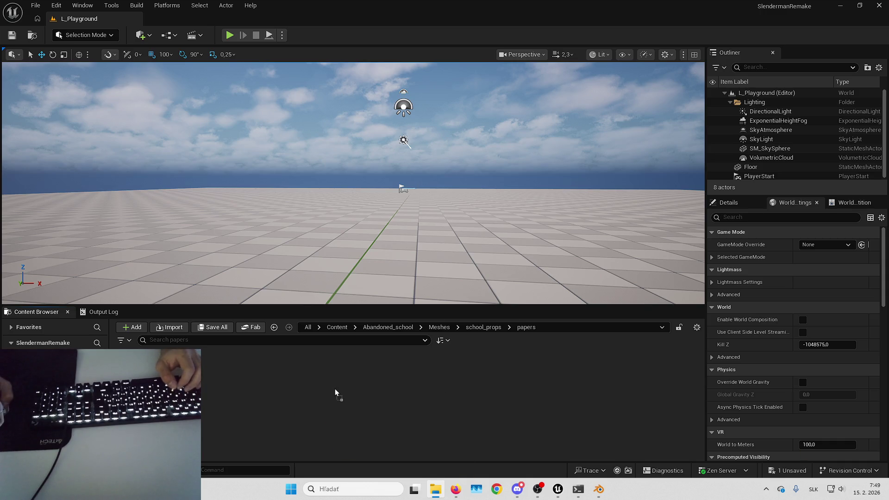
left_click_drag(335, 388, 333, 388)
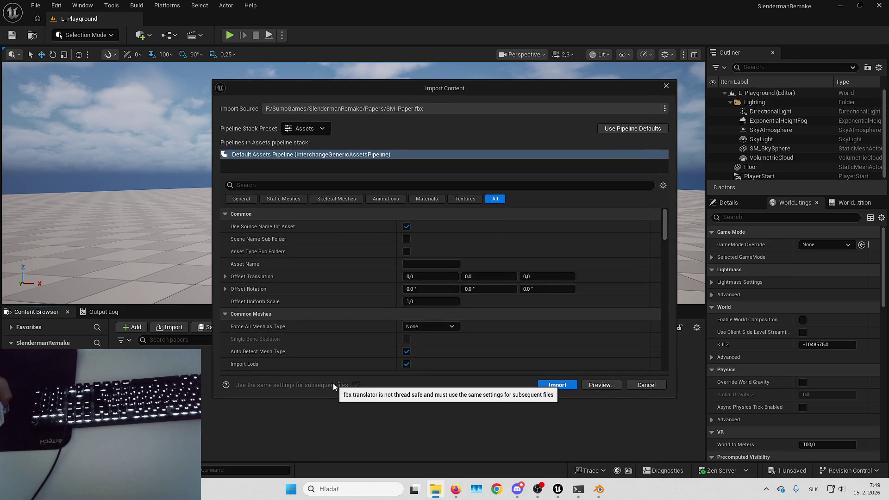
scroll(386, 315, "down", 3)
scroll(402, 312, "up", 3)
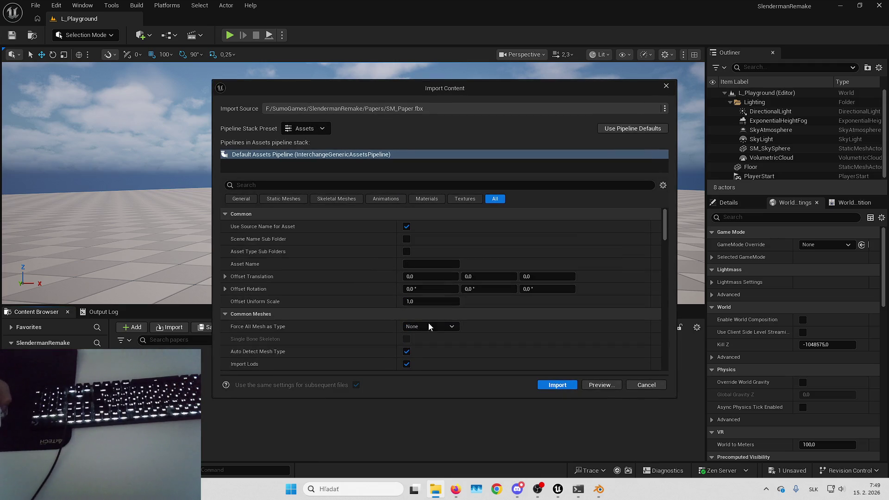
left_click(557, 386)
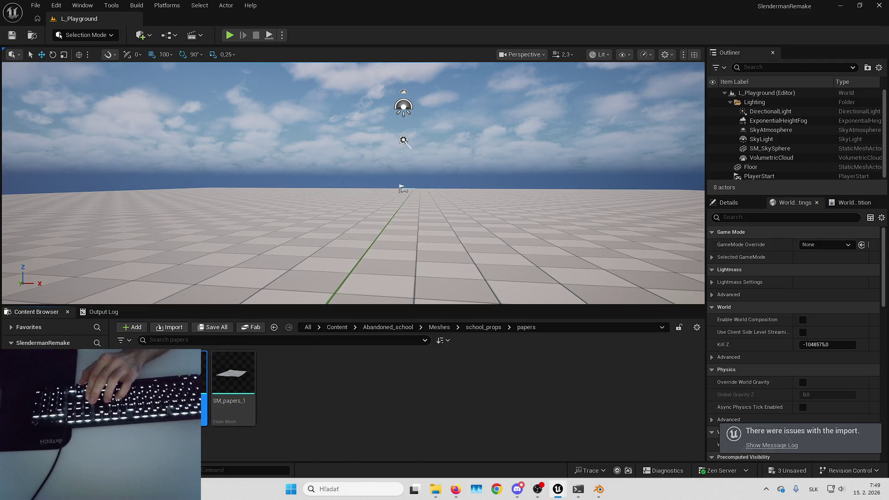
Step: Open SM_Paper, check its MI_Paper 'Counting You' texture, then bring up B_Paper
key("Return")
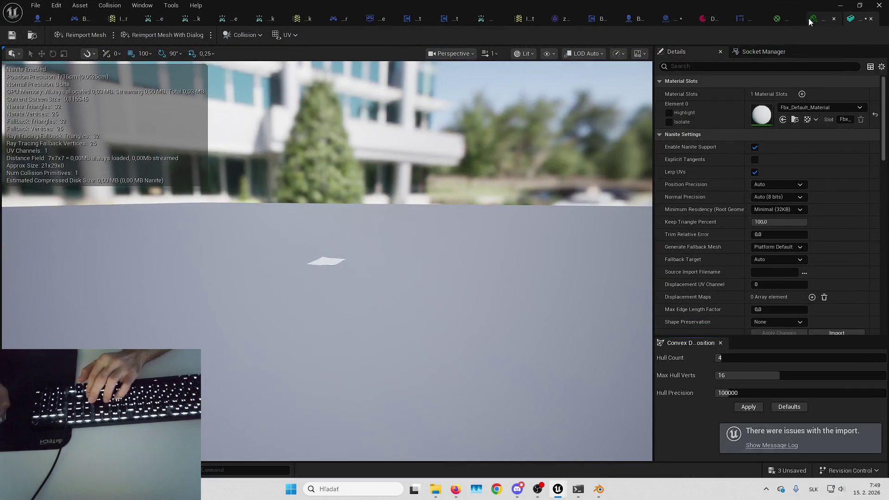
left_click(808, 18)
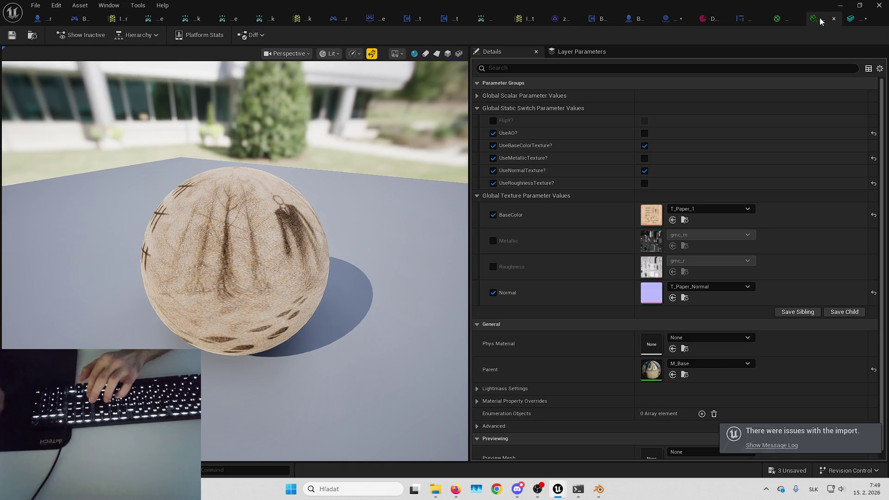
left_click(850, 18)
left_click_drag(567, 168, 570, 178)
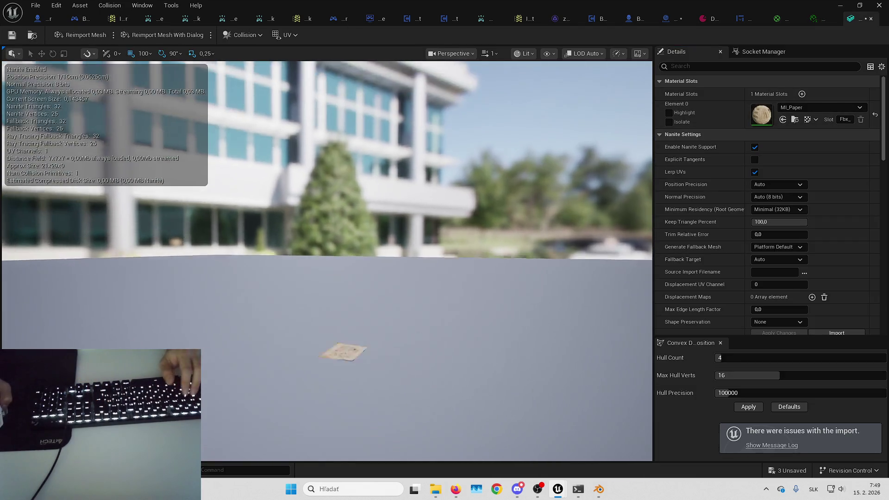
scroll(326, 260, "up", 5)
mouse_move(443, 194)
left_mouse_down()
mouse_move(417, 218)
mouse_move(442, 200)
mouse_move(442, 149)
mouse_move(446, 218)
mouse_move(473, 196)
left_mouse_up()
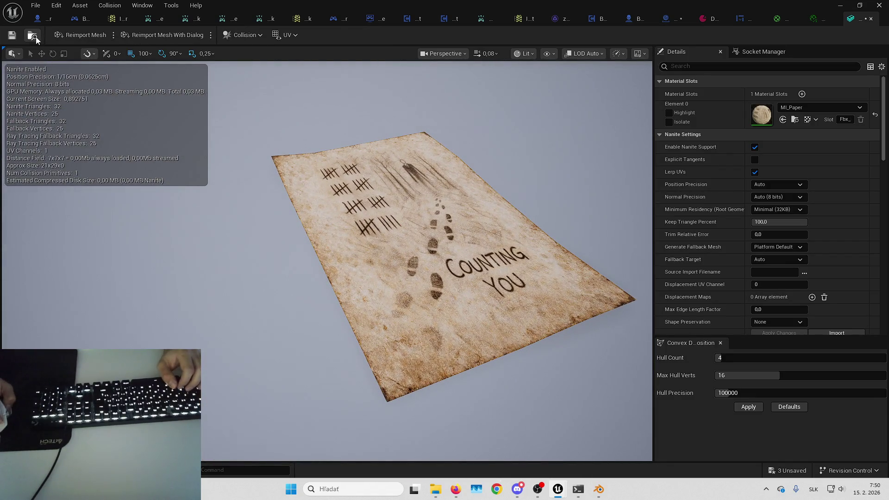
left_click(667, 18)
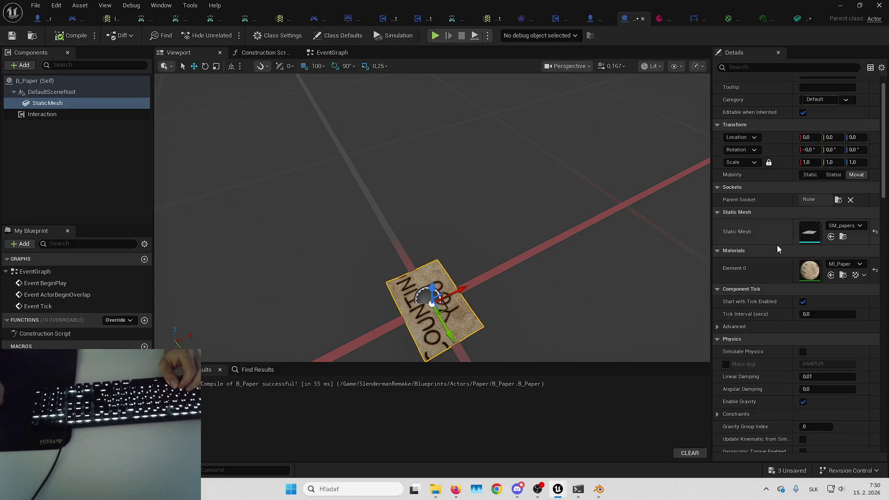
Step: Frame the paper mesh, then compile and save the B_Paper blueprint
key("f")
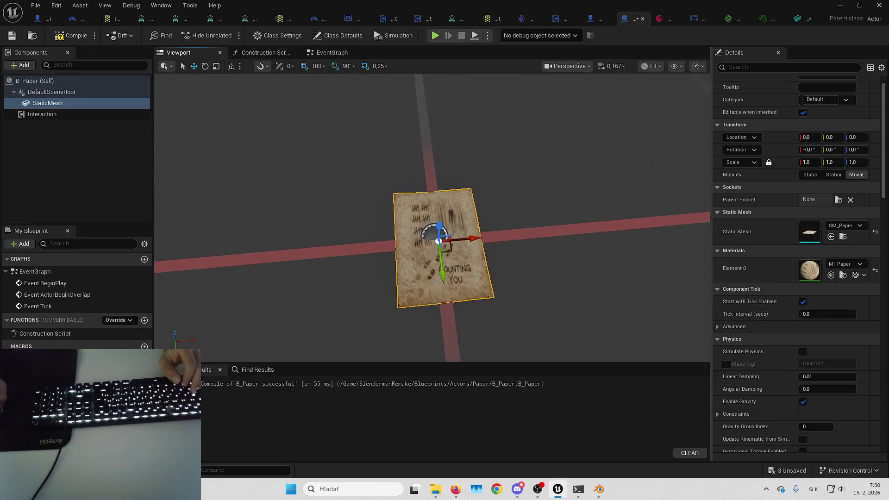
key("ctrl+s")
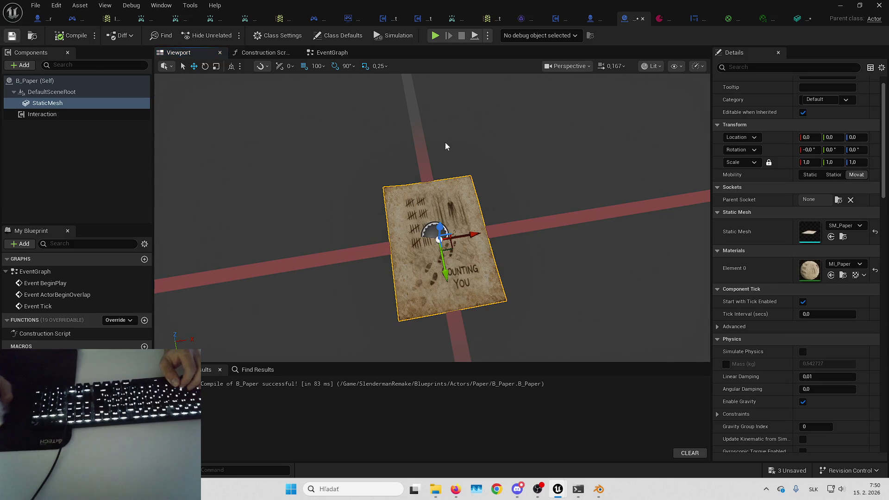
left_click_drag(432, 142, 459, 152)
key("ctrl+s")
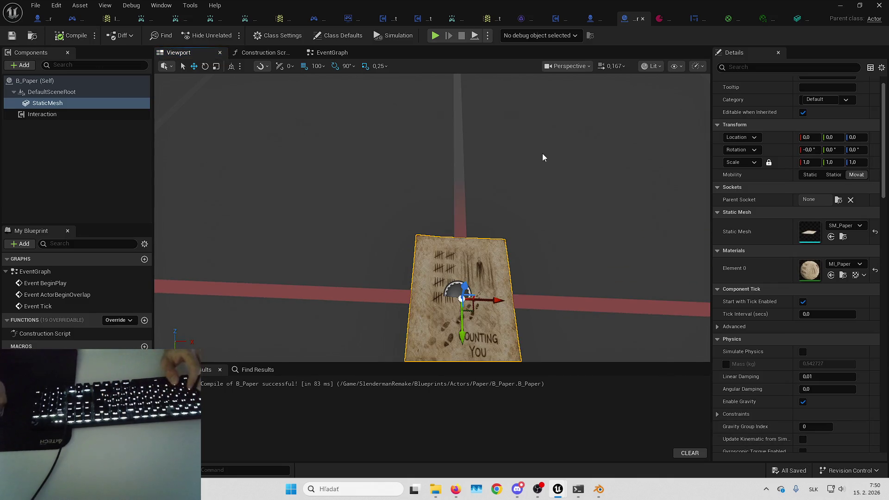
left_click(116, 184)
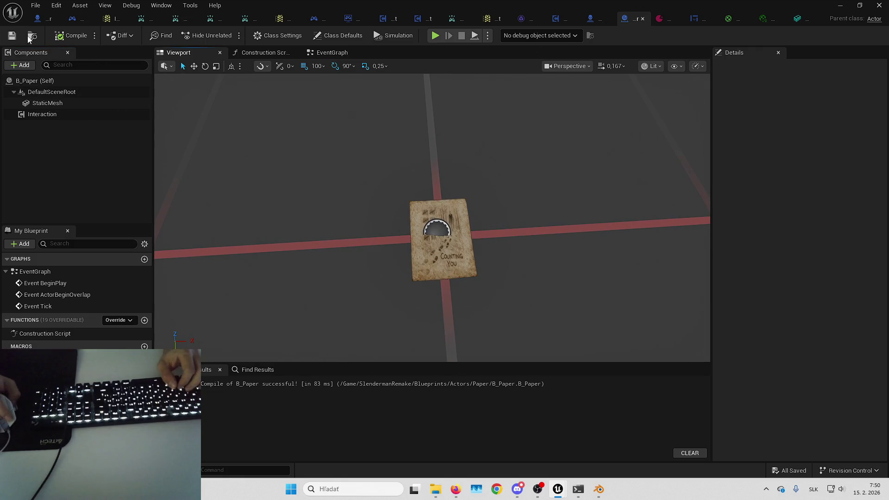
Step: Place a B_Paper actor in L_Playground and save the level
key("alt+Tab")
scroll(395, 271, "down", 2)
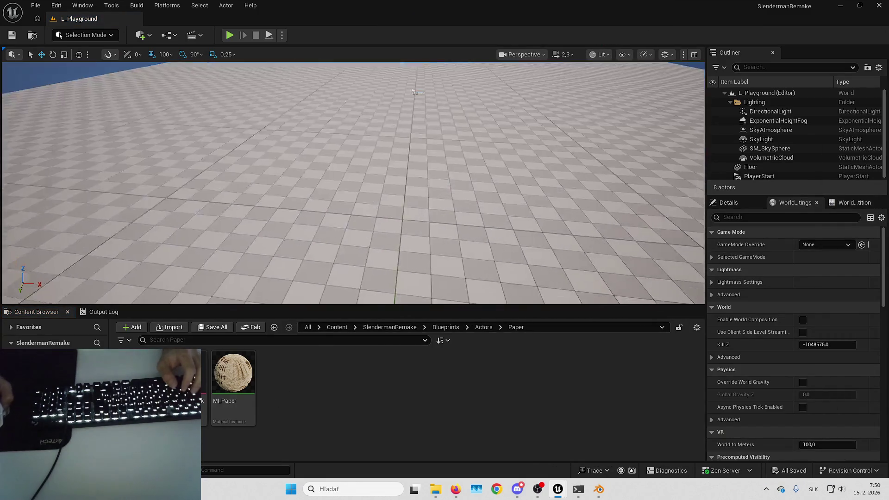
mouse_move(185, 372)
left_mouse_down()
mouse_move(215, 318)
mouse_move(353, 230)
mouse_move(355, 186)
mouse_move(352, 213)
left_mouse_up()
key("e")
left_click_drag(427, 63, 426, 62)
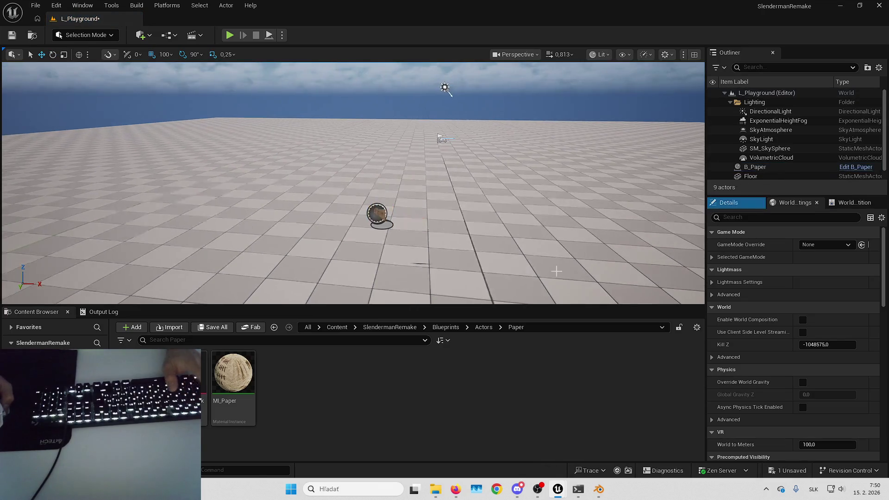
key("ctrl+s")
Step: Play-test walking up to the 'Counting You' paper, then open B_Paper's Interaction component
left_click(230, 36)
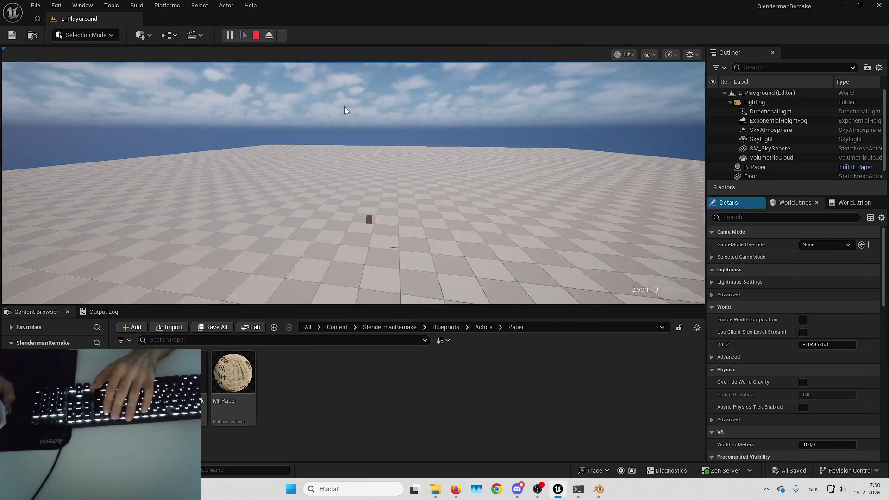
key("F11")
key("w")
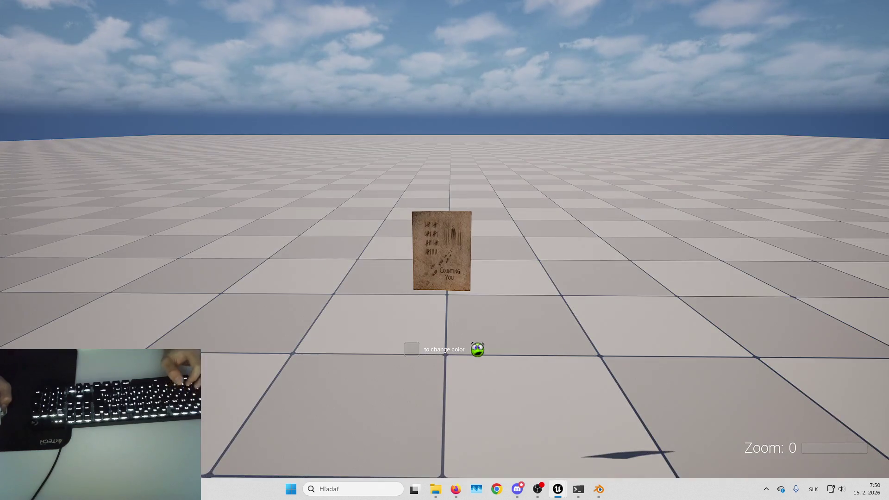
key("w")
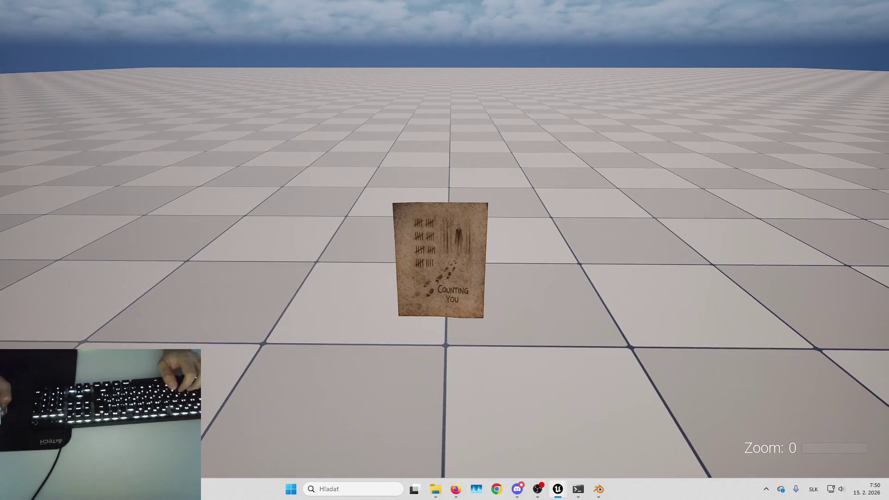
key("Escape")
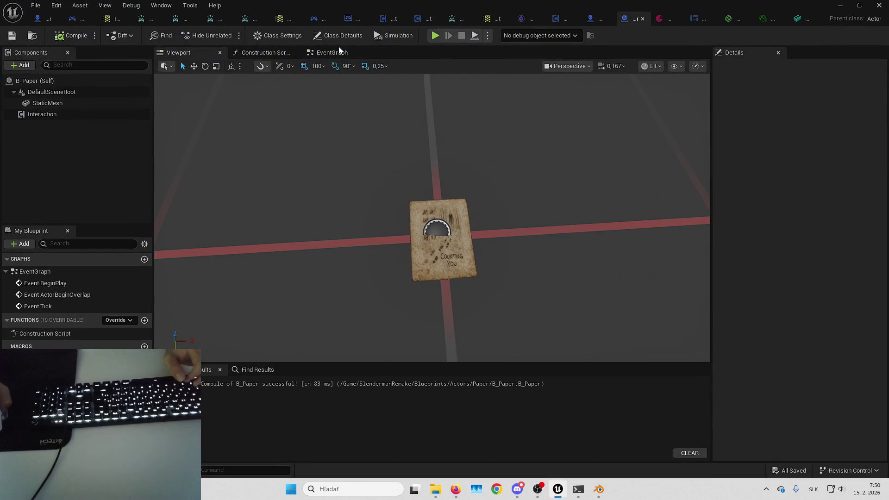
left_click(332, 53)
left_click(93, 116)
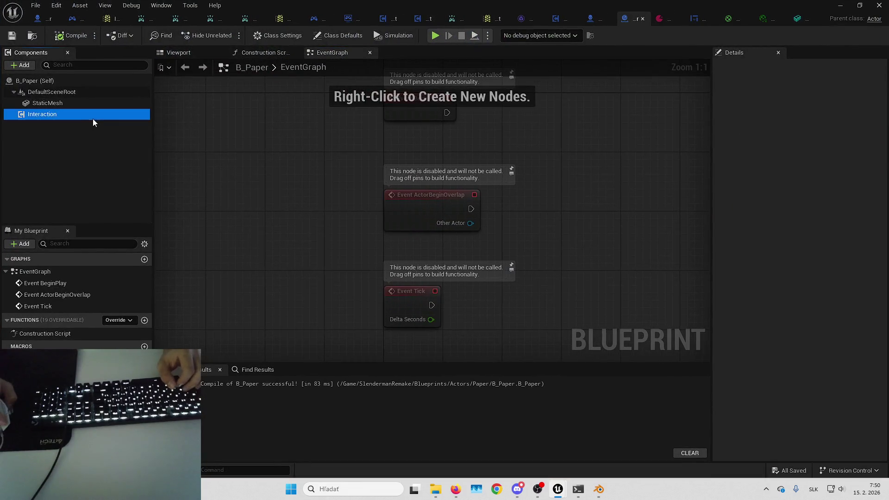
Step: Scroll through the Interaction component's Details, then return to the level editor's Blueprints folder
scroll(769, 202, "down", 3)
scroll(770, 202, "down", 1)
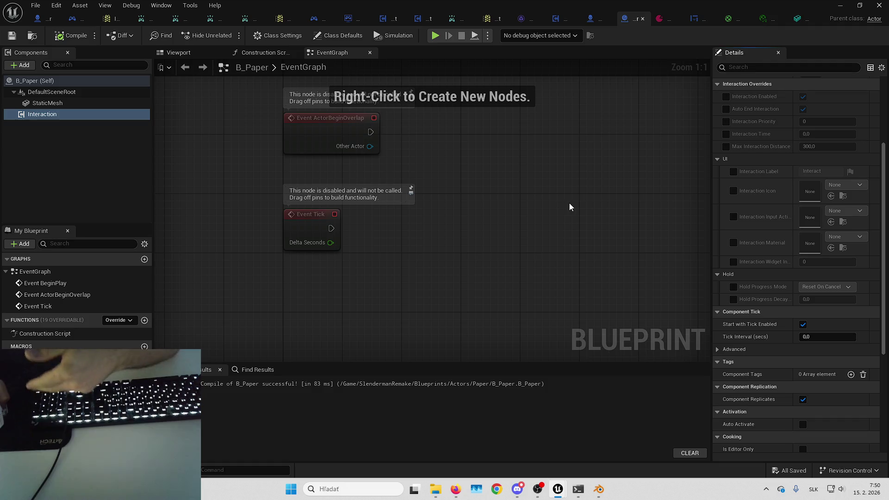
key("super+Down")
key("super+Down")
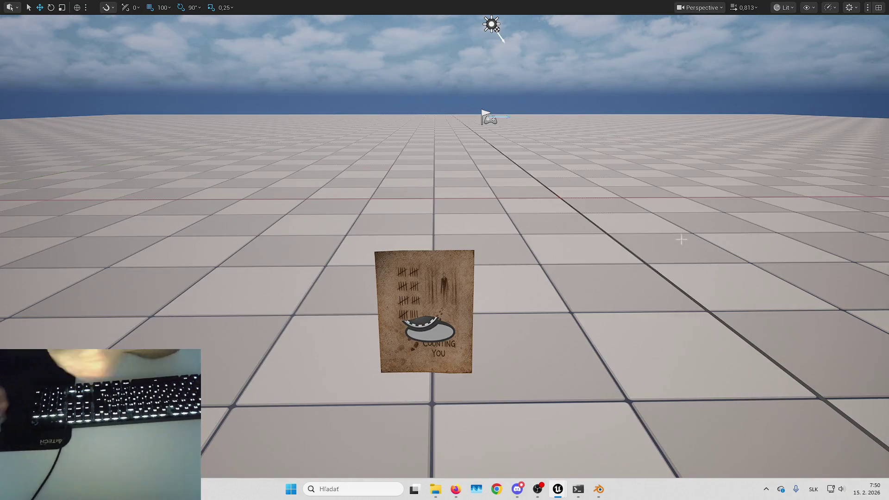
key("F11")
left_click(445, 327)
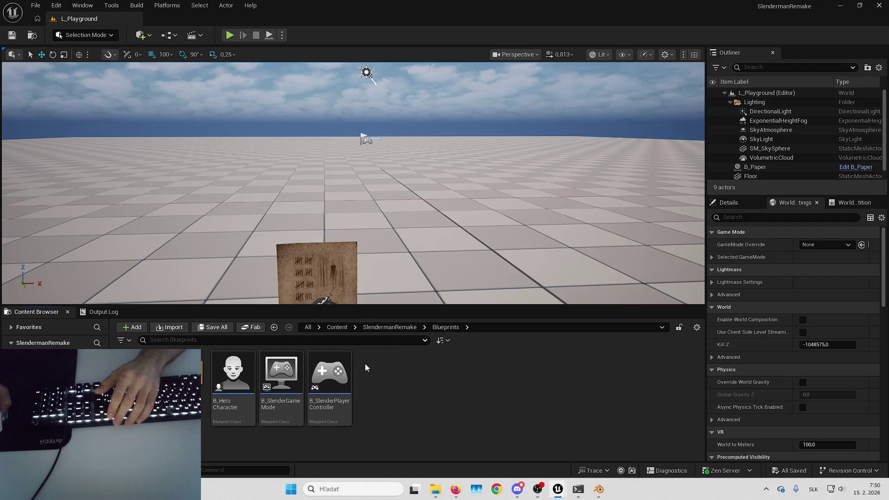
Step: Create an ActorComponent blueprint named B_PickUpComponent in Components and open it
double_click(282, 370)
right_click(327, 384)
left_click(375, 113)
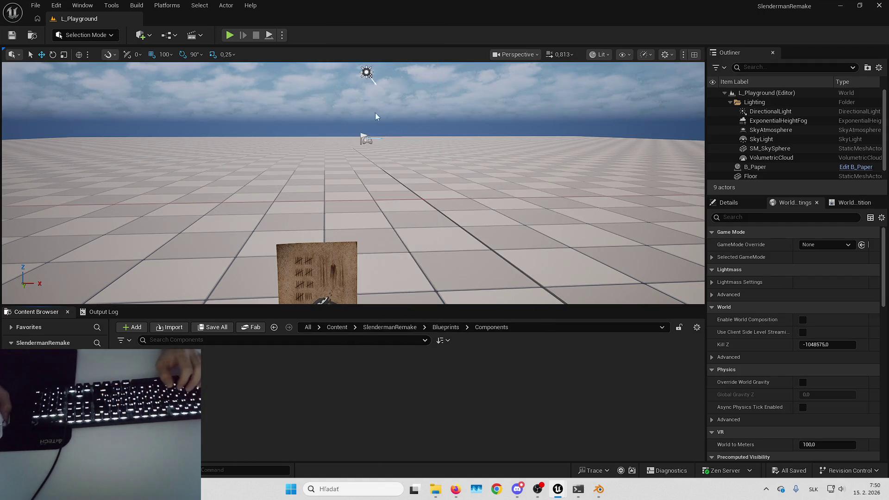
left_click(344, 343)
left_click(514, 442)
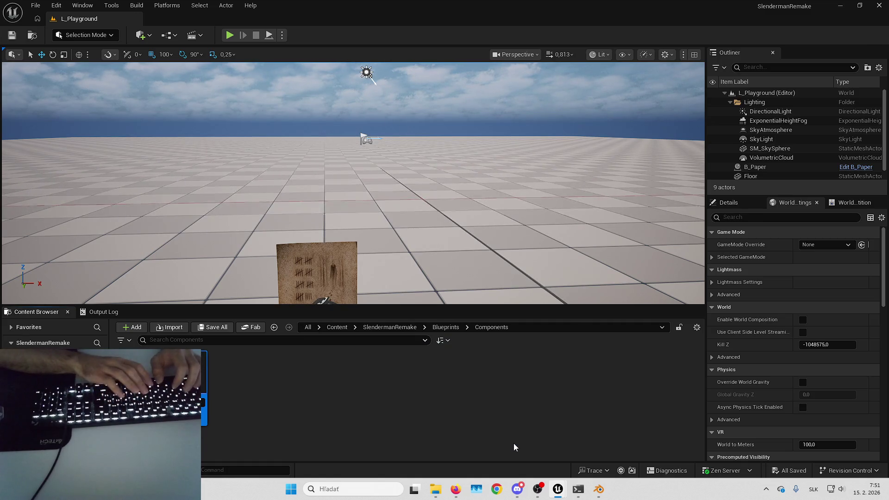
key("Return")
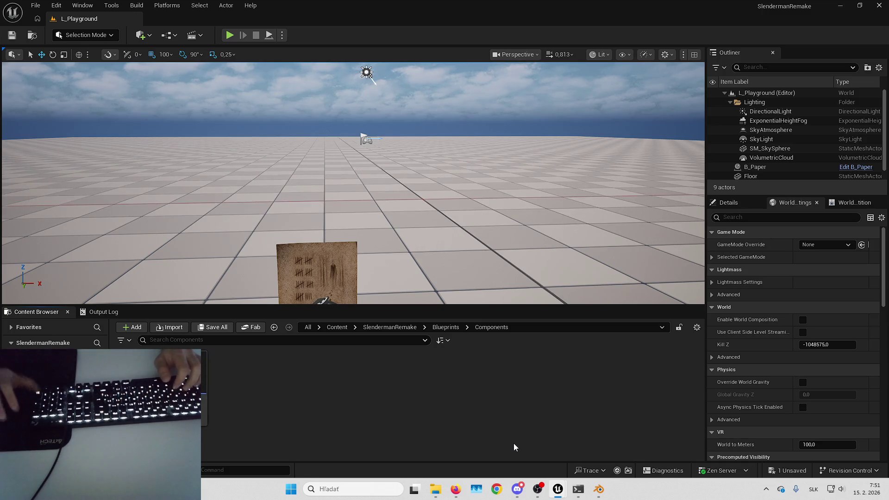
key("Return")
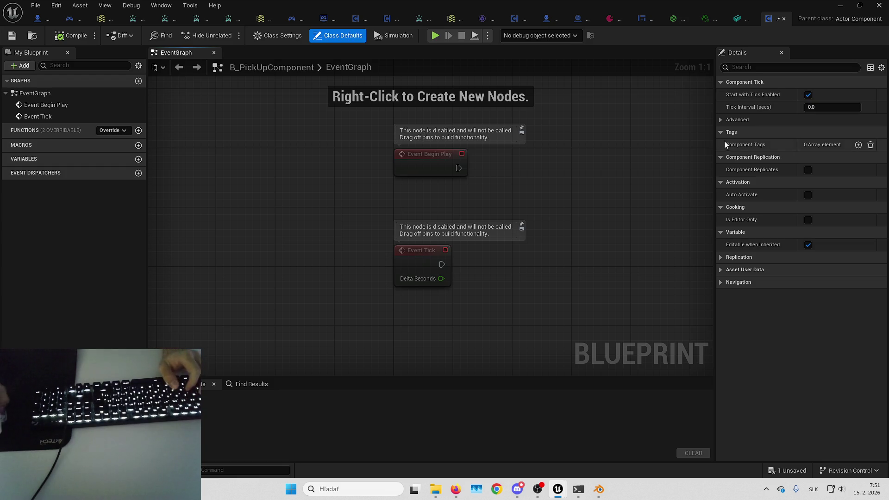
Step: Untick Start with Tick Enabled and add a NewFunction to the component
left_click(806, 94)
left_click_drag(432, 187, 310, 173)
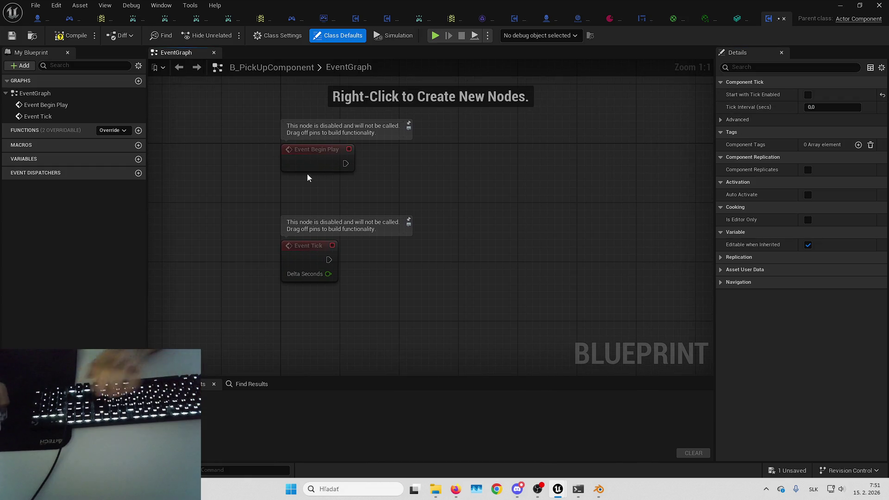
left_click(138, 130)
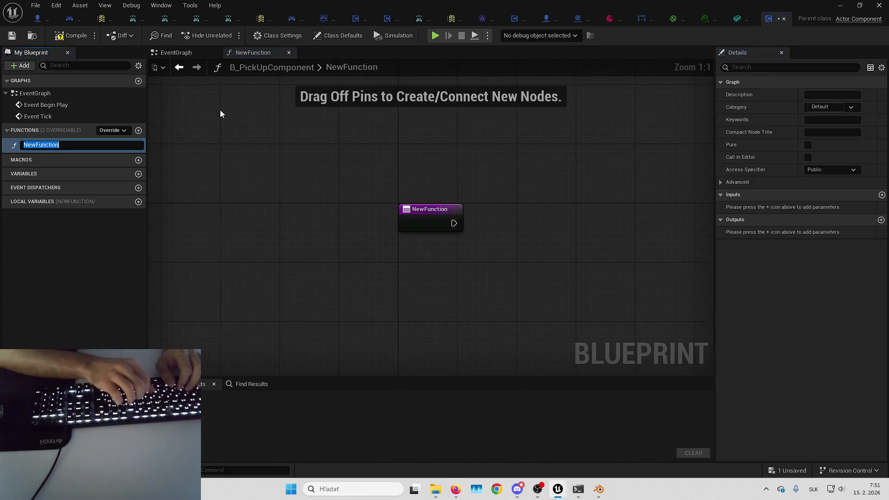
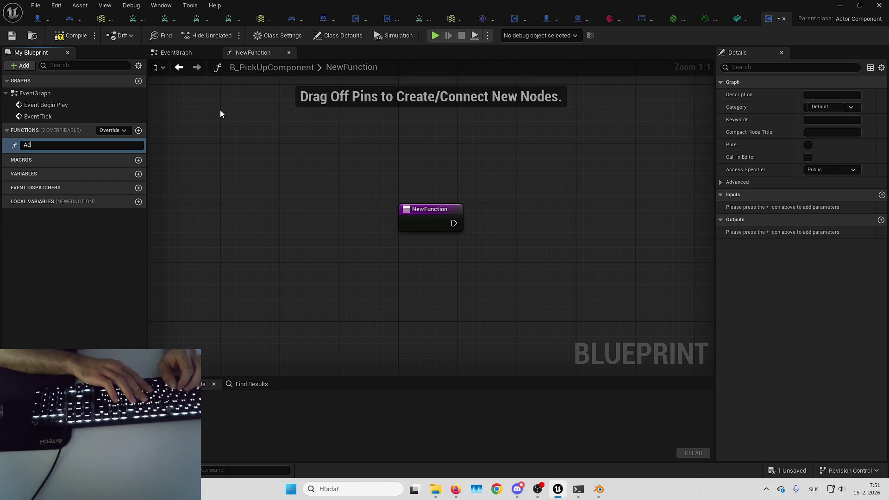
Step: Name the first new function AddPickUpPaper, then add functions SetPickUpPapers and GetNumberOfPapers
type("PickUpPaper")
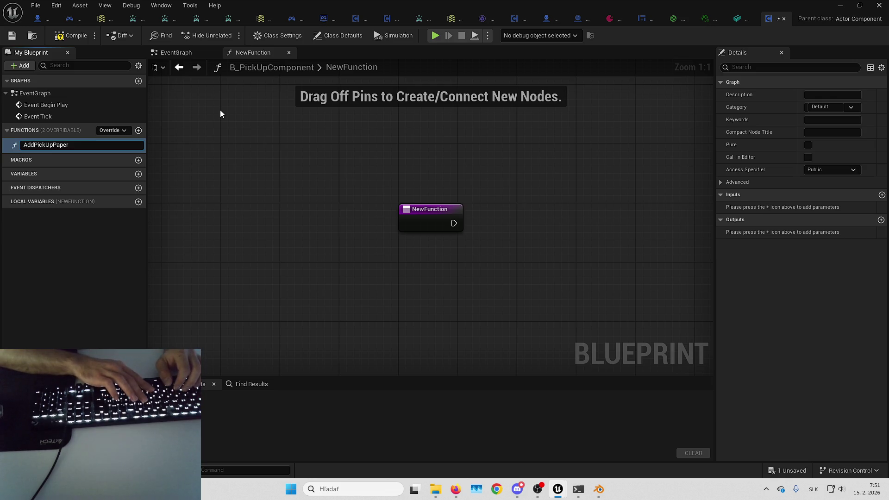
key("Return")
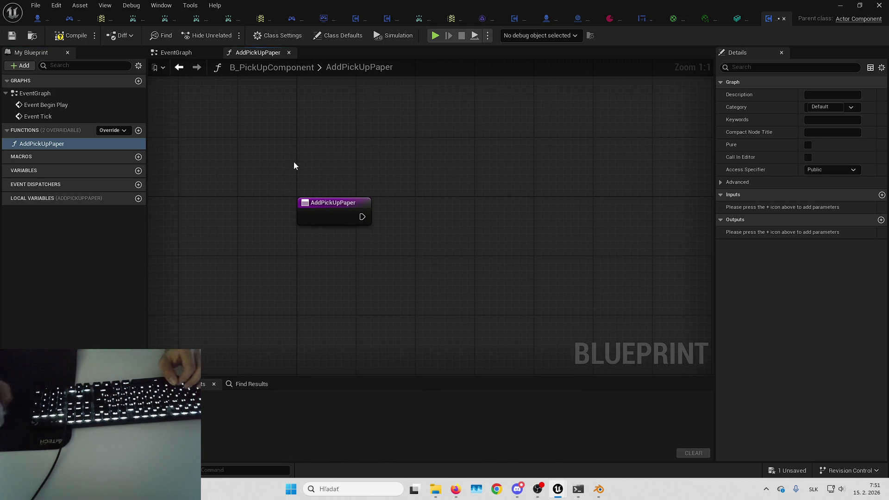
left_click(138, 131)
type("SetPickUpP")
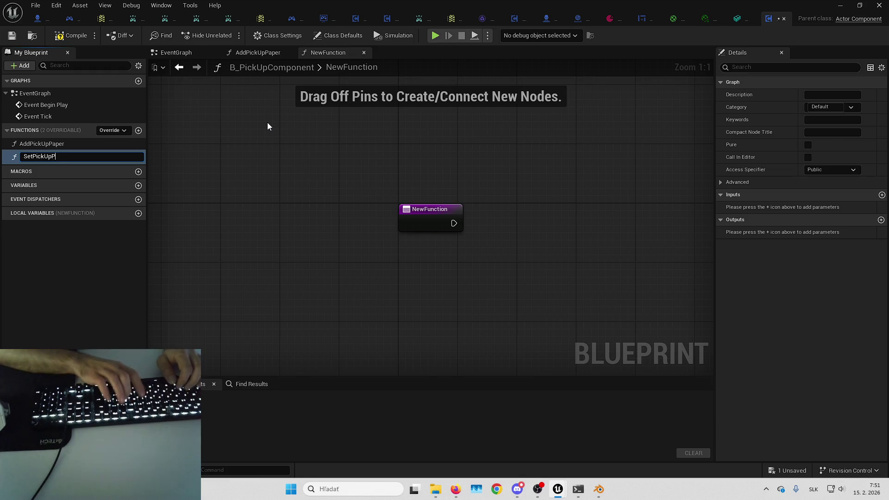
type("apers")
key("Return")
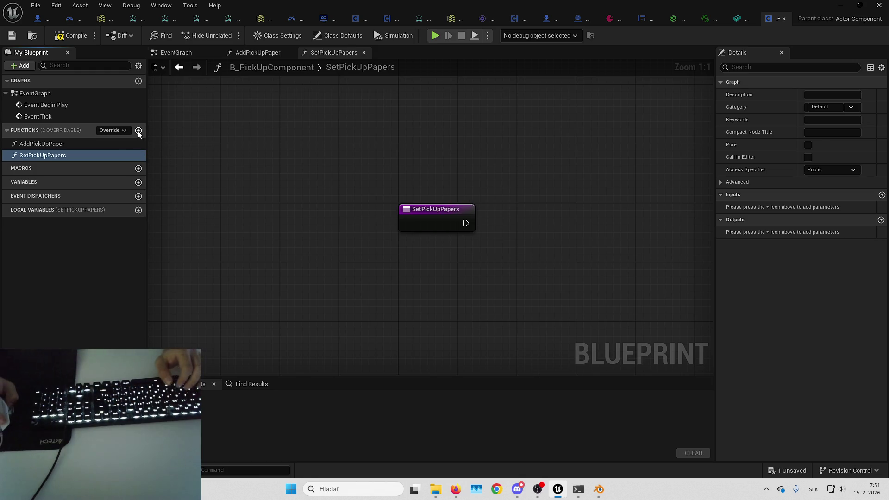
left_click(138, 131)
type("GetNumber")
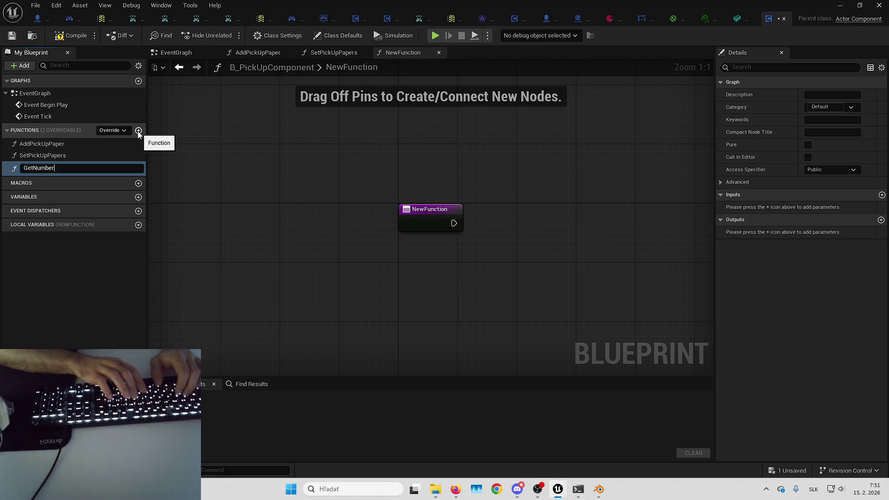
type("s")
key("Return")
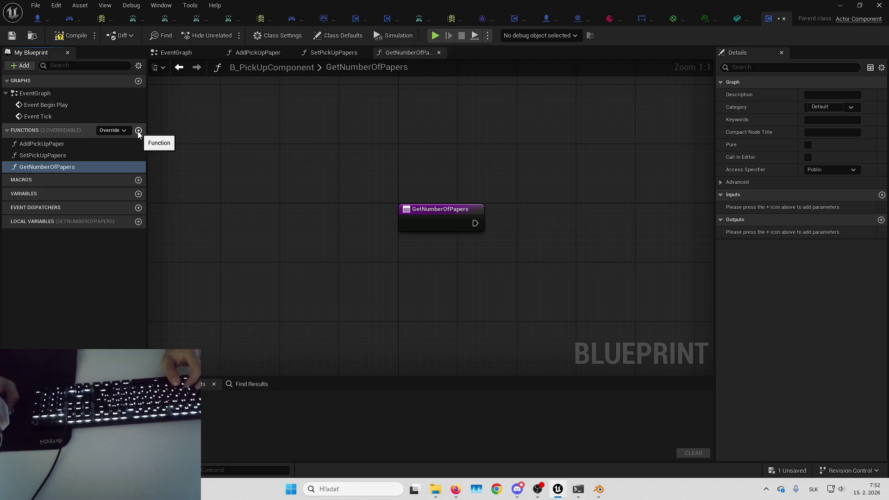
left_click(138, 194)
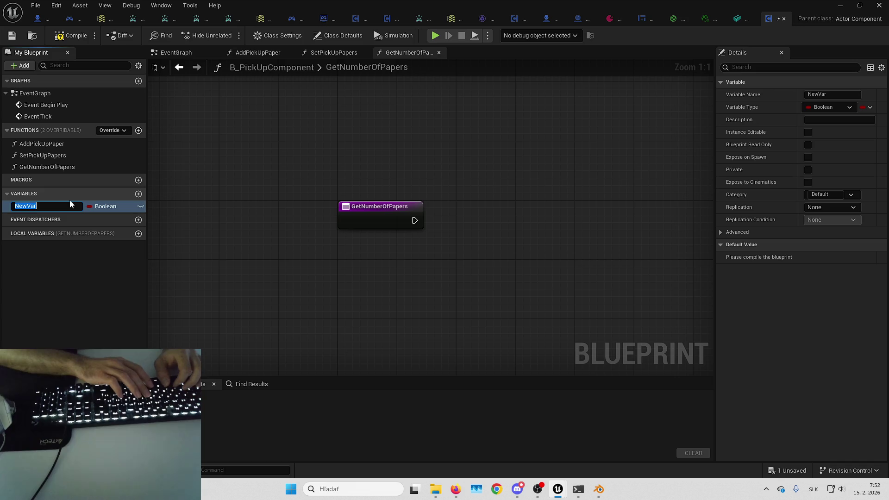
Step: Create integer variable CurrentNumOfPapers and duplicate it as MaxNumOfPapers with default value 8
type("CurrentNumOfPap")
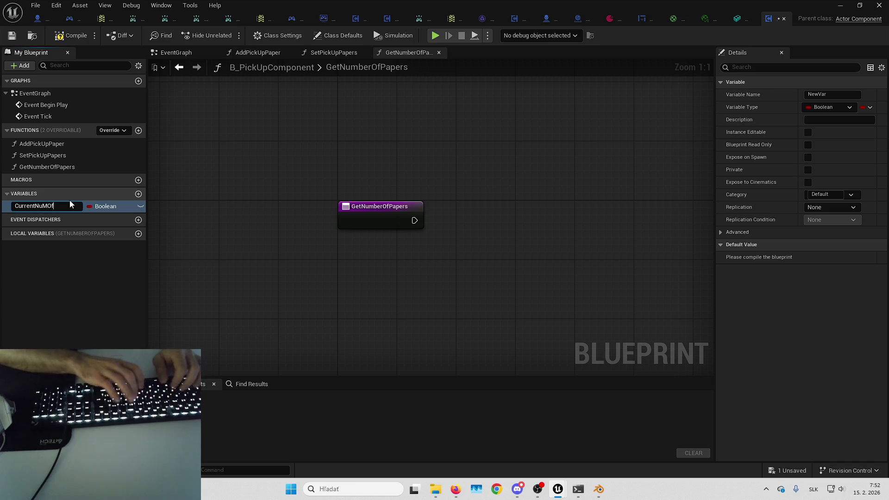
type("ers")
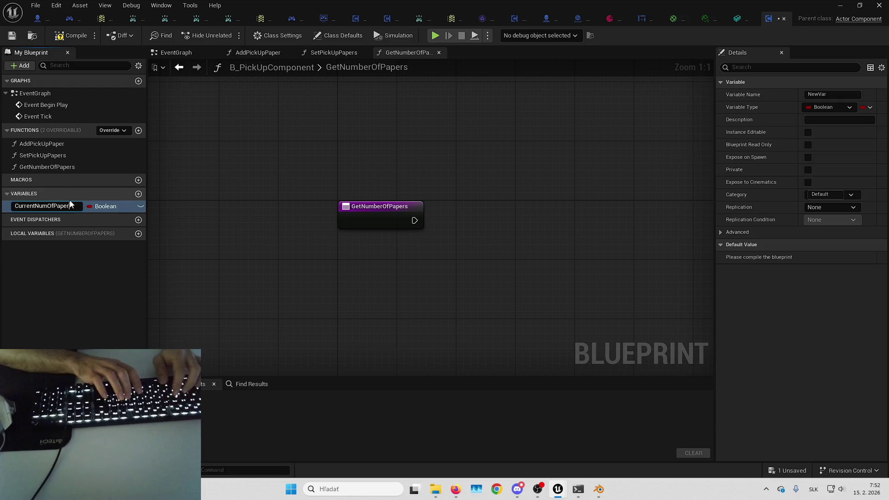
key("Return")
left_click(101, 206)
left_click(124, 250)
left_click(72, 207)
key("ctrl+w")
type("MaxNumOfPapers")
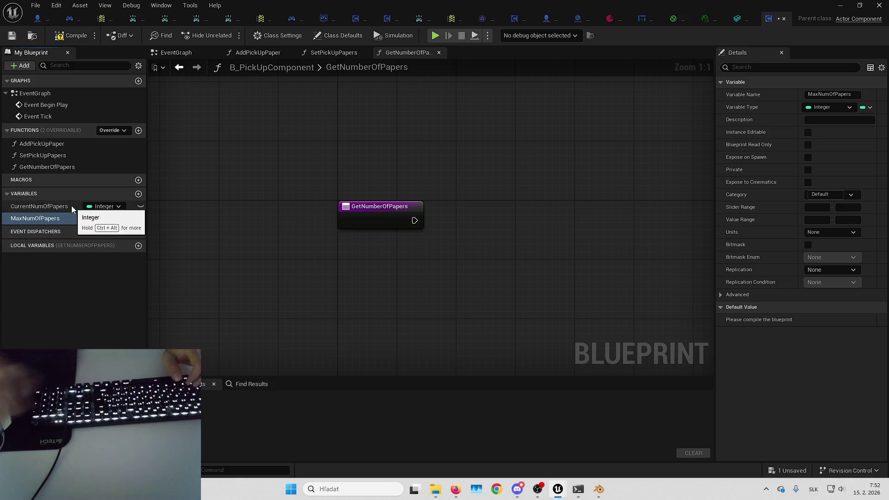
key("Return")
left_click(72, 35)
type("8")
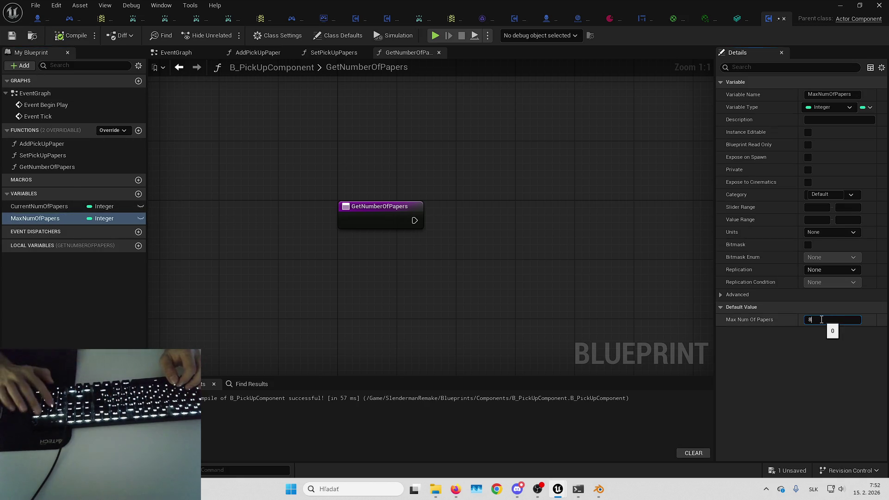
Step: In AddPickUpPaper, increment a CurrentNumOfPapers getter with a ++ node wired from the entry
left_click_drag(408, 242, 337, 232)
left_click_drag(388, 145, 394, 177)
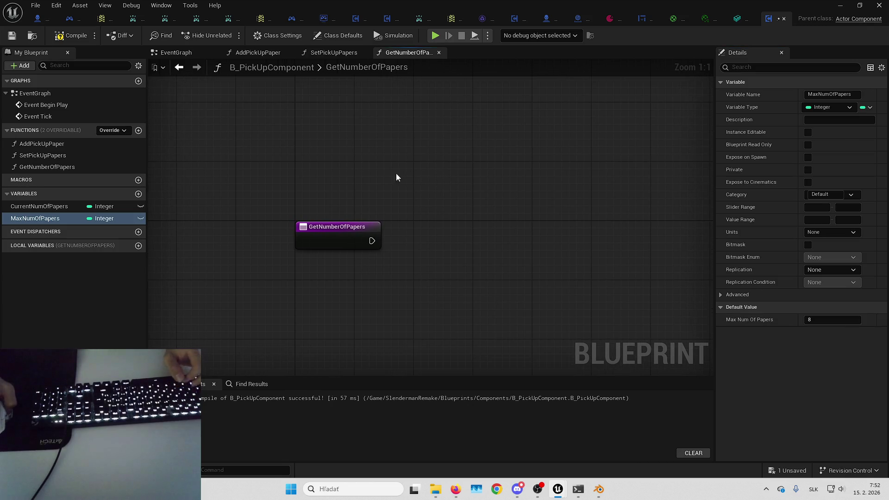
mouse_move(440, 145)
left_mouse_down()
mouse_move(353, 175)
mouse_move(285, 183)
left_mouse_up()
double_click(52, 143)
left_click_drag(40, 207, 256, 255)
left_click_drag(323, 259, 354, 224)
type("++")
key("Return")
mouse_move(294, 225)
left_mouse_down()
mouse_move(356, 240)
mouse_move(376, 224)
left_mouse_up()
Step: Tidy the increment nodes and create event dispatcher OnPickUpPaper with integer input NumOfPapers
left_click_drag(262, 270, 328, 268)
mouse_move(442, 253)
left_mouse_down()
mouse_move(332, 248)
mouse_move(327, 235)
left_mouse_up()
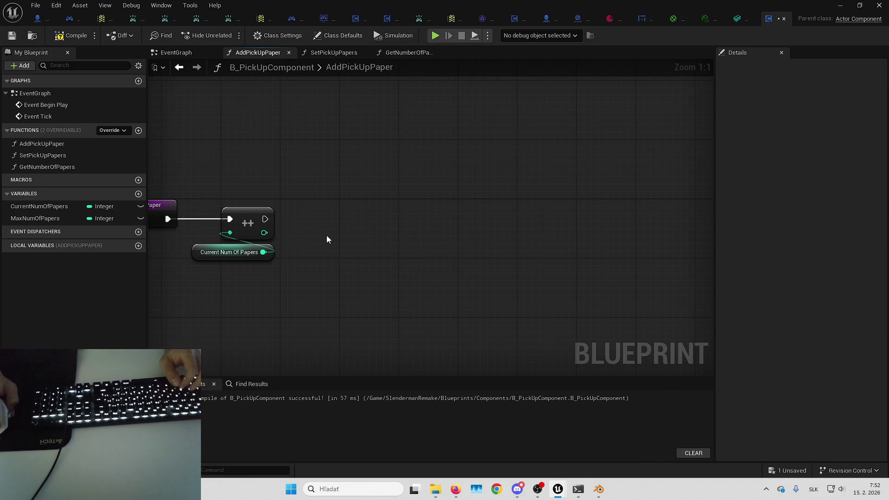
mouse_move(294, 276)
left_mouse_down()
mouse_move(369, 230)
mouse_move(377, 215)
mouse_move(394, 221)
left_mouse_up()
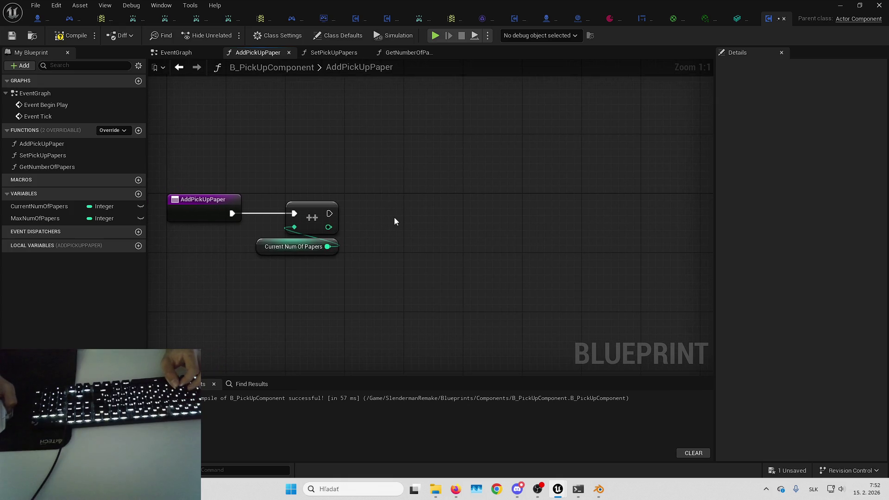
left_click(139, 231)
type("OnNumOf")
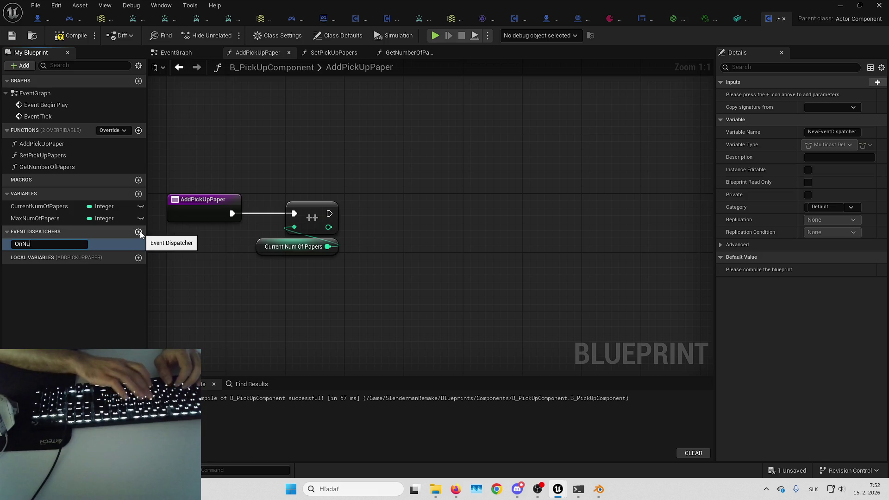
type("Papers")
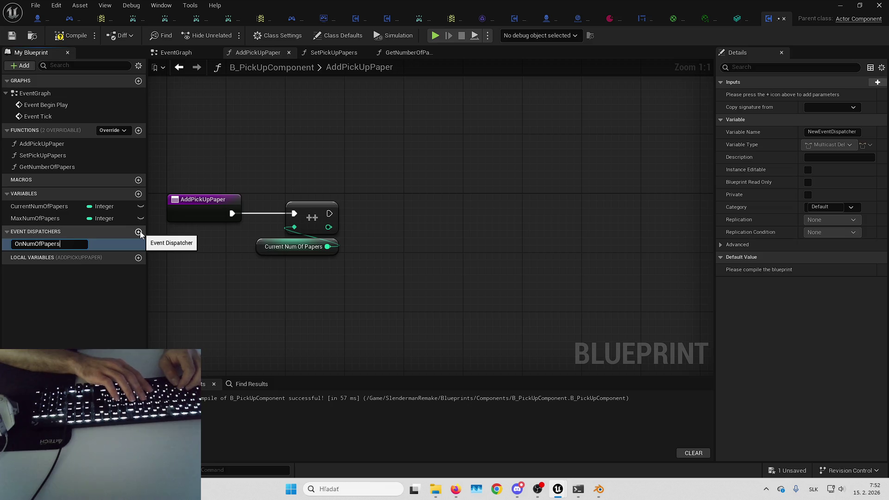
key("ctrl+a")
type("OnPickUp")
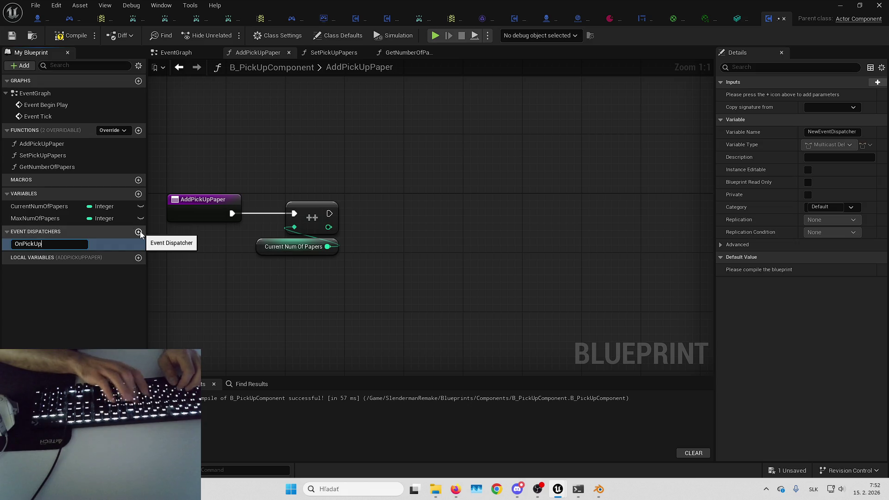
type("Paper")
key("Return")
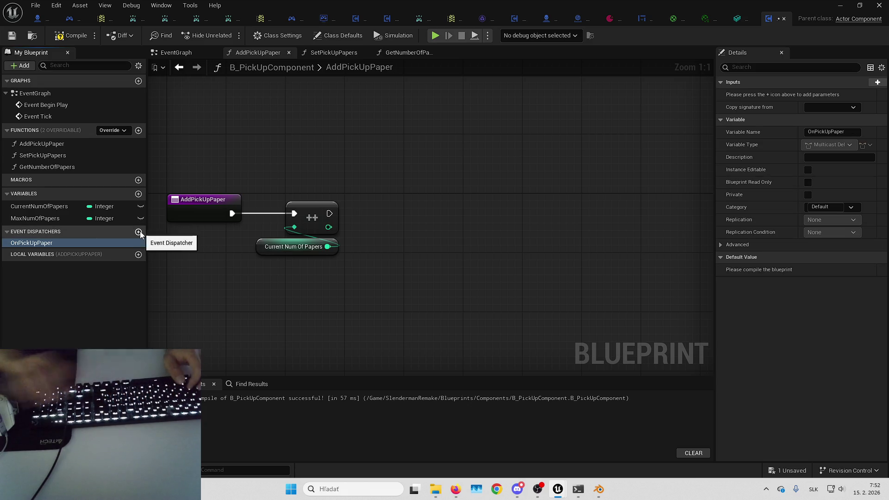
left_click(861, 83)
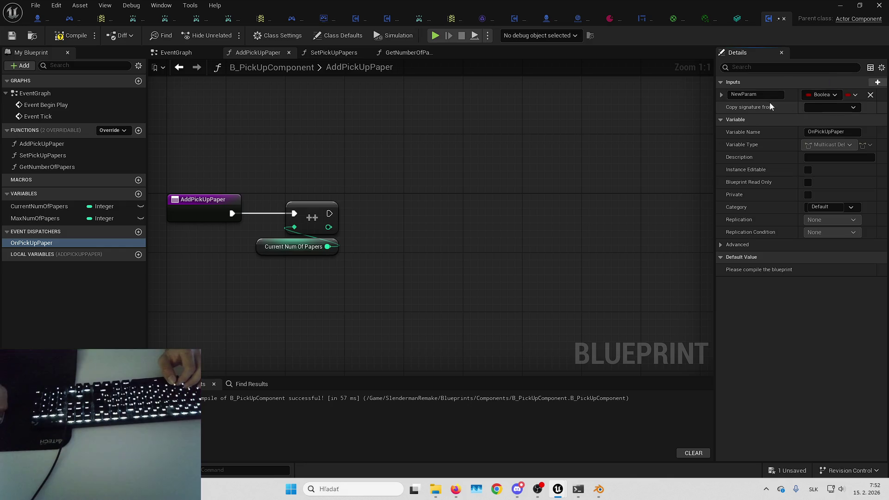
left_click(815, 94)
left_click(796, 140)
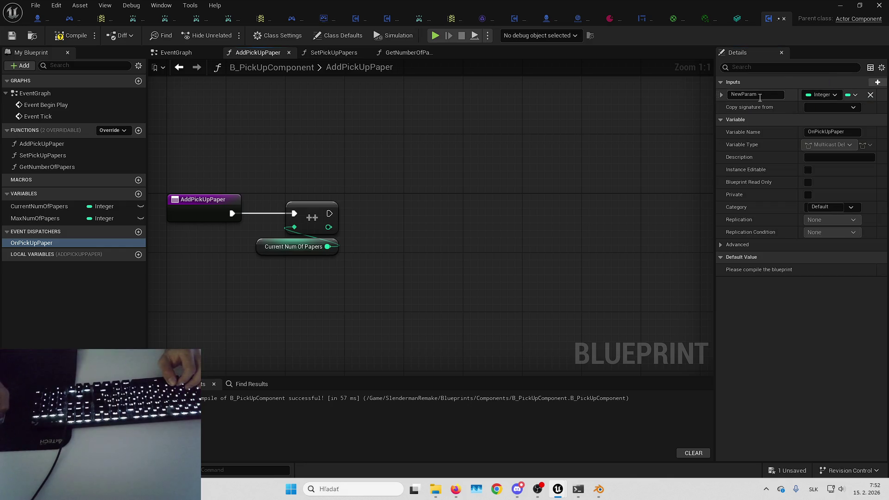
type("NumOfPapers")
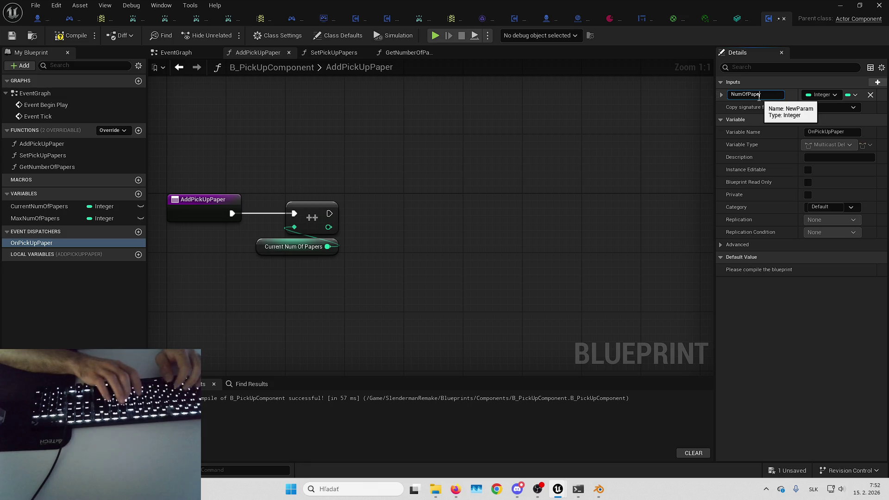
key("Return")
Step: Call OnPickUpPaper after the increment, passing the incremented value as NumOfPapers, and compile
left_click_drag(38, 243, 383, 192)
left_click(398, 209)
left_click_drag(329, 214, 440, 207)
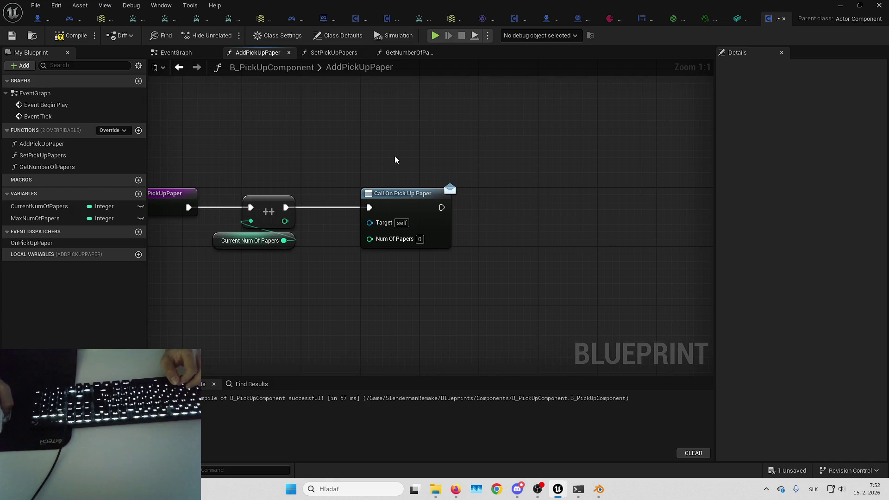
left_click_drag(393, 153, 435, 152)
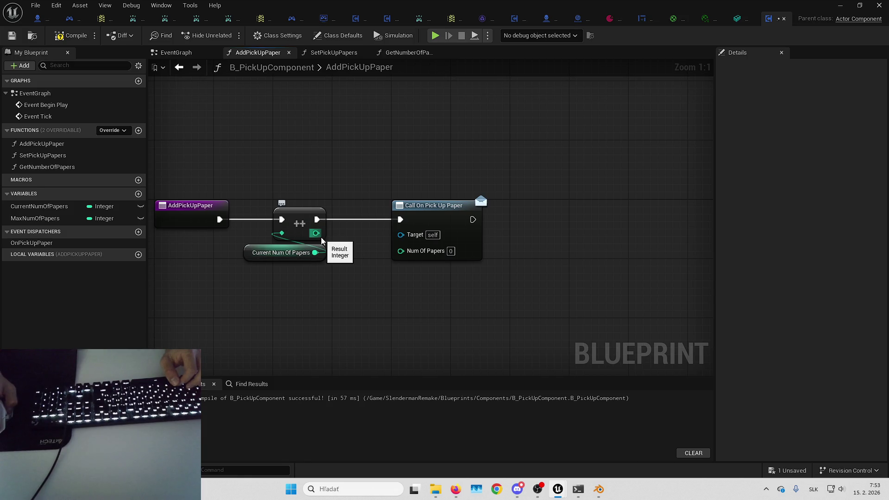
left_click_drag(322, 240, 426, 252)
left_click(72, 36)
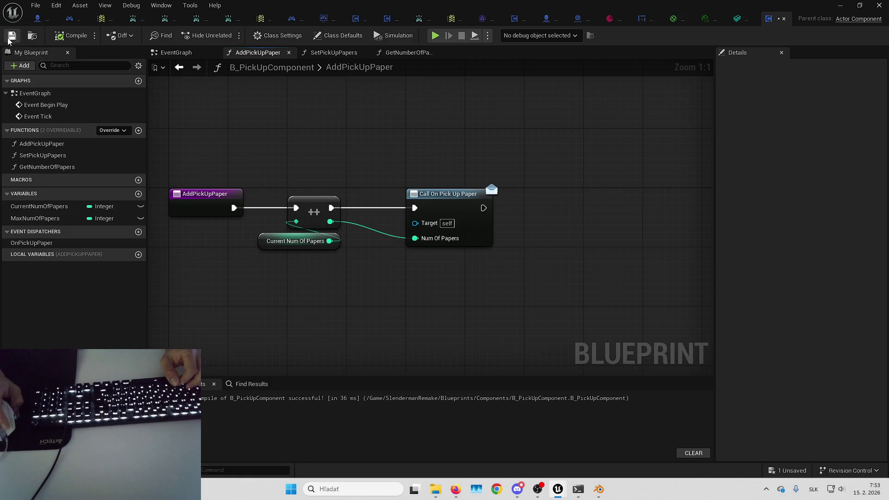
left_click(43, 155)
Step: Make SetPickUpPapers set CurrentNumOfPapers from an input, then call OnPickUpPaper
double_click(43, 155)
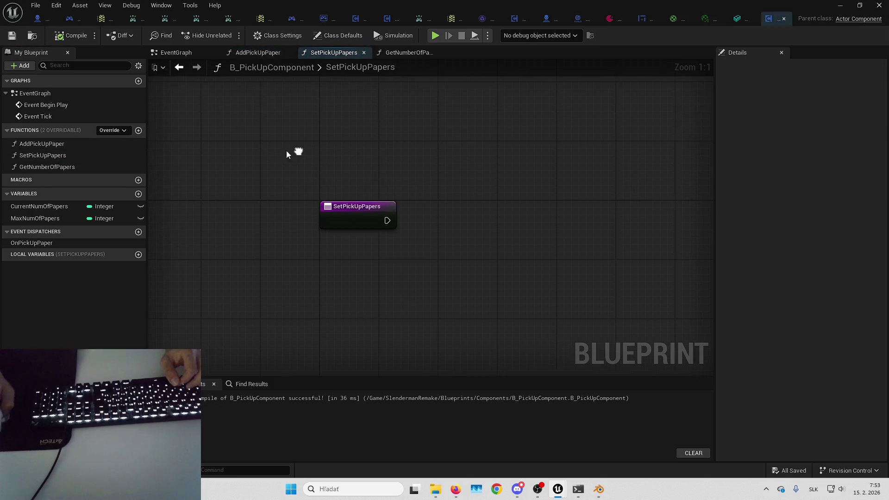
mouse_move(51, 206)
left_mouse_down()
mouse_move(445, 228)
mouse_move(432, 208)
mouse_move(380, 221)
left_mouse_up()
left_click_drag(462, 215, 469, 222)
left_click_drag(386, 234, 361, 218)
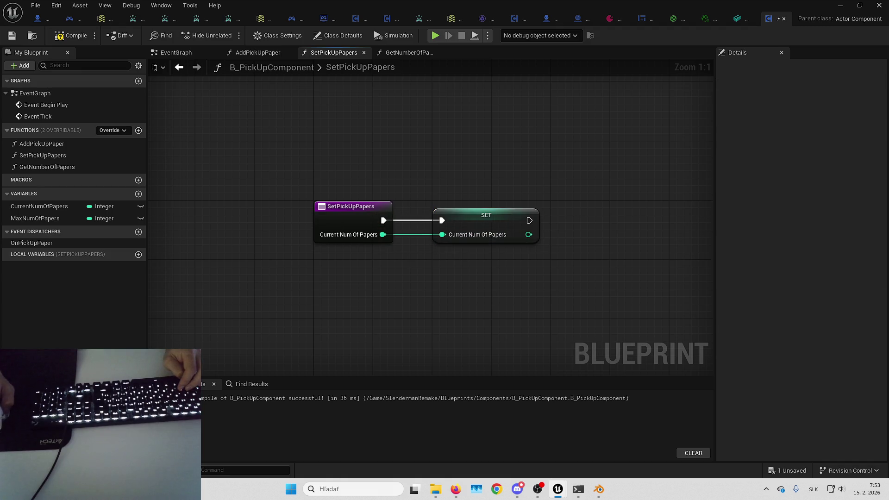
mouse_move(52, 240)
left_mouse_down()
mouse_move(457, 204)
mouse_move(472, 226)
left_mouse_up()
left_click(472, 226)
mouse_move(418, 214)
left_mouse_down()
mouse_move(464, 216)
mouse_move(479, 256)
mouse_move(466, 246)
left_mouse_up()
left_click_drag(504, 208, 548, 207)
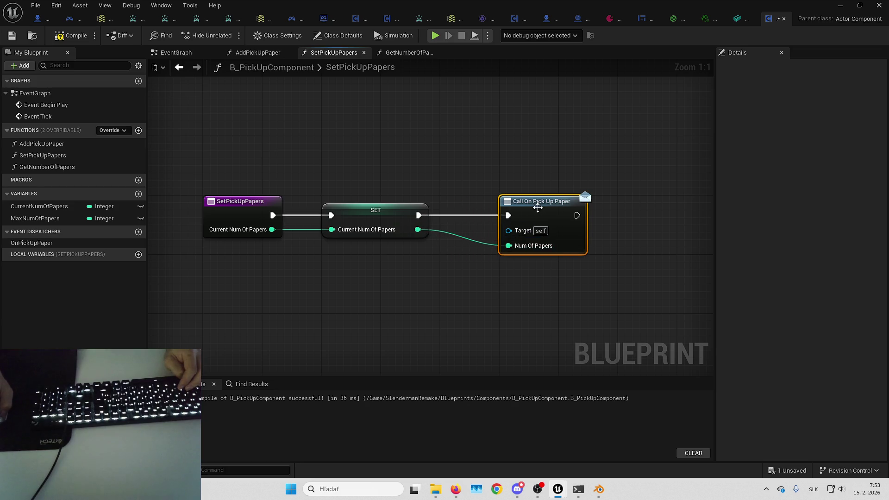
Step: Make GetNumberOfPapers return CurrentNumOfPapers through a Return Node
double_click(65, 167)
left_click_drag(381, 245, 380, 204)
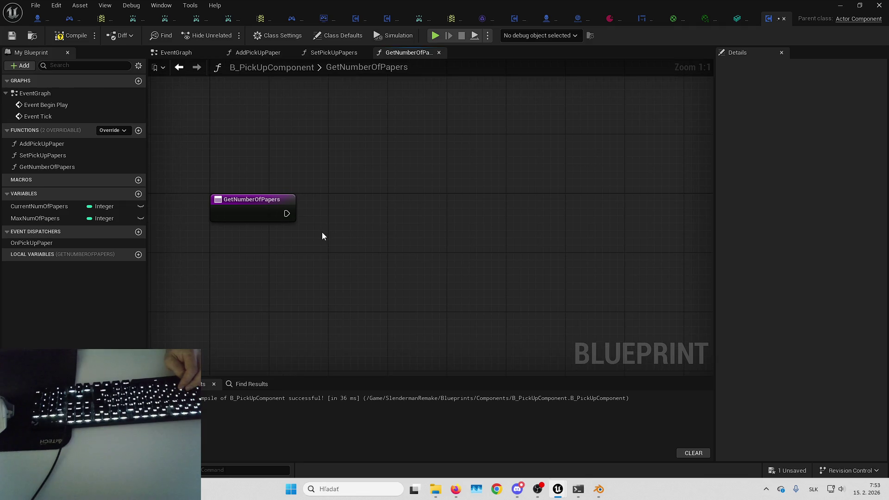
mouse_move(321, 236)
left_mouse_down()
mouse_move(294, 297)
mouse_move(268, 277)
left_mouse_up()
left_click(50, 206)
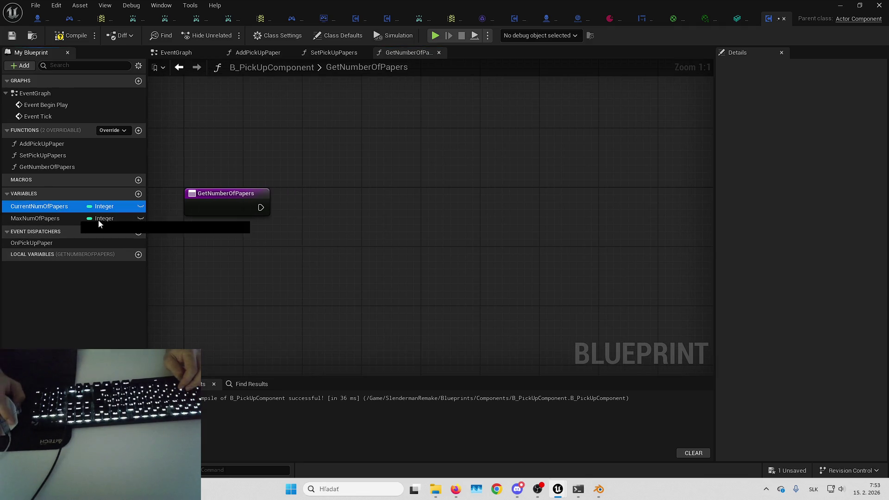
left_click_drag(39, 206, 246, 247)
left_click_drag(260, 207, 301, 200)
type("return")
key("Return")
mouse_move(308, 248)
left_mouse_down()
mouse_move(334, 214)
mouse_move(393, 192)
left_mouse_up()
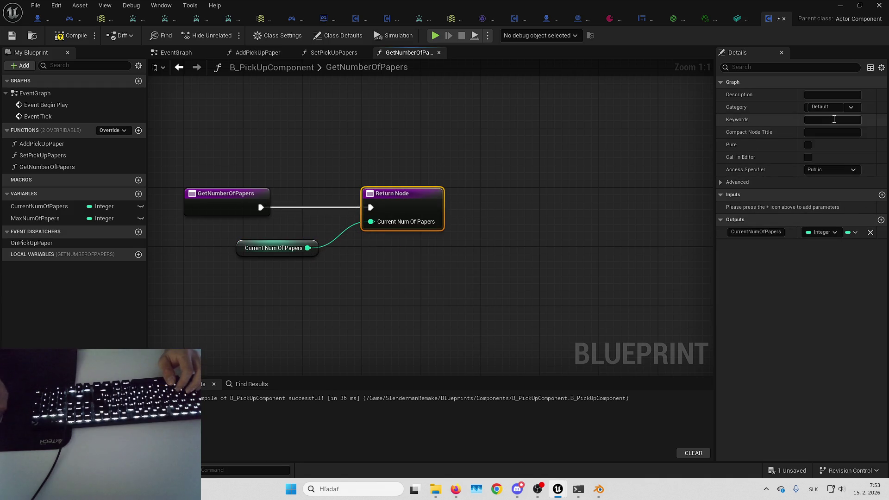
Step: Mark GetNumberOfPapers as Pure, tidy the getter, save, and go to B_HeroCharacter
left_click(809, 145)
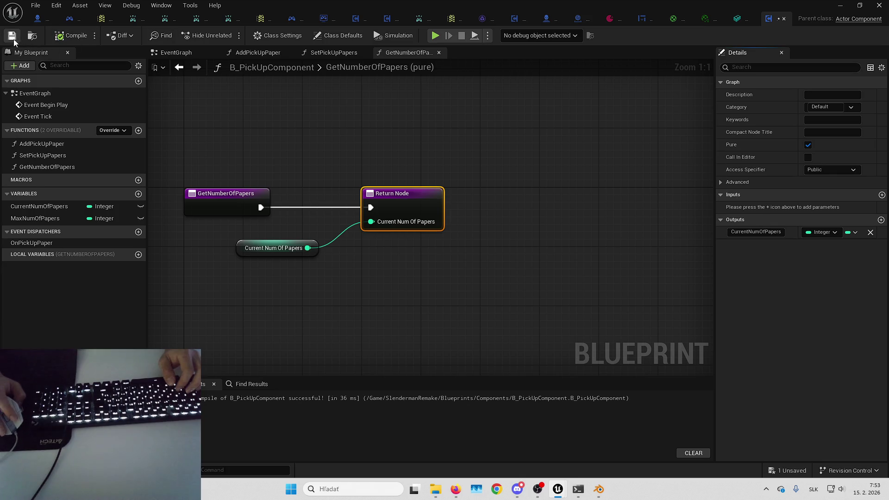
left_click_drag(253, 252, 383, 249)
left_click_drag(522, 336, 480, 327)
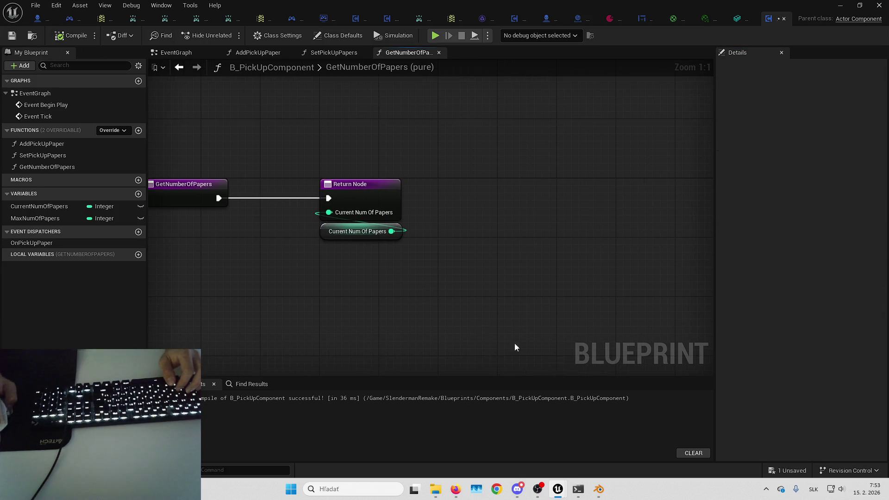
key("ctrl+s")
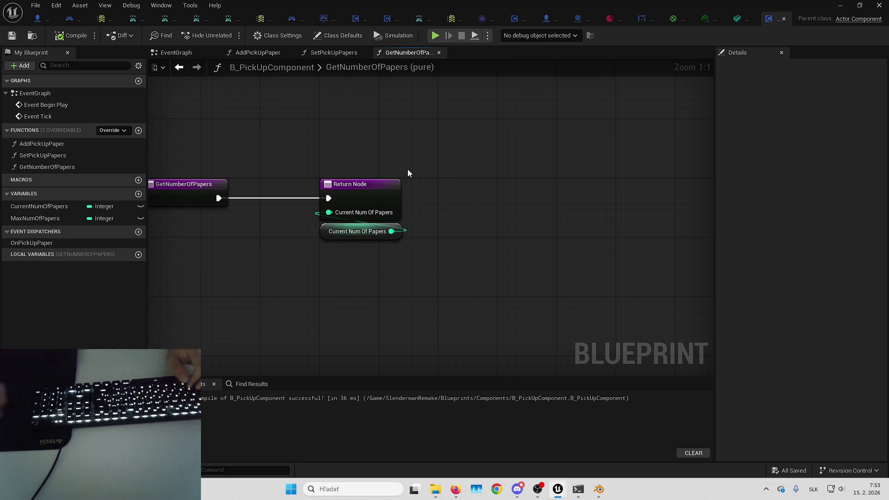
mouse_move(354, 128)
left_mouse_down()
mouse_move(406, 126)
mouse_move(393, 127)
mouse_move(449, 142)
left_mouse_up()
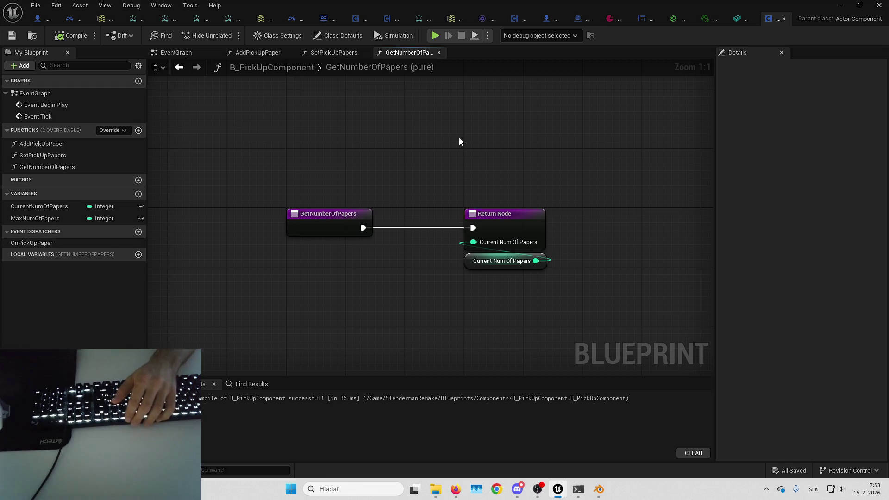
left_click_drag(466, 151, 496, 149)
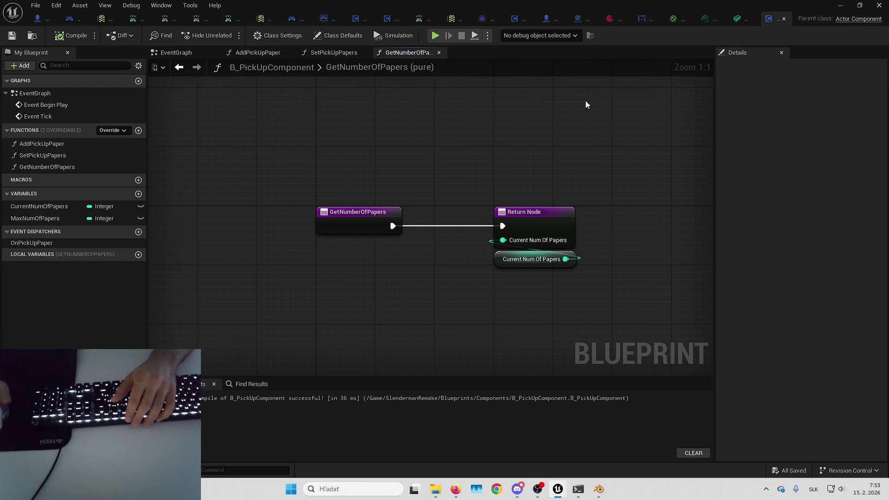
left_click(47, 19)
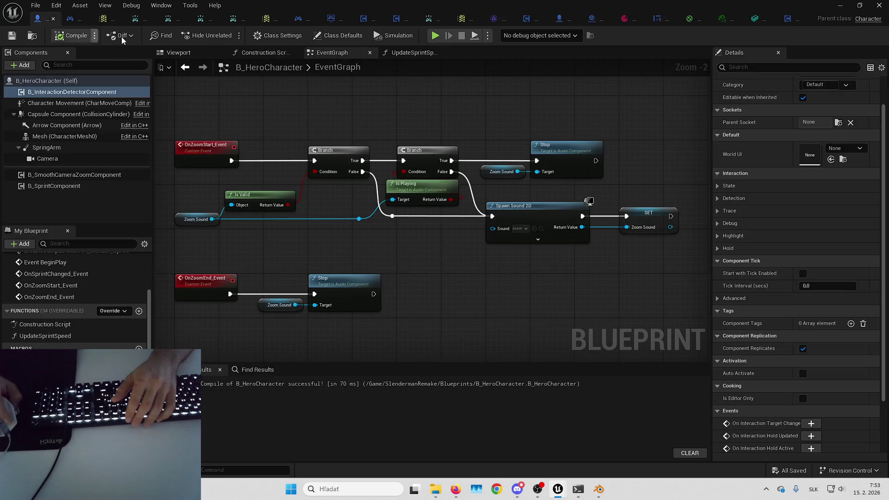
Step: Close the unneeded editor tabs, including the M_Base material editor
left_click(154, 19)
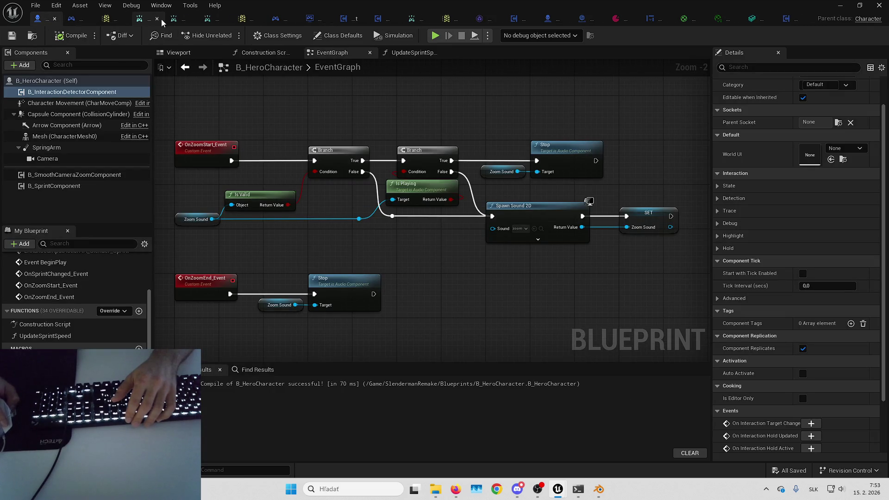
left_click(161, 21)
left_click(169, 19)
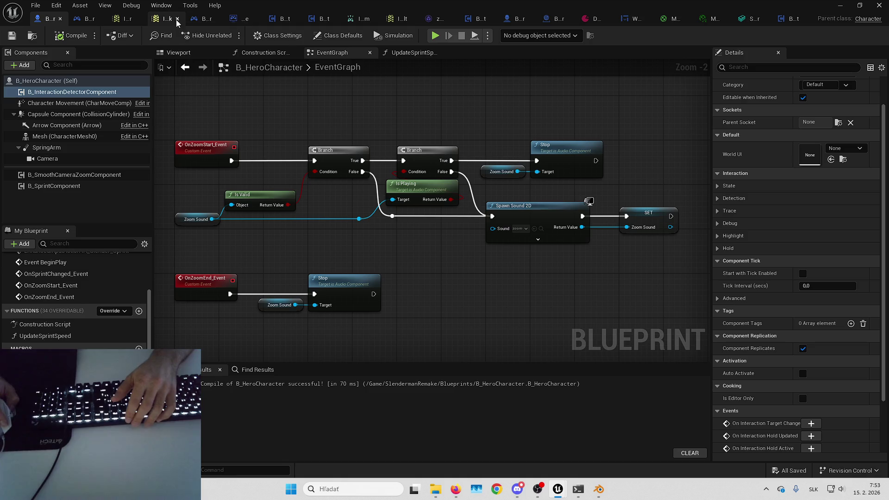
left_click(187, 18)
left_click(186, 19)
left_click(159, 19)
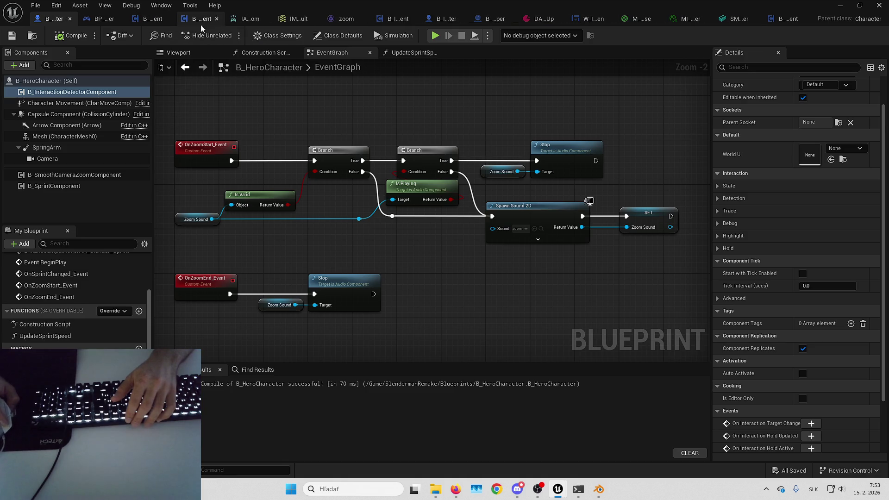
left_click(316, 21)
left_click(335, 20)
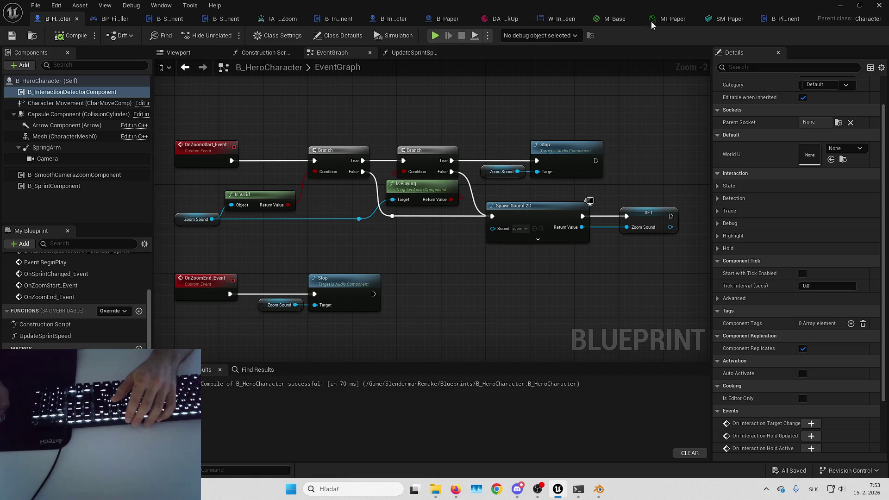
left_click(636, 19)
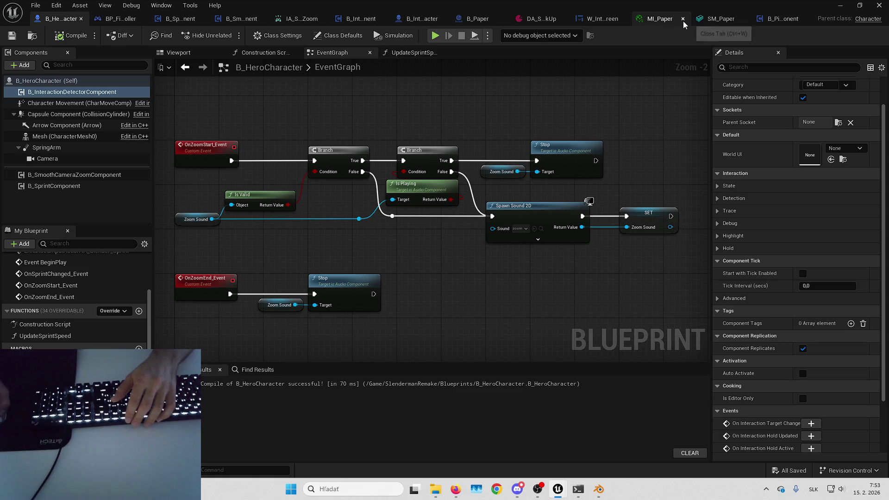
Step: Add a B_PickUpComponent to B_HeroCharacter, compile, and select B_Paper's ActorBeginOverlap and Tick nodes
left_click(23, 65)
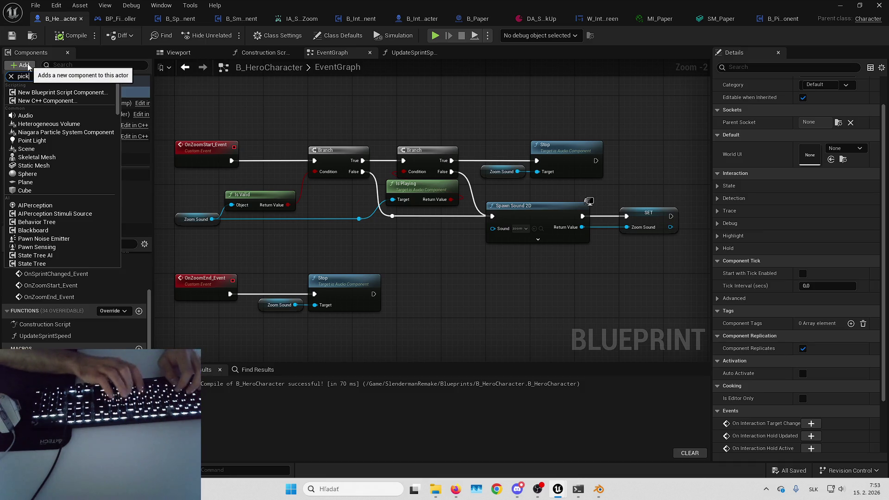
type("pick")
key("Return")
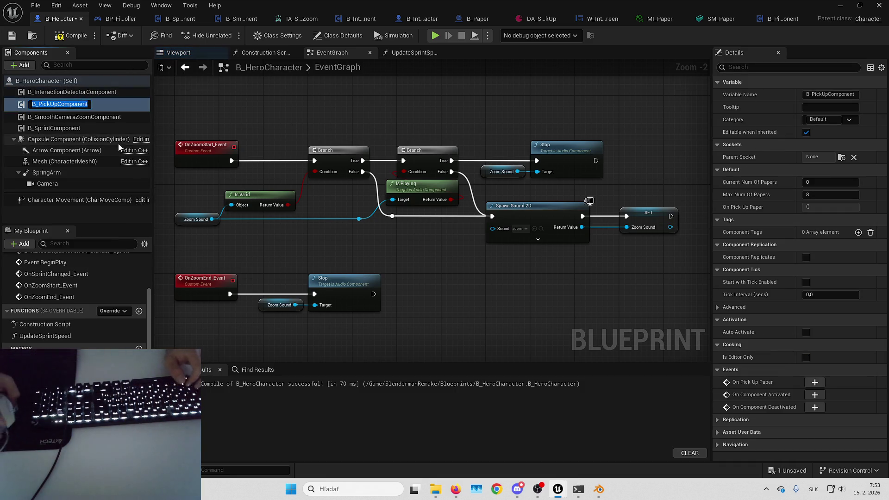
left_click(59, 35)
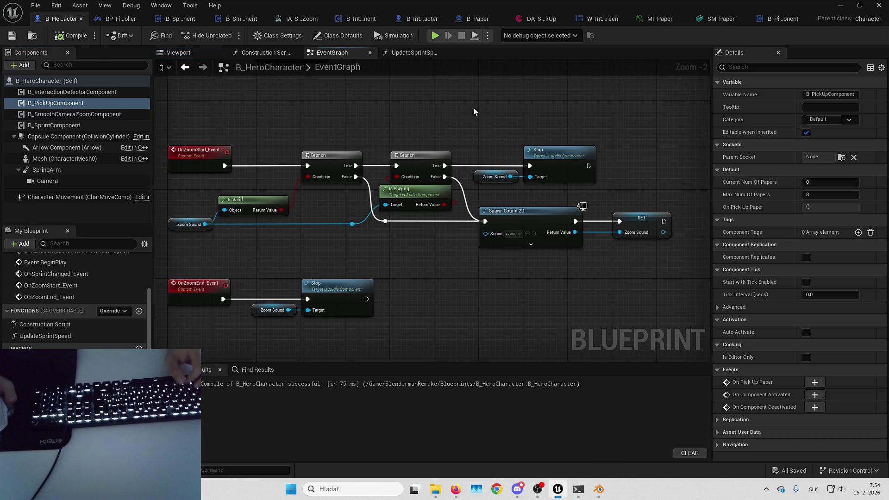
left_click(477, 19)
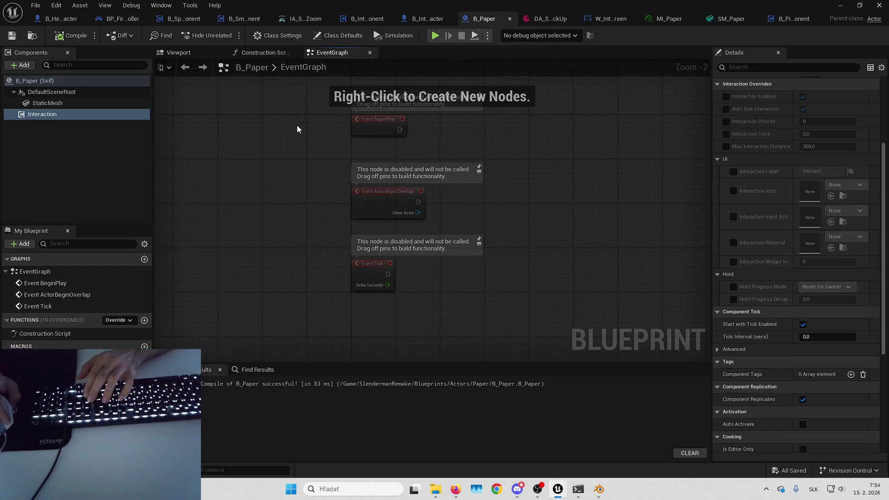
left_click_drag(307, 165, 491, 296)
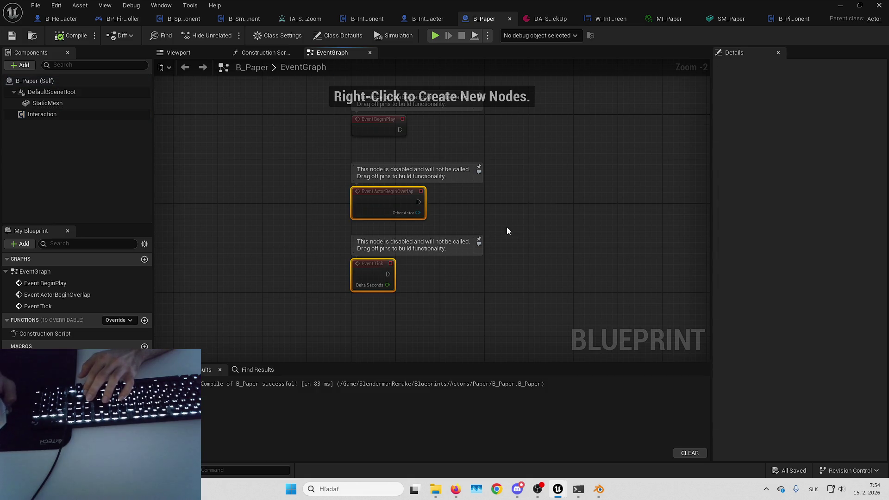
Step: Delete B_Paper's unused event nodes and turn off actor ticking in class defaults
key("Delete")
left_click(338, 35)
scroll(792, 157, "up", 3)
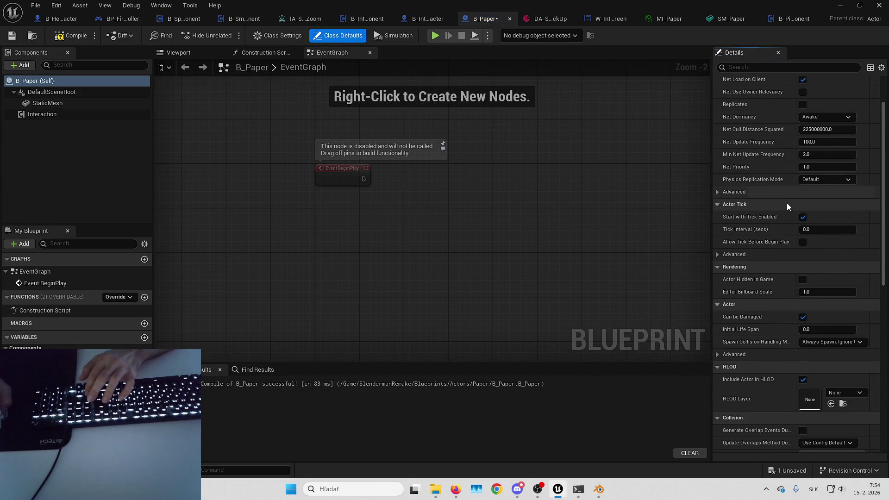
left_click(803, 218)
Step: Add an On Interaction Started event that gets the Interactor's B_PickUpComponent by class
left_click(41, 114)
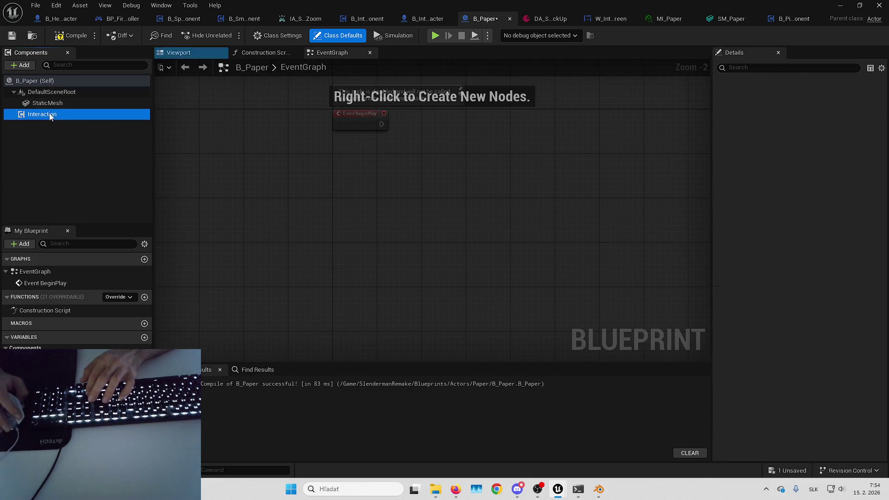
scroll(792, 236, "down", 5)
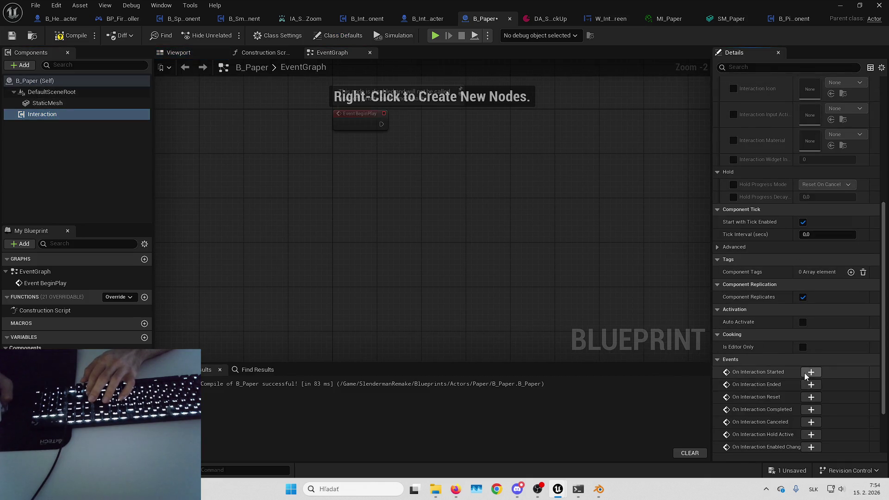
left_click(810, 371)
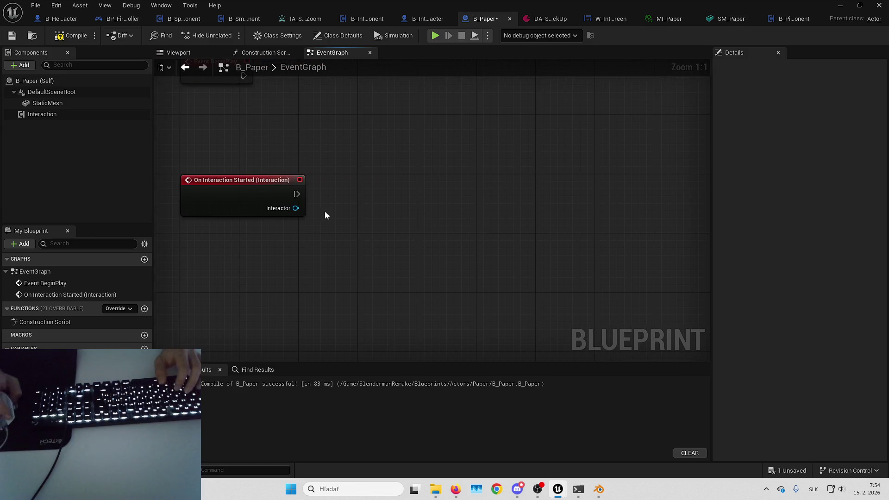
left_click_drag(354, 241, 351, 234)
type("get comp by c")
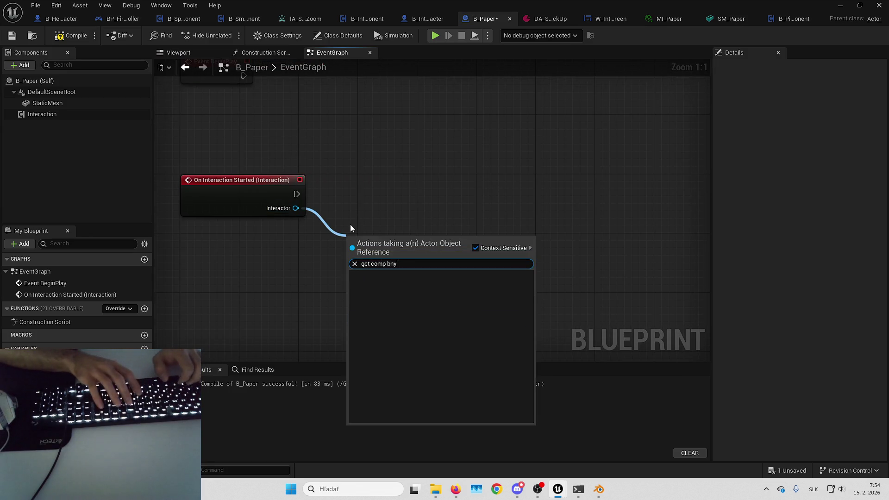
key("Return")
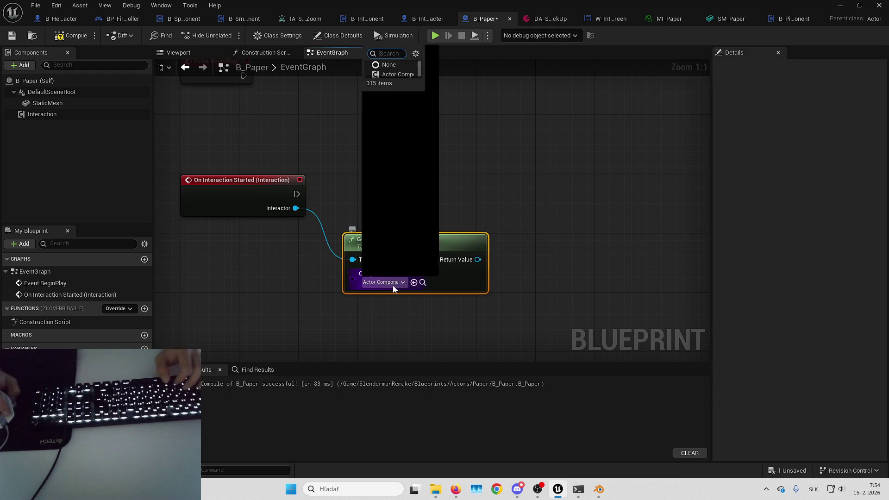
left_click(392, 284)
type("ú")
key("BackSpace")
type("pick")
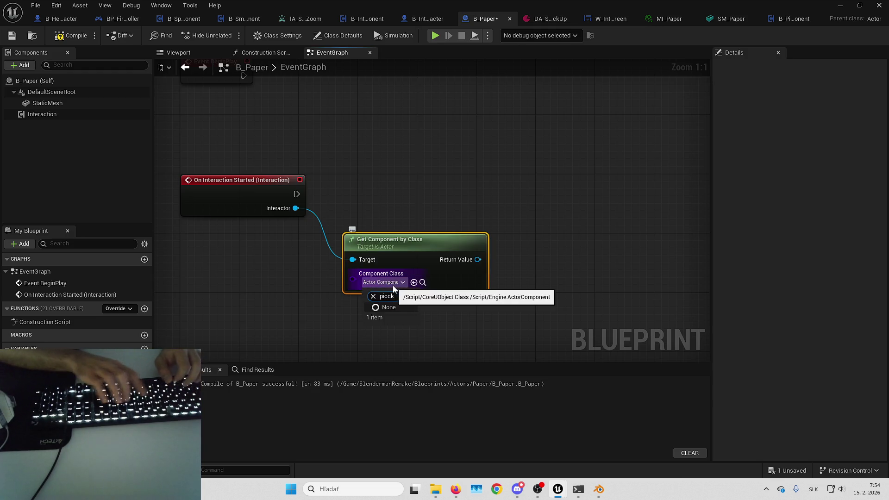
left_click(423, 318)
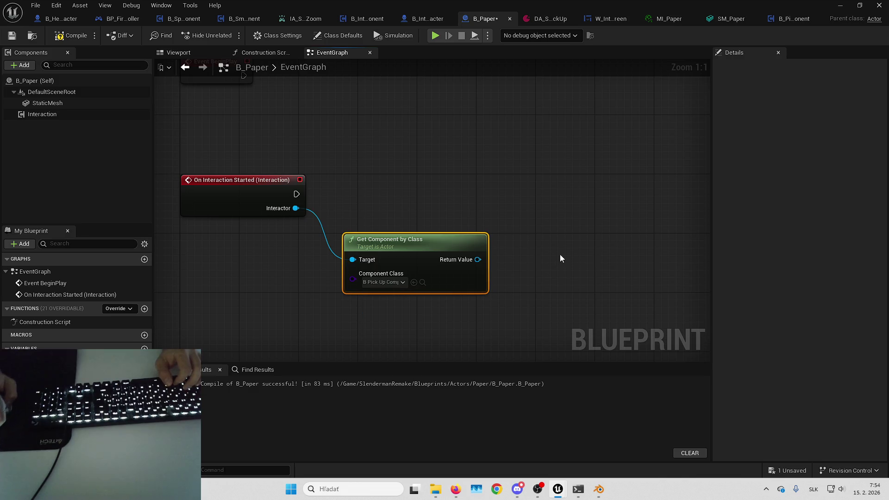
Step: Call Add Pick Up Paper on the found component, arrange the nodes, and compile and save
mouse_move(421, 261)
left_mouse_down()
mouse_move(493, 199)
mouse_move(239, 194)
left_mouse_up()
type("add")
key("Return")
mouse_move(509, 196)
left_mouse_down()
mouse_move(525, 173)
mouse_move(532, 180)
left_mouse_up()
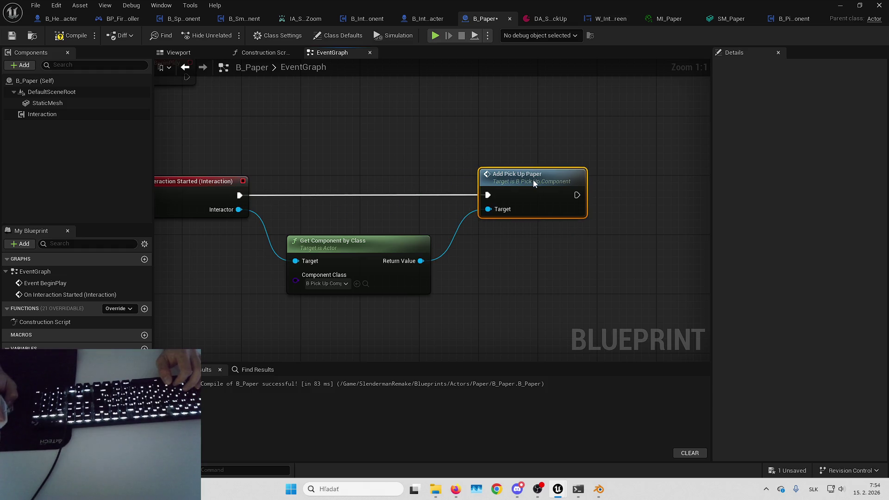
left_click_drag(350, 240, 364, 240)
left_click(254, 86)
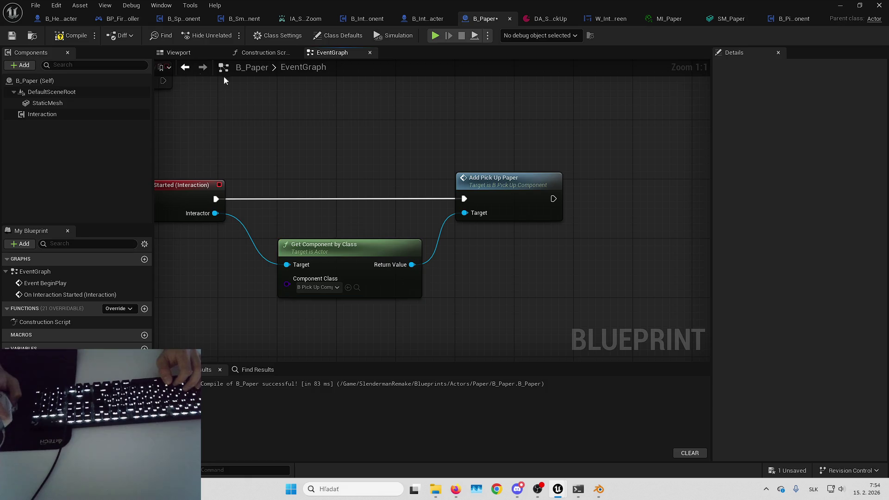
left_click(70, 40)
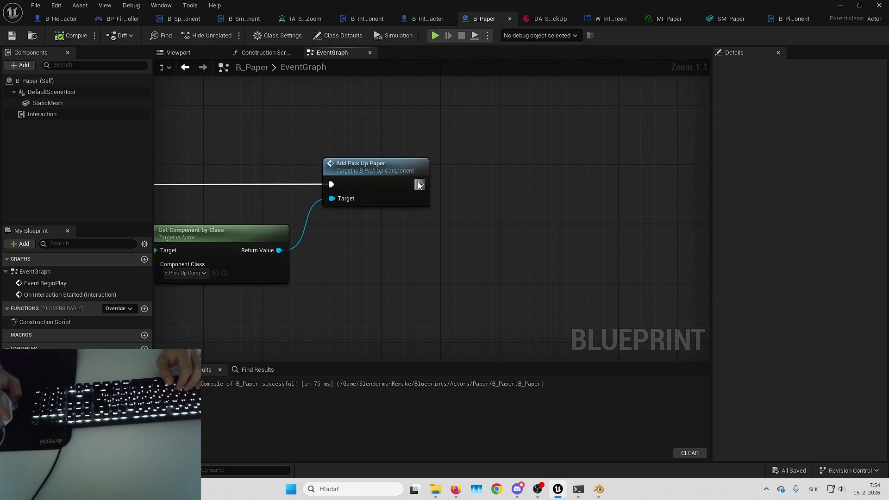
Step: After Add Pick Up Paper, wait with Delay Until Next Tick, then Destroy Actor
left_click_drag(475, 176, 480, 175)
type("delay next")
key("Return")
mouse_move(531, 184)
left_mouse_down()
mouse_move(577, 176)
mouse_move(564, 162)
left_mouse_up()
type("destroy")
key("Return")
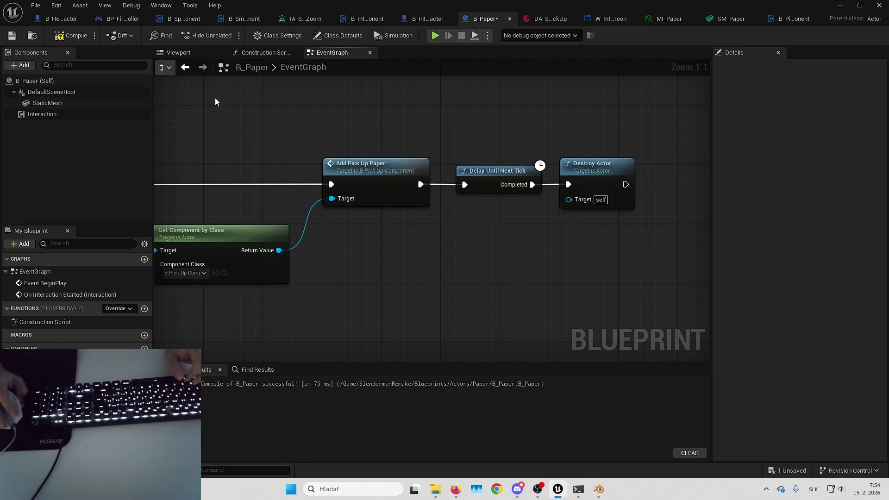
left_click_drag(487, 172, 481, 172)
Step: Compile and save B_Paper, then return to the B_HeroCharacter blueprint
left_click(62, 35)
left_click(36, 5)
key("Escape")
left_click_drag(400, 119, 382, 134)
mouse_move(452, 129)
left_mouse_down()
mouse_move(543, 122)
mouse_move(464, 137)
left_mouse_up()
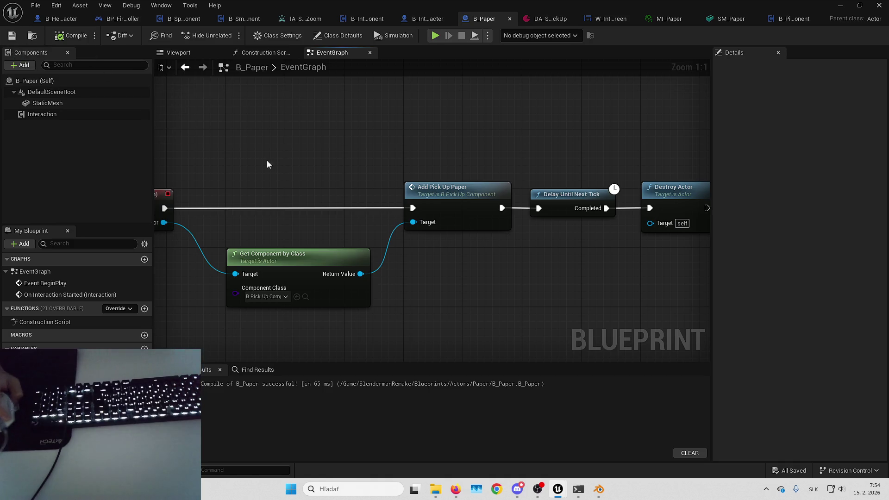
left_click(61, 18)
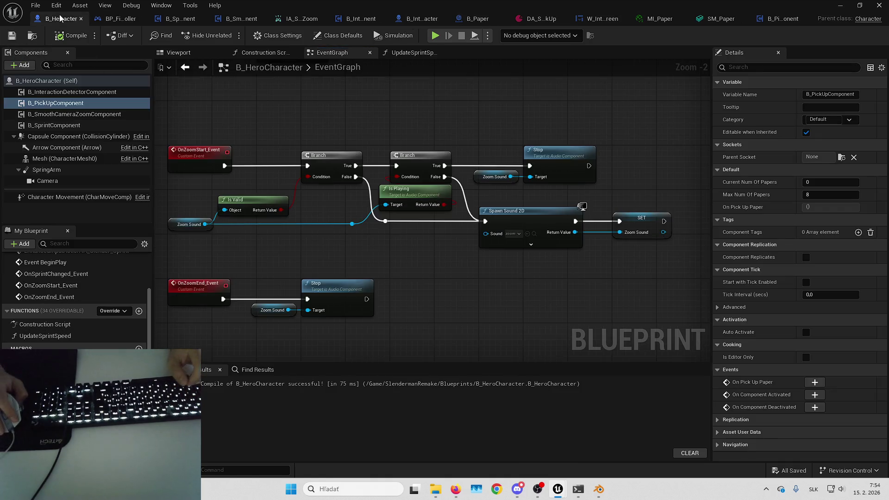
Step: Bind the B_PickUpComponent's On Pick Up Paper to a new OnPickUpPaper_Event
scroll(371, 164, "down", 5)
scroll(443, 312, "up", 4)
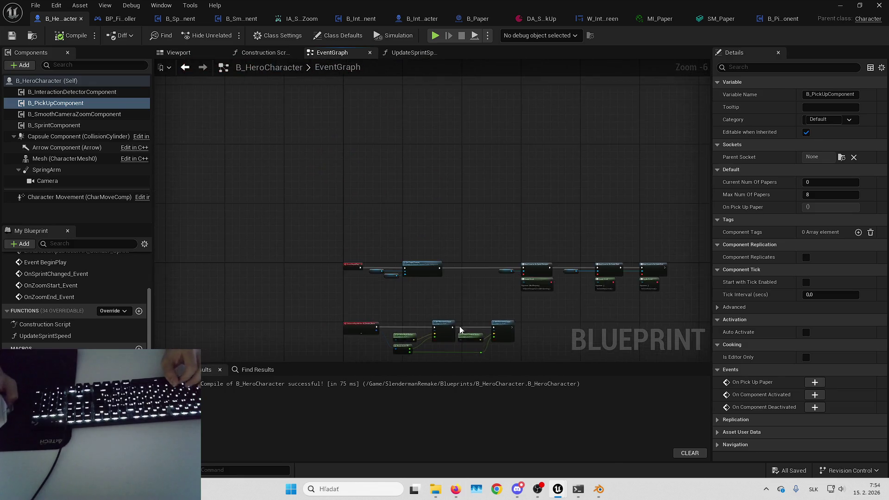
mouse_move(358, 297)
left_mouse_down()
mouse_move(291, 271)
mouse_move(180, 271)
left_mouse_up()
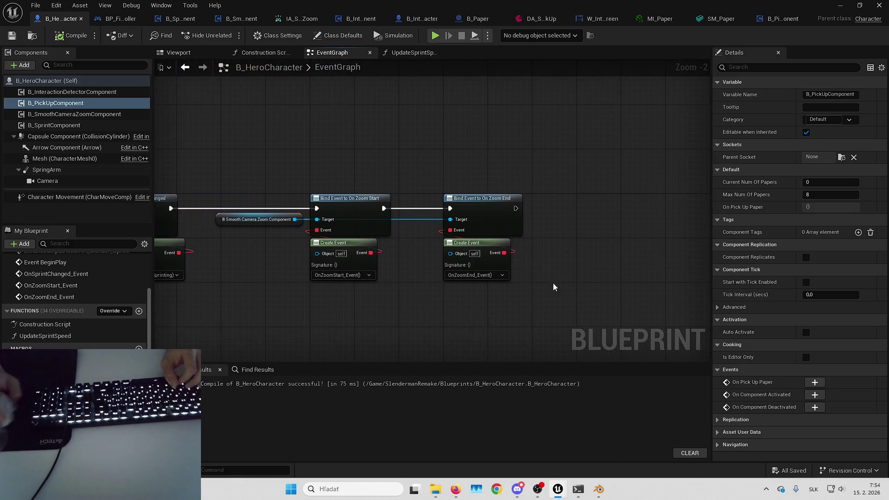
left_click_drag(532, 279, 241, 268)
mouse_move(56, 103)
left_mouse_down()
mouse_move(357, 193)
mouse_move(395, 215)
left_mouse_up()
mouse_move(483, 205)
left_mouse_down()
mouse_move(407, 212)
mouse_move(357, 198)
mouse_move(508, 199)
left_mouse_up()
type("assign")
key("Down")
key("Down")
key("Return")
left_click(445, 218)
left_click(449, 148)
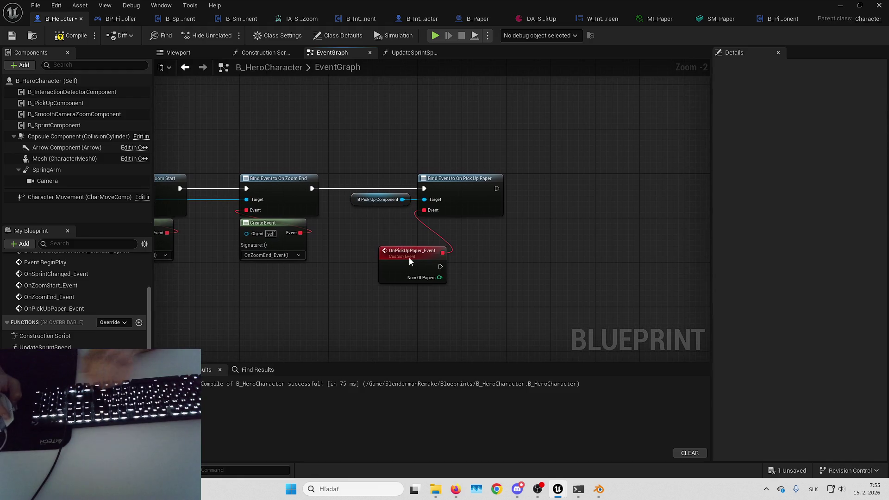
left_click_drag(407, 259, 446, 232)
Step: Print the event's Num Of Papers with a Print String node, then go back to the level
mouse_move(545, 232)
left_mouse_down()
mouse_move(541, 258)
mouse_move(479, 250)
left_mouse_up()
type("print")
key("Return")
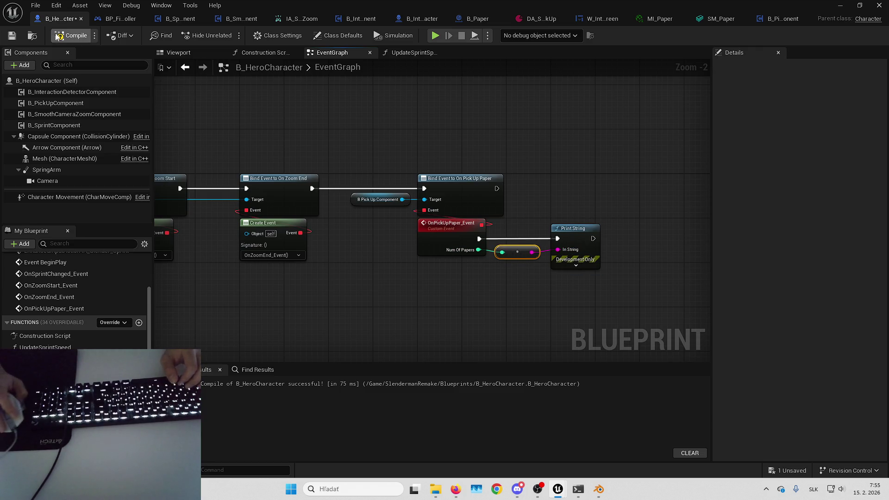
left_click(836, 5)
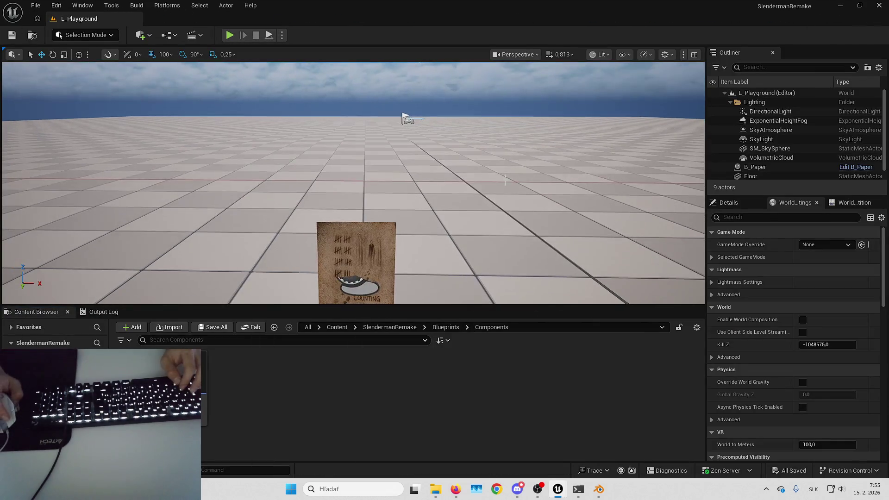
Step: Test-play the level twice, walking toward the paper before stopping each session
left_click(504, 184)
key("F11")
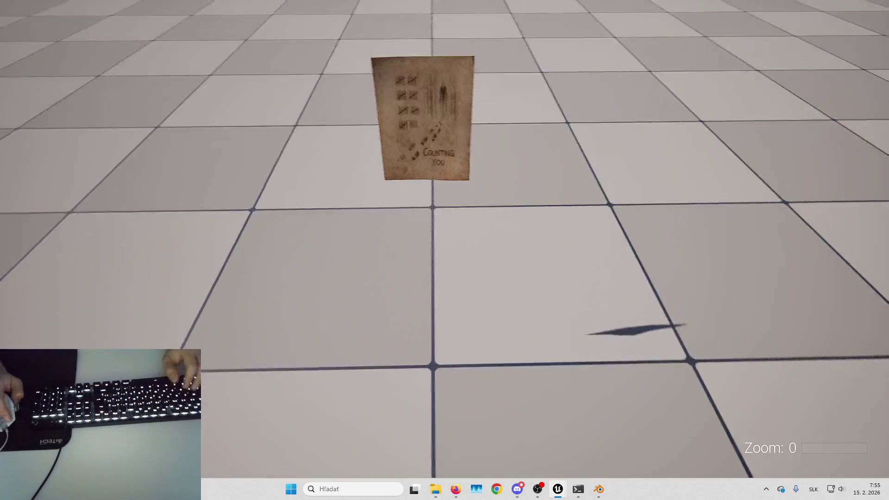
key("w")
key("Escape")
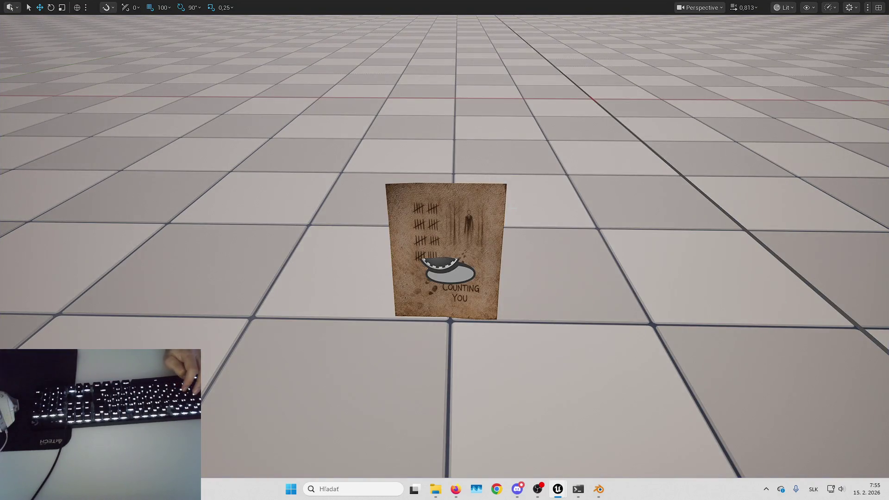
key("alt+p")
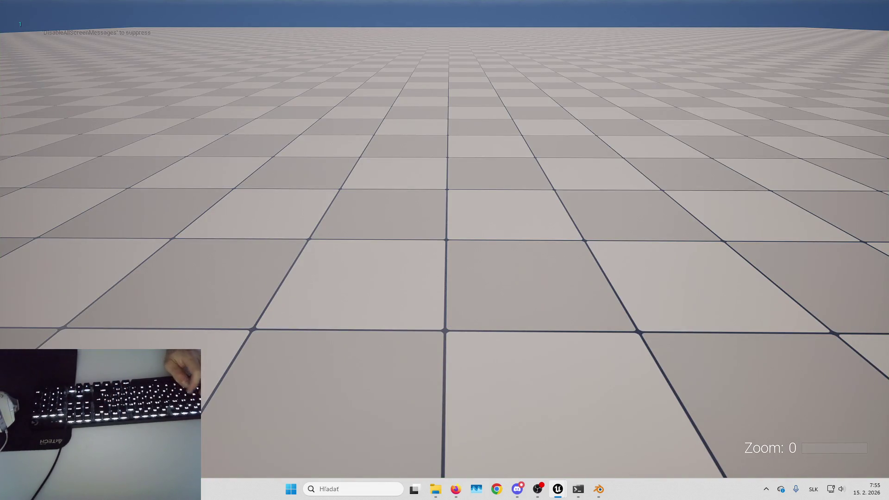
key("Escape")
Step: Go back to B_HeroCharacter and bring up B_PickUpComponent's GetNumberOfPapers graph
key("alt+Tab")
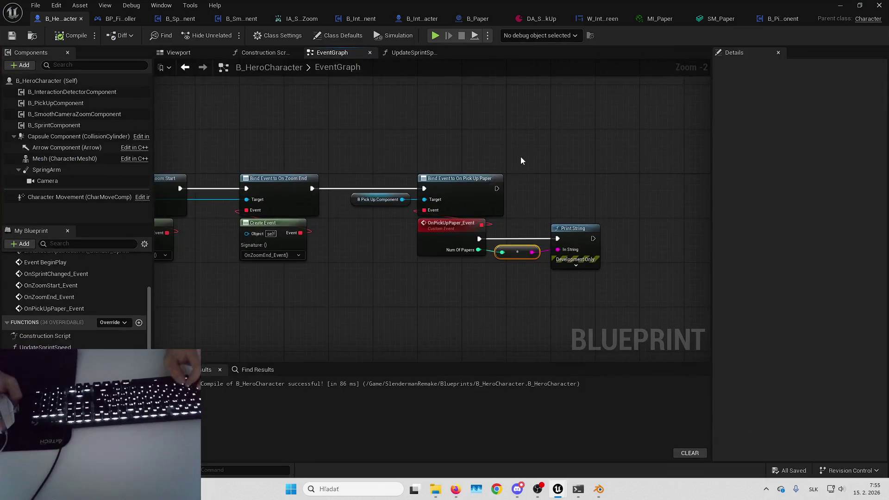
left_click_drag(511, 141, 514, 142)
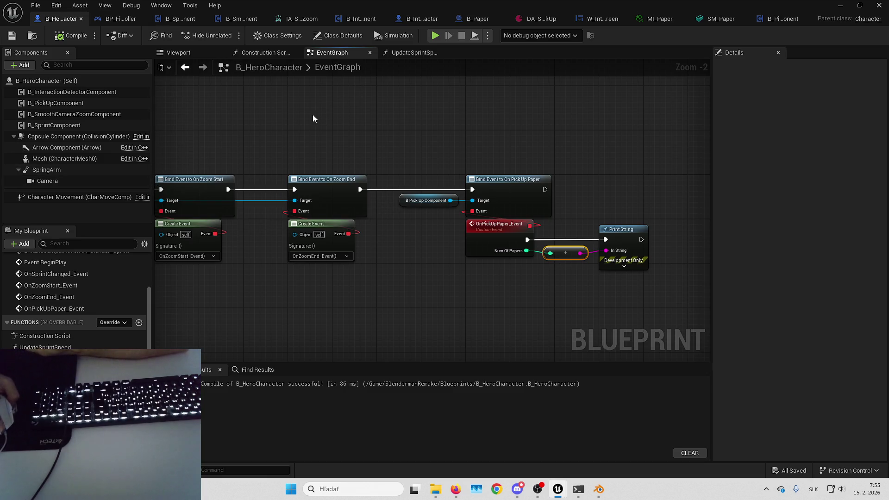
left_click(772, 21)
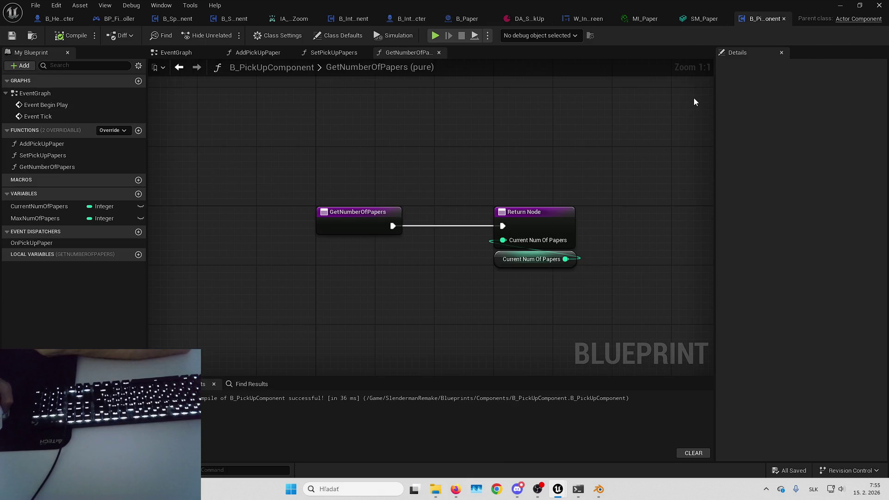
Step: Select B_Paper's Interaction component and inspect DA_ColorDefinition's UI, Hold and input action settings
left_click(465, 19)
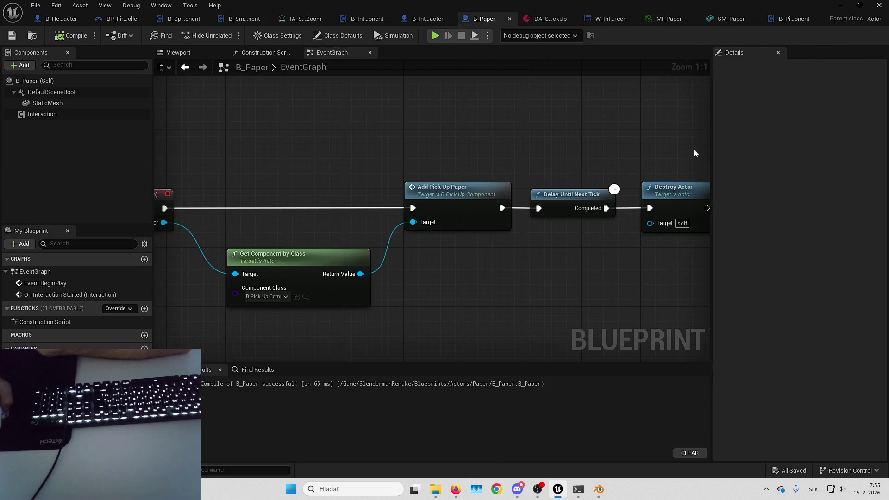
left_click(77, 113)
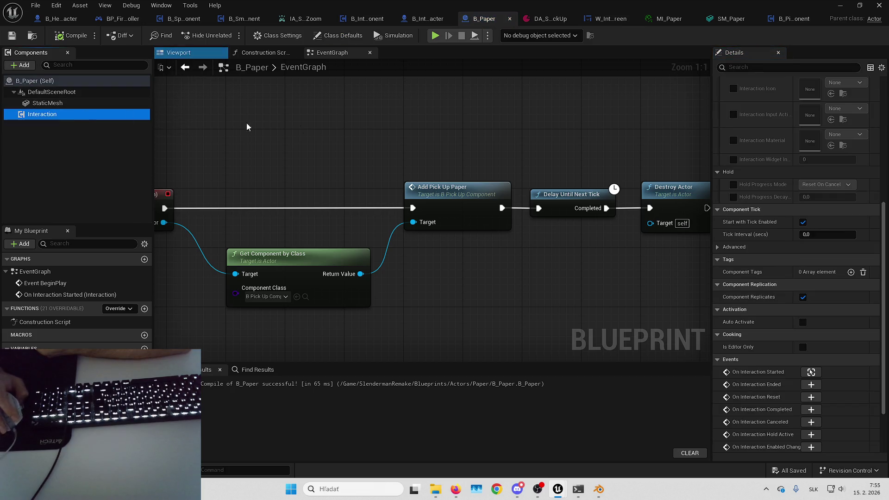
scroll(758, 219, "up", 5)
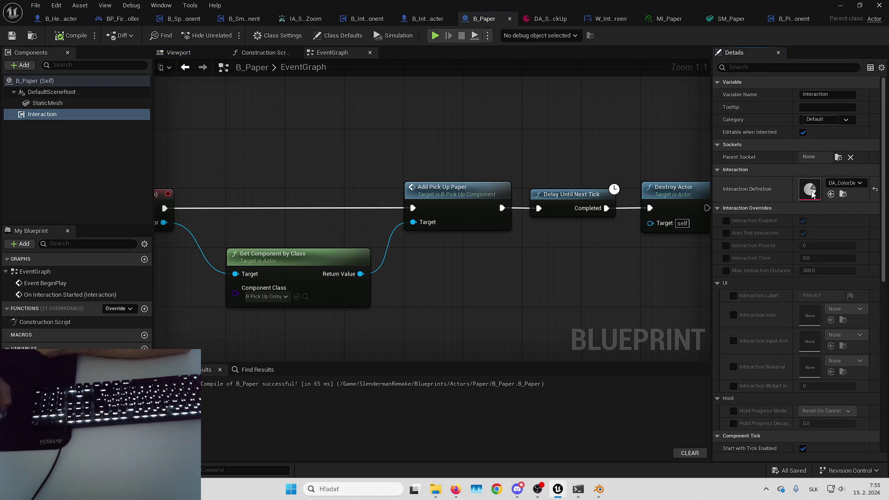
double_click(816, 194)
left_click(162, 167)
left_click(167, 156)
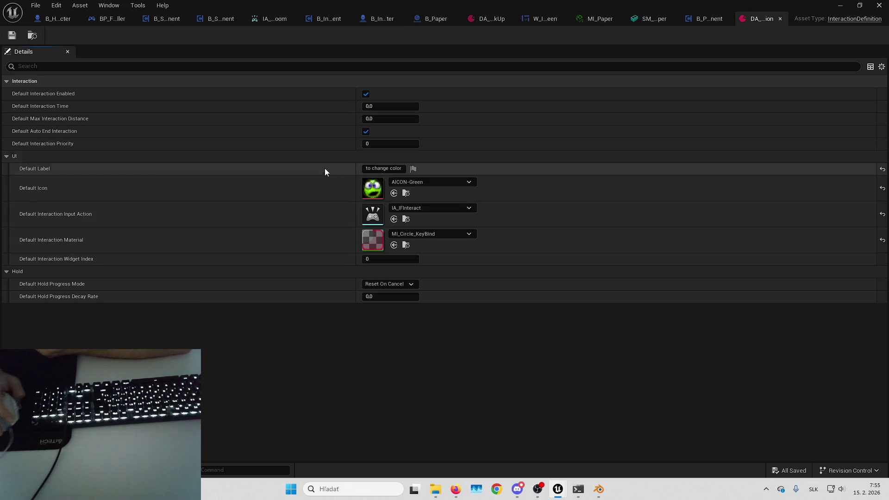
left_click(414, 207)
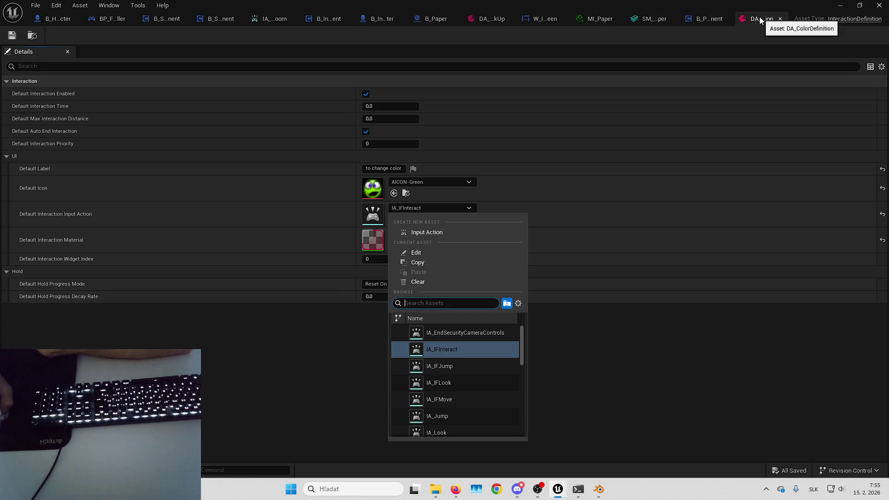
Step: Set the paper's Interaction Definition to DA_SlenderPickUp
left_click(442, 18)
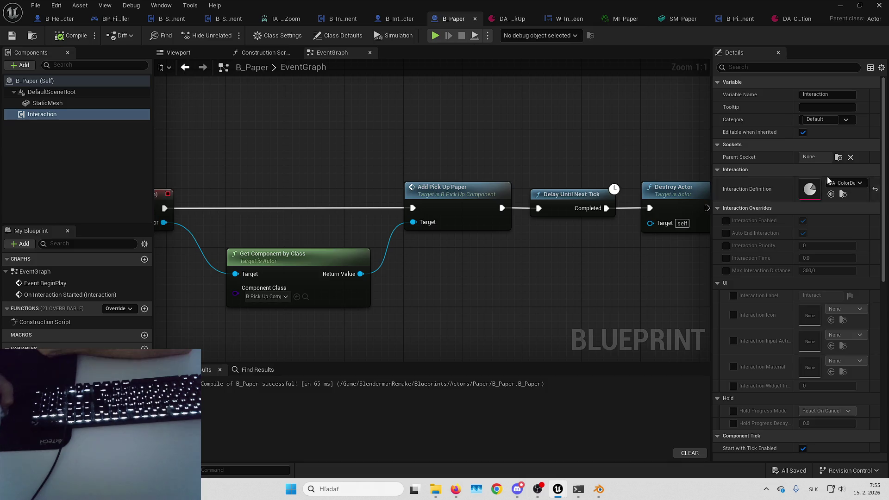
left_click(843, 183)
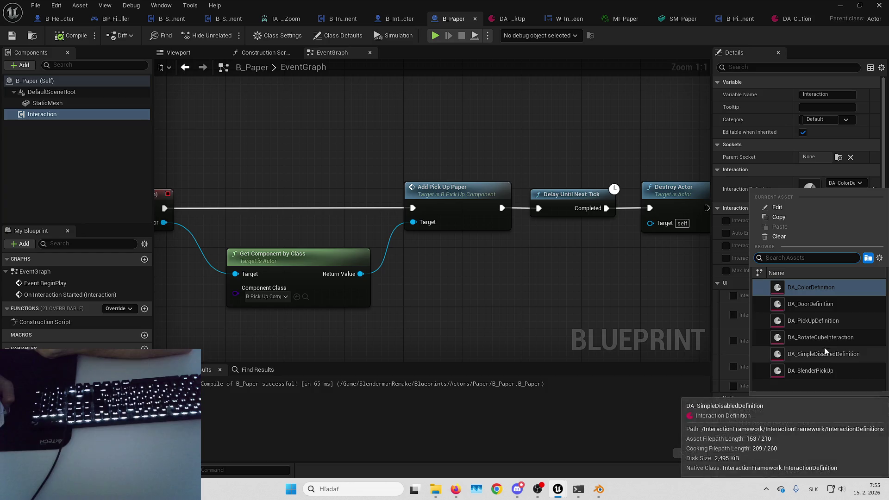
key("Escape")
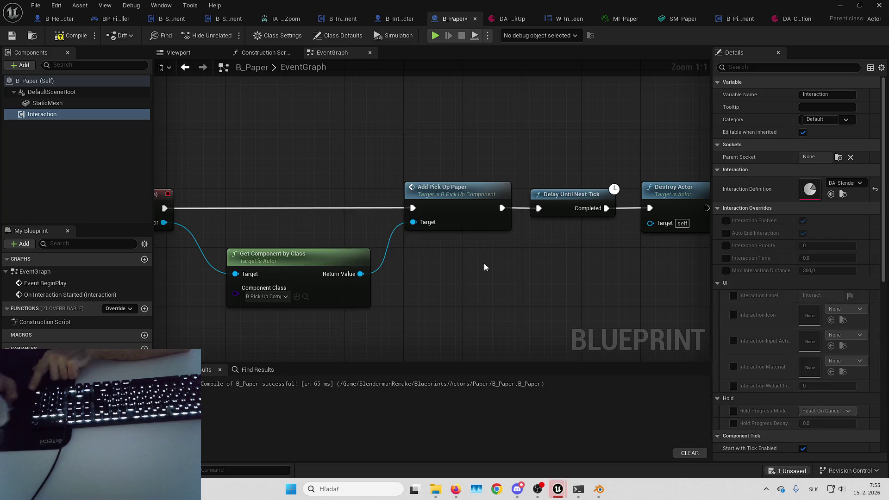
Step: Test-play the level, walking to the paper to check the 'F to pick-up' prompt
key("alt+p")
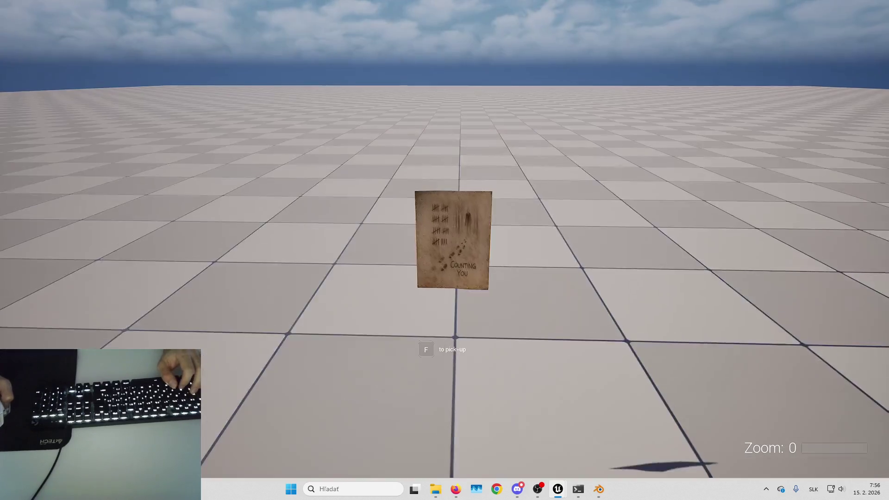
key("w")
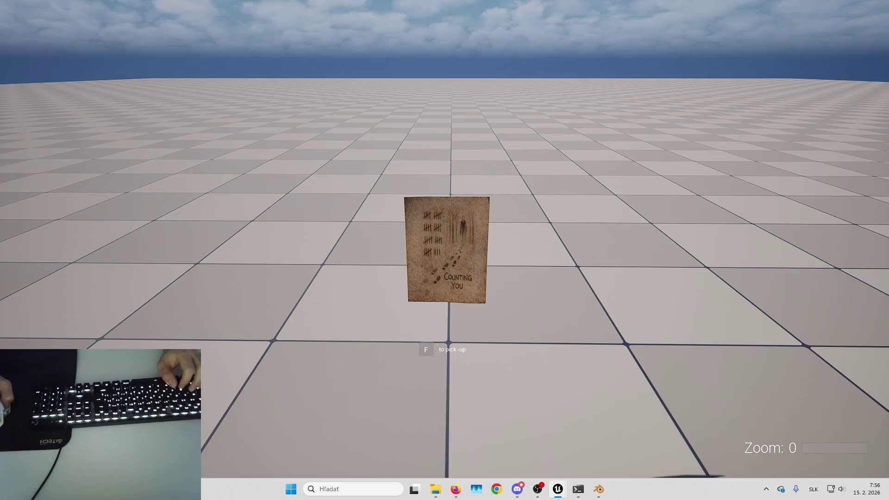
key("Escape")
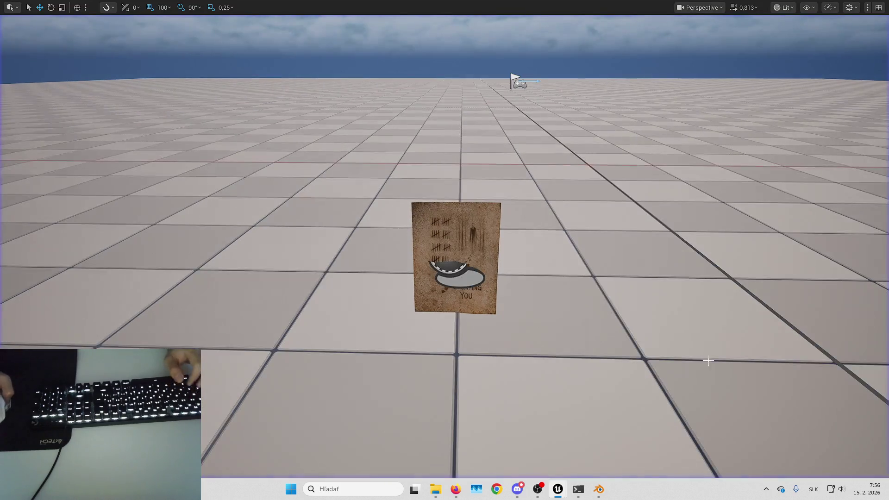
mouse_move(558, 489)
left_click(507, 456)
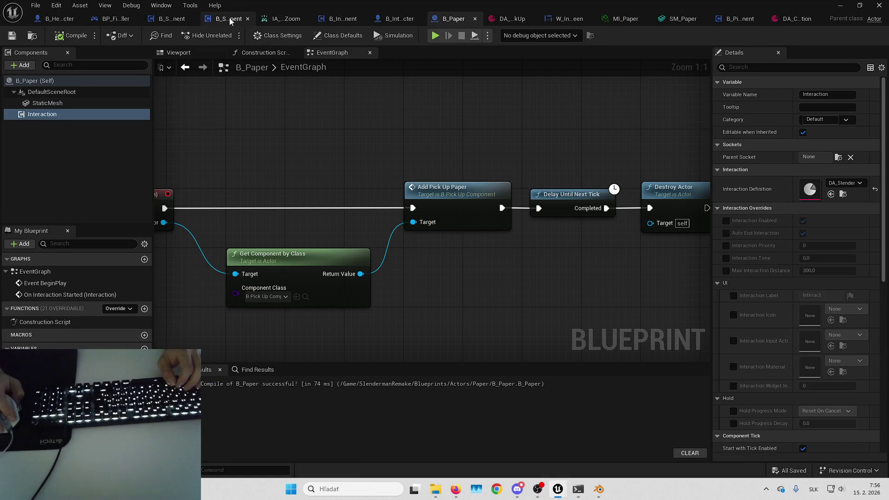
Step: Locate IA_Zoom, then open the Slender input mapping context and scroll through its mappings
left_click(274, 19)
left_click(36, 39)
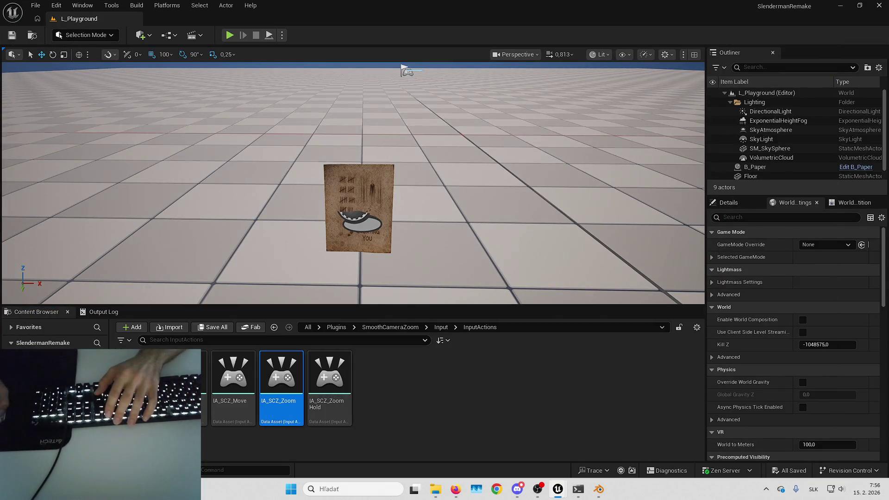
key("alt+Left")
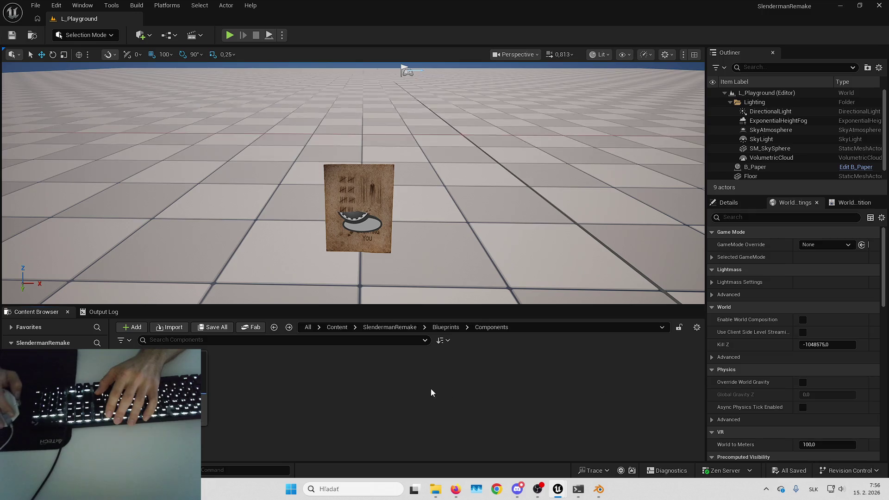
double_click(329, 370)
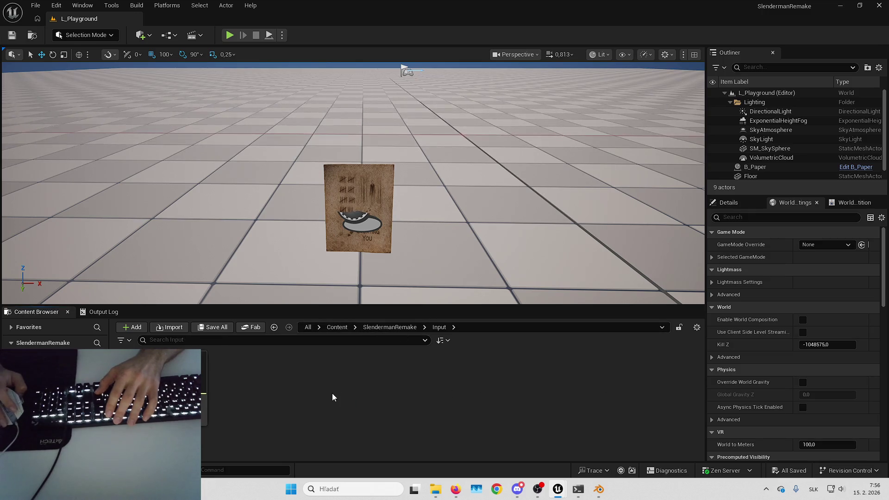
left_click(195, 398)
double_click(204, 398)
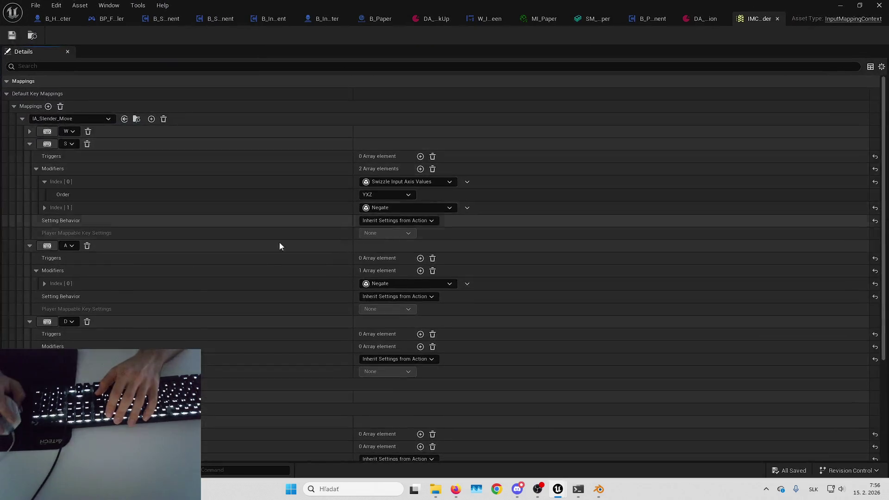
scroll(190, 290, "down", 5)
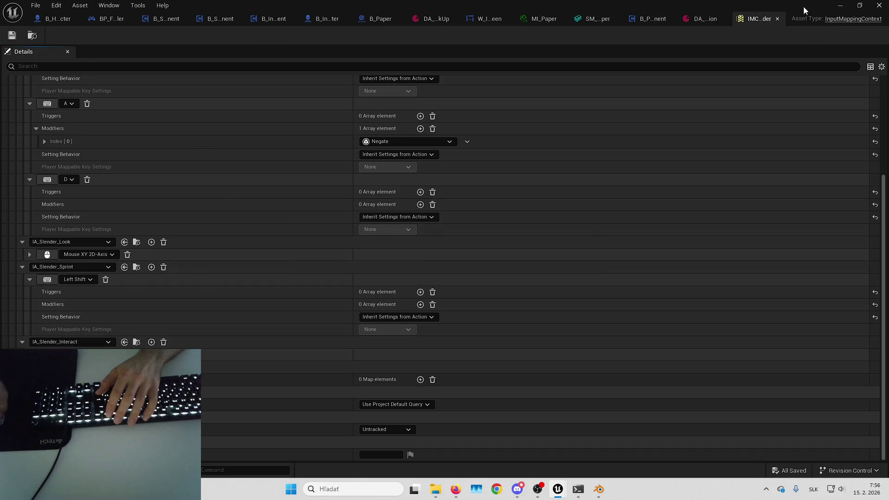
left_click(840, 6)
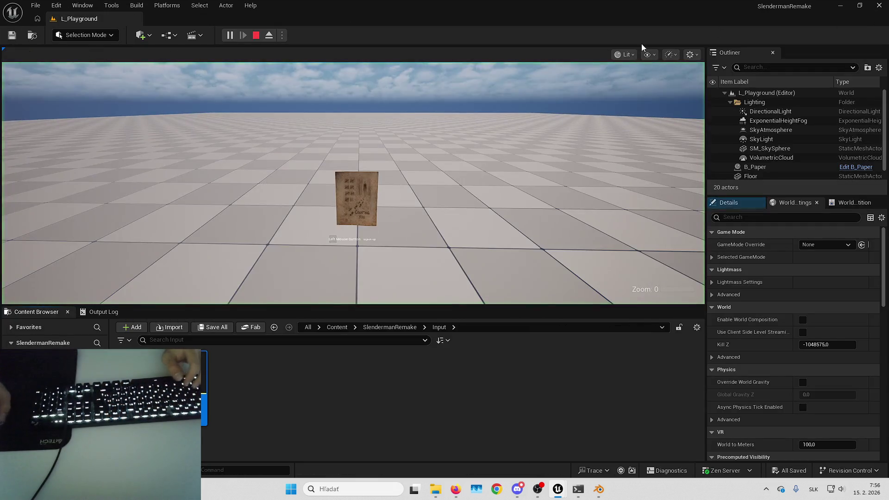
Step: Play fullscreen, walk with W to the paper's prompt, then stop and restore the editor layout
left_click(666, 93)
key("F11")
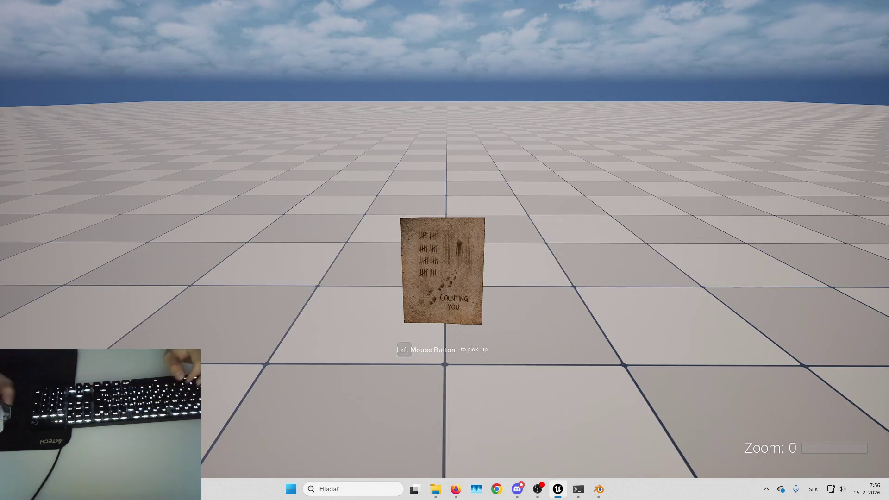
key("w")
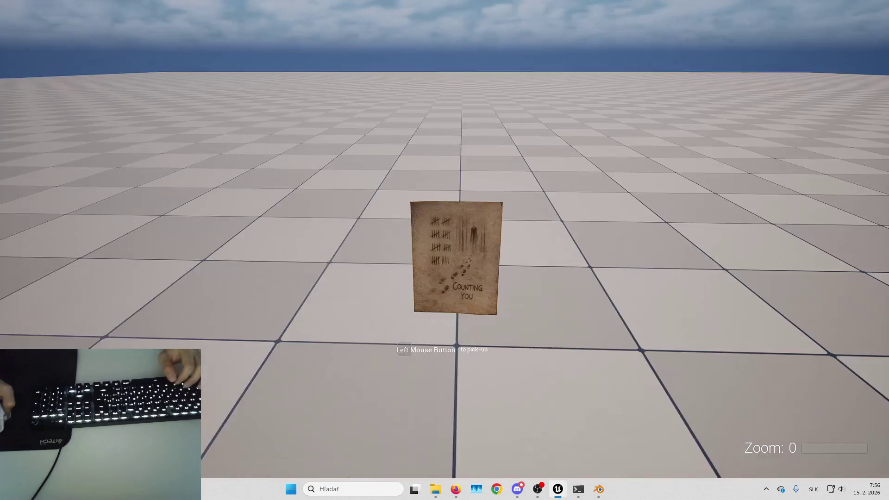
key("Escape")
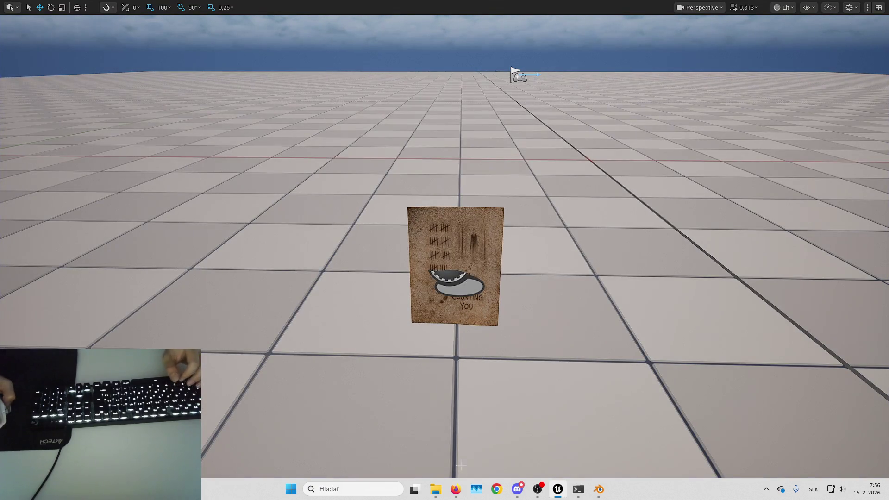
left_click(455, 489)
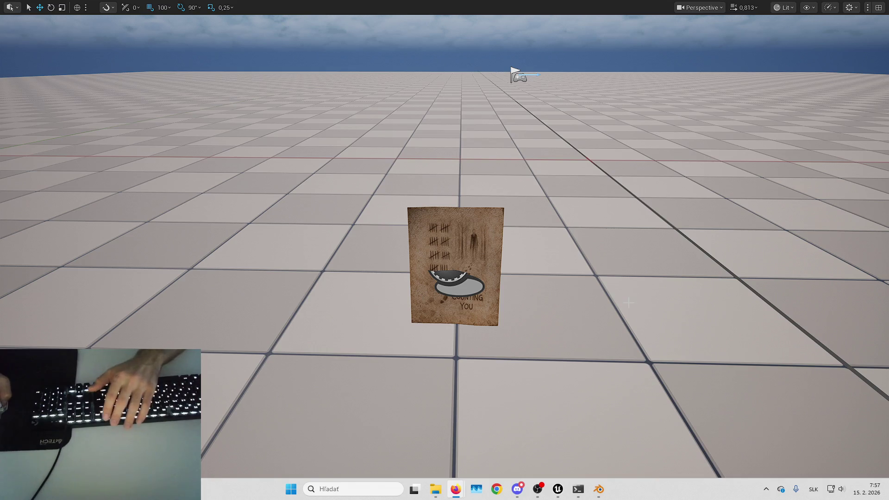
key("F11")
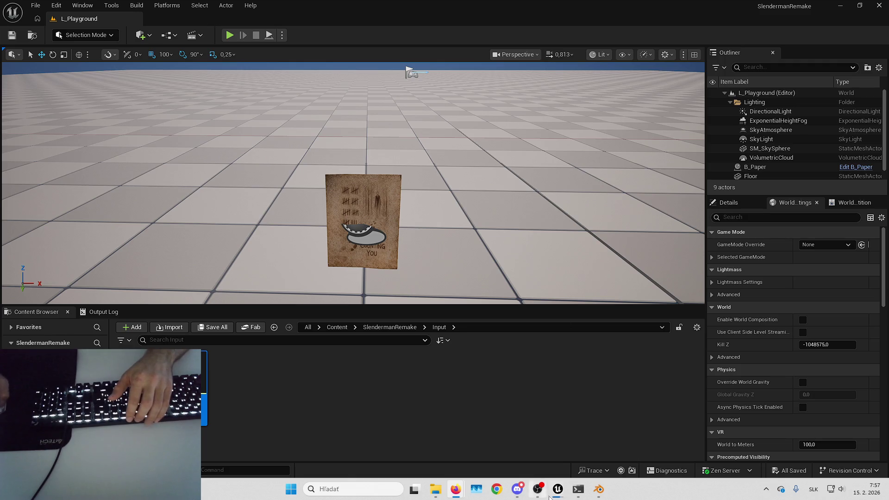
Step: Bring the loading SolveOrDie project forward and choose Skip Restore for its auto-saved packages
mouse_move(556, 491)
left_click(738, 433)
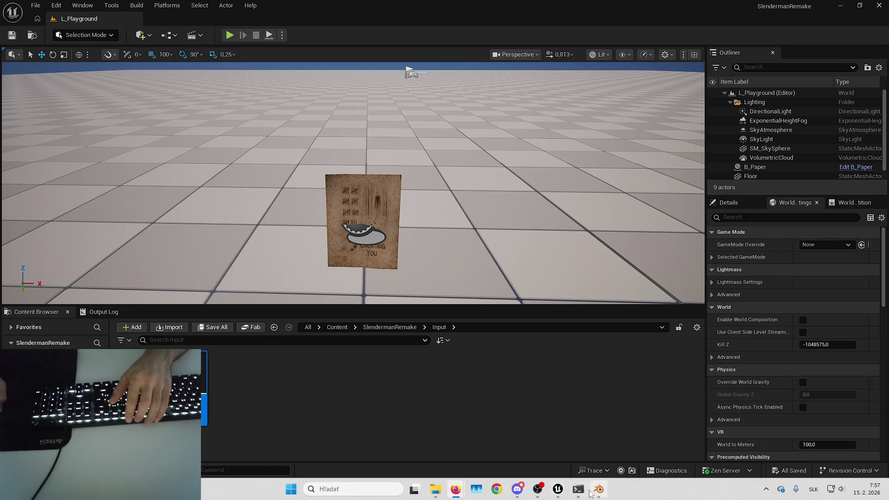
mouse_move(559, 495)
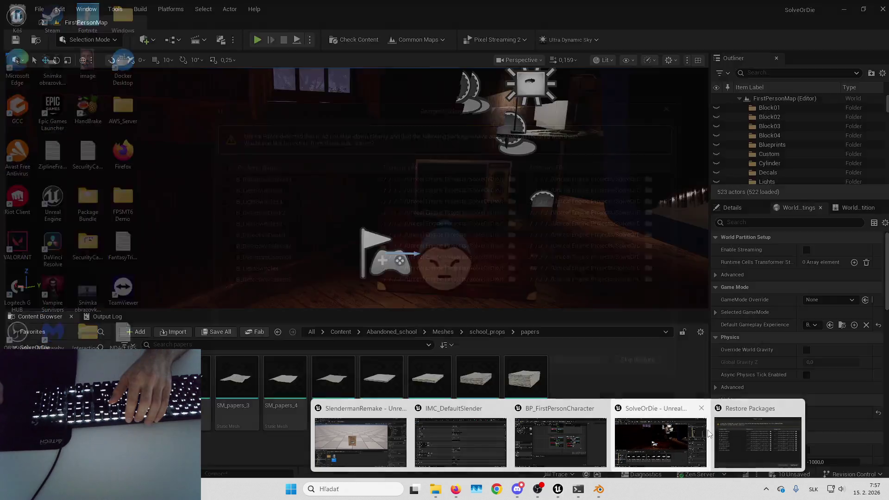
left_click(757, 440)
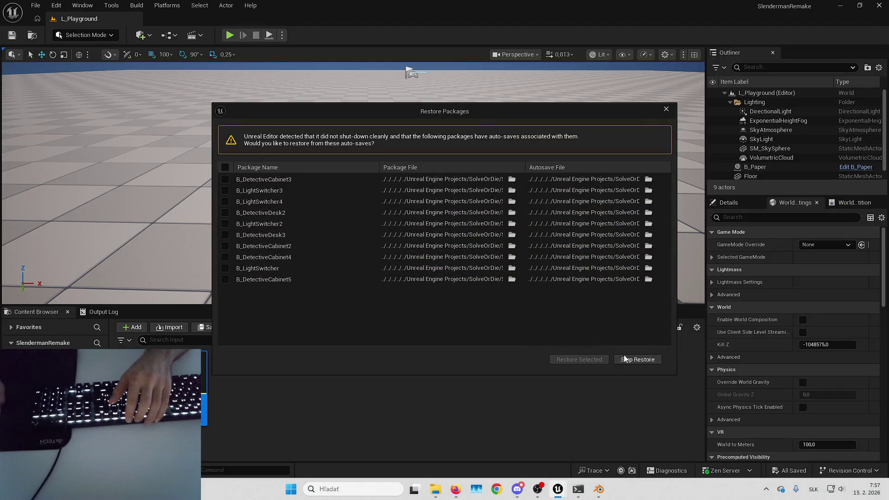
left_click(623, 359)
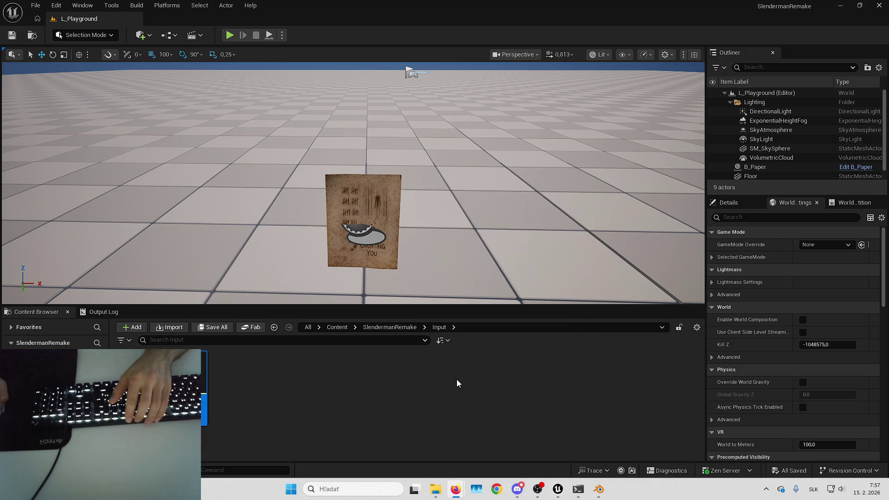
Step: In the SolveOrDie editor, navigate the Content Browser from Abandoned_school up to Content > Horror
mouse_move(558, 489)
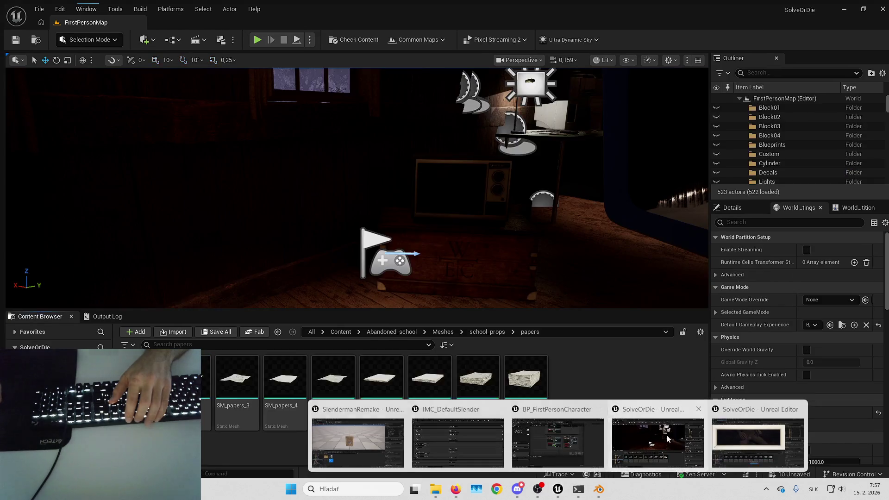
left_click(648, 444)
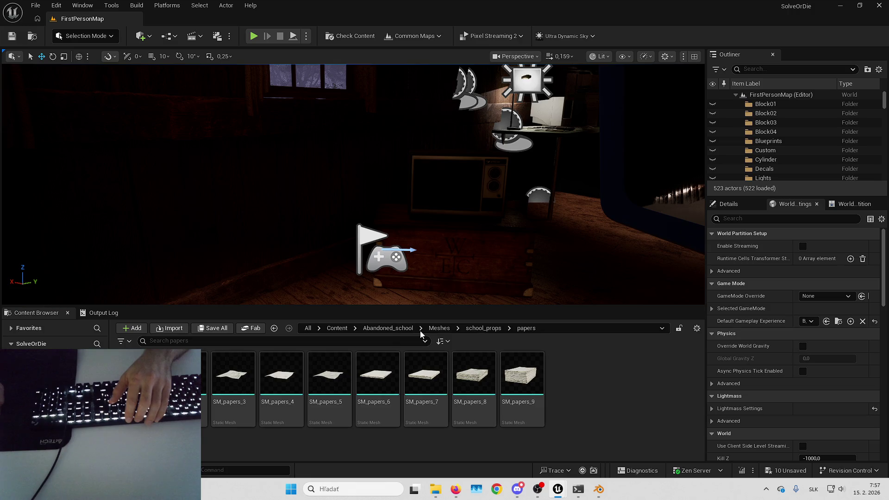
left_click(388, 328)
key("alt+Left")
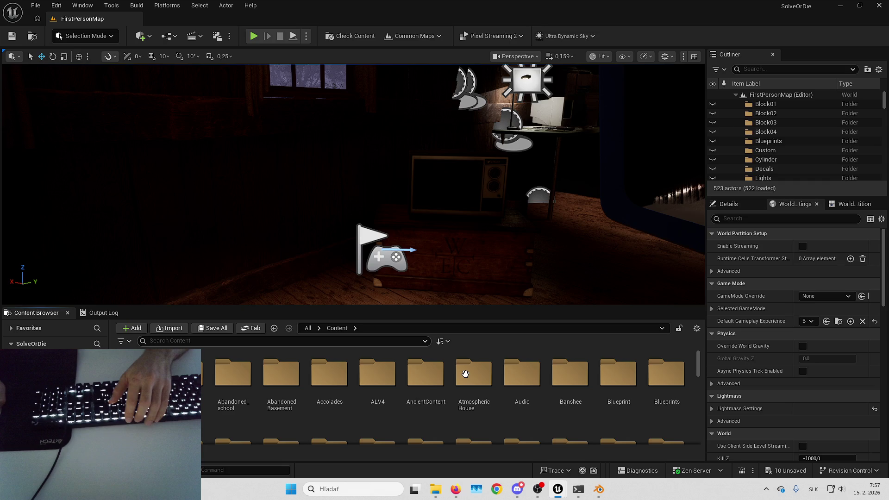
left_click(465, 374)
left_click(473, 378)
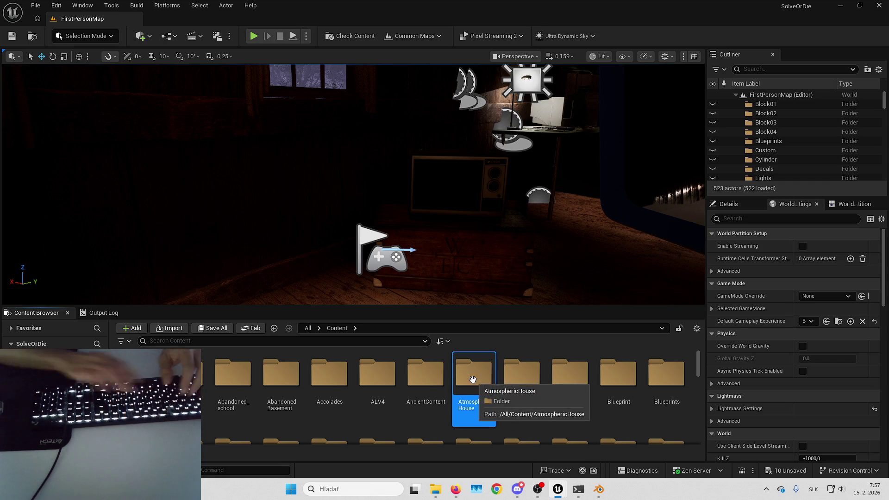
type("hin")
key("Return")
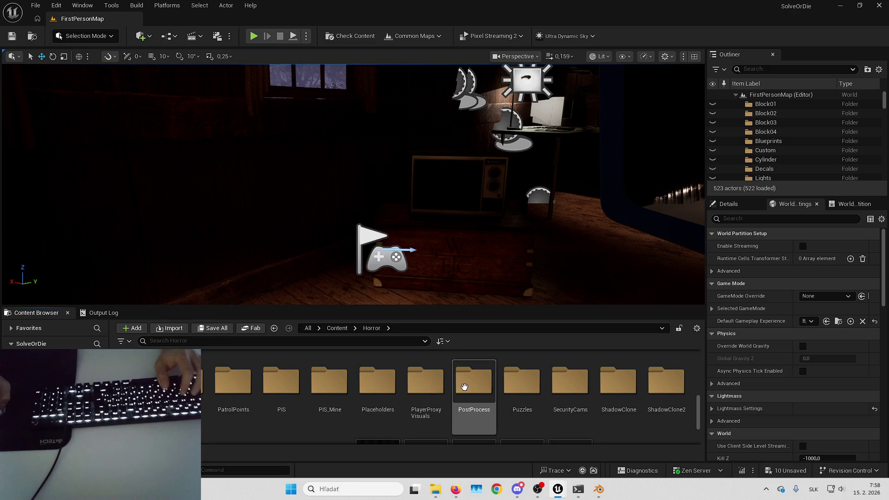
Step: Search Horror for "hint" and browse to the Horror/Assets/Hints texture folder
left_click(289, 341)
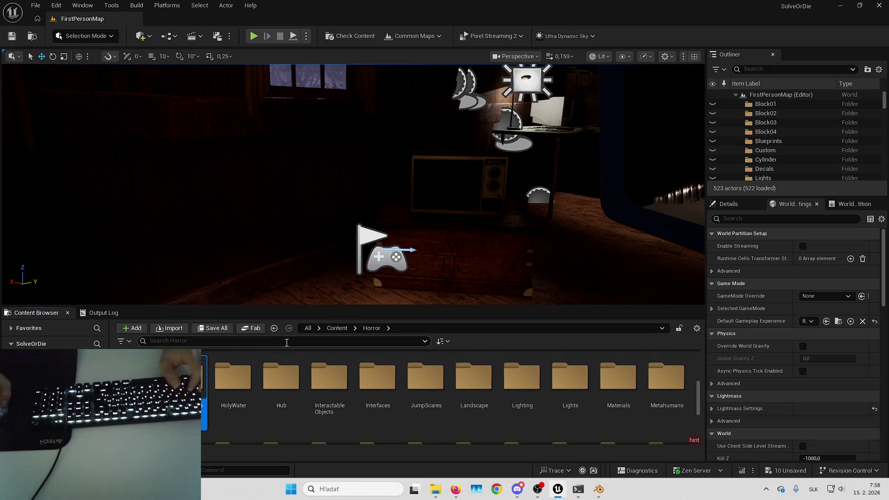
type("hint")
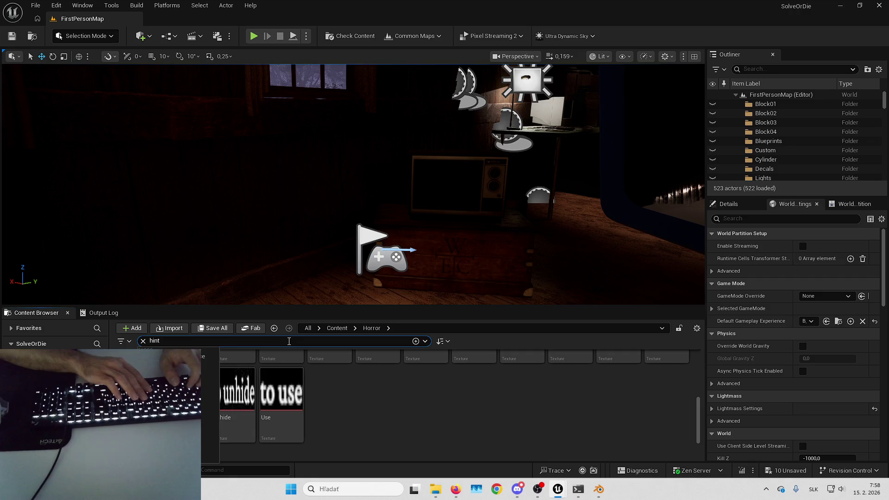
scroll(353, 420, "up", 5)
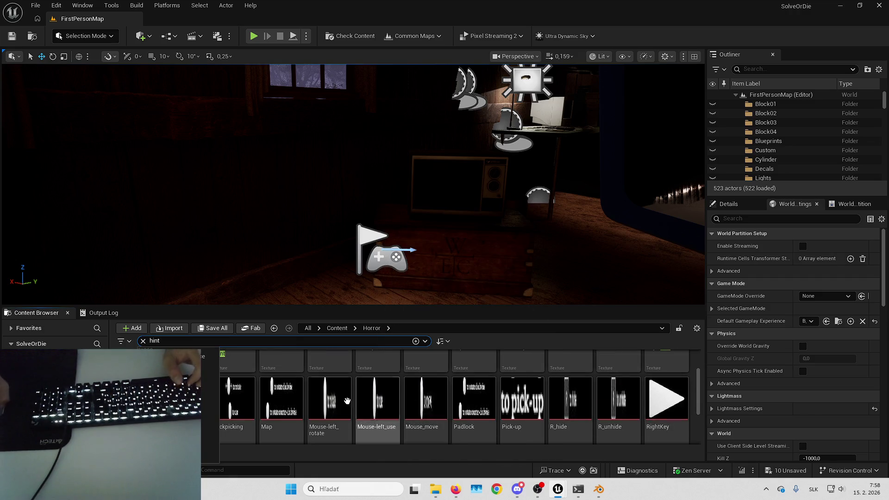
left_click(231, 398)
key("ctrl+b")
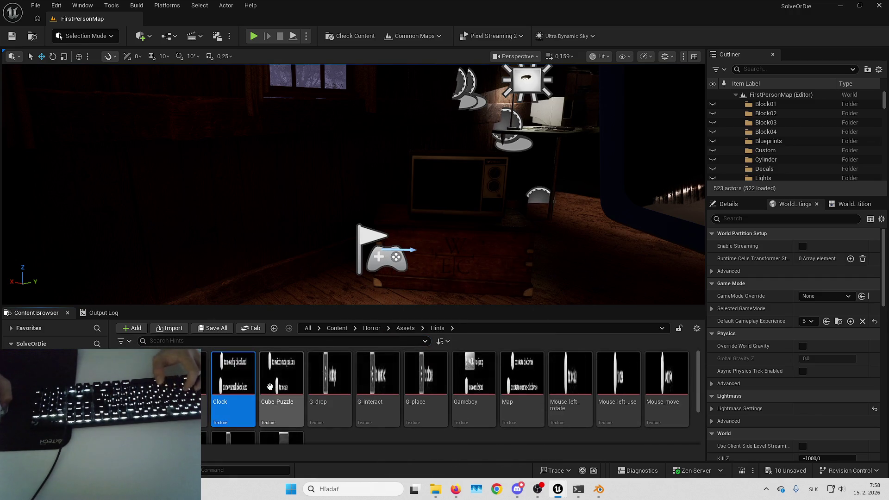
double_click(184, 384)
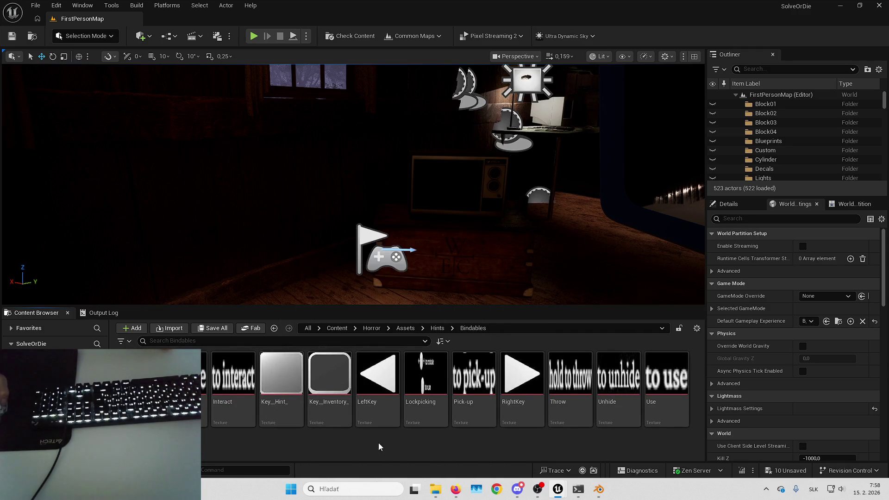
key("alt+Left")
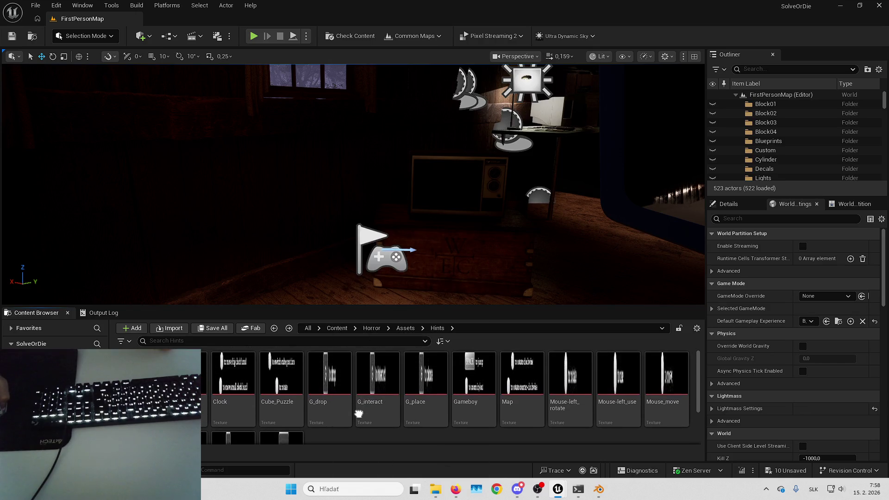
mouse_move(621, 397)
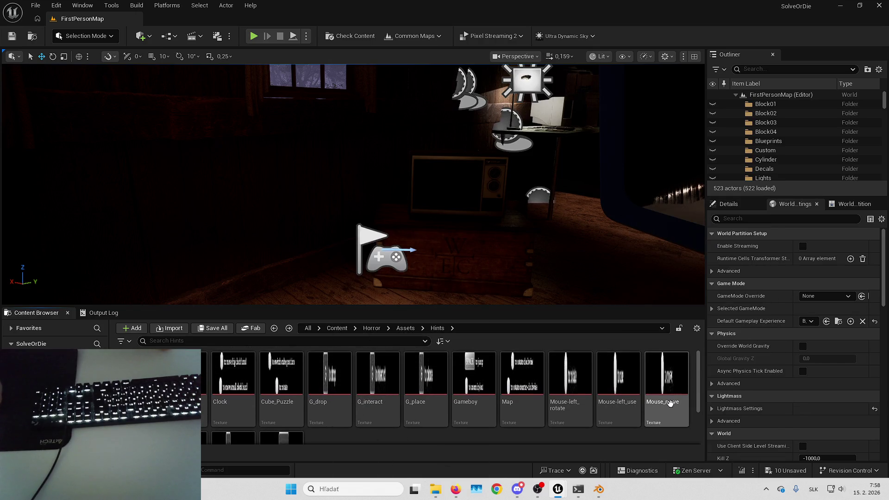
scroll(623, 374, "down", 1)
scroll(624, 374, "down", 2)
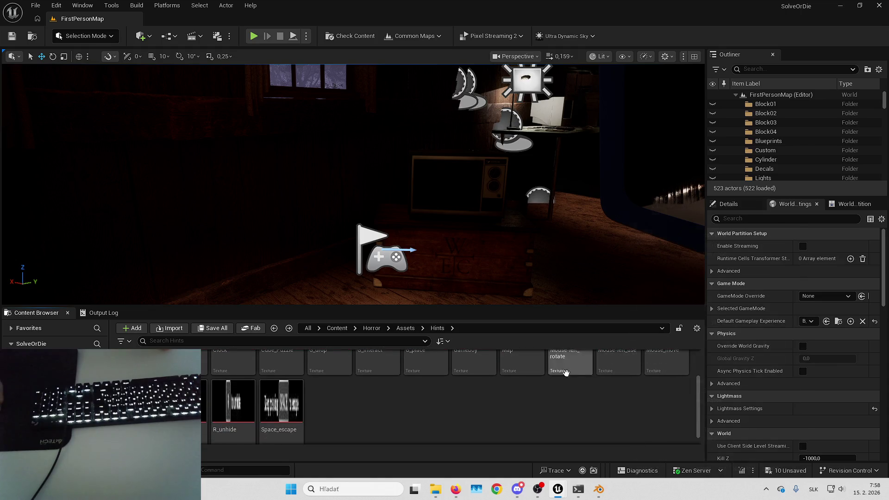
scroll(432, 393, "up", 3)
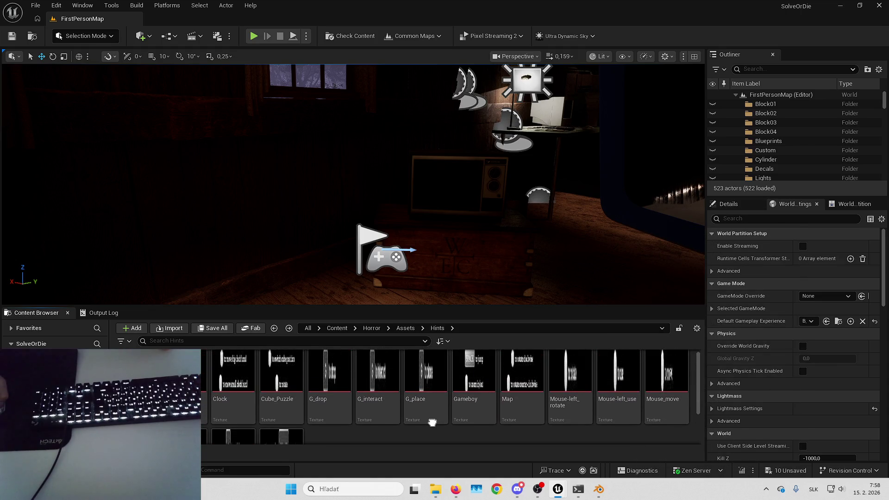
scroll(432, 423, "up", 1)
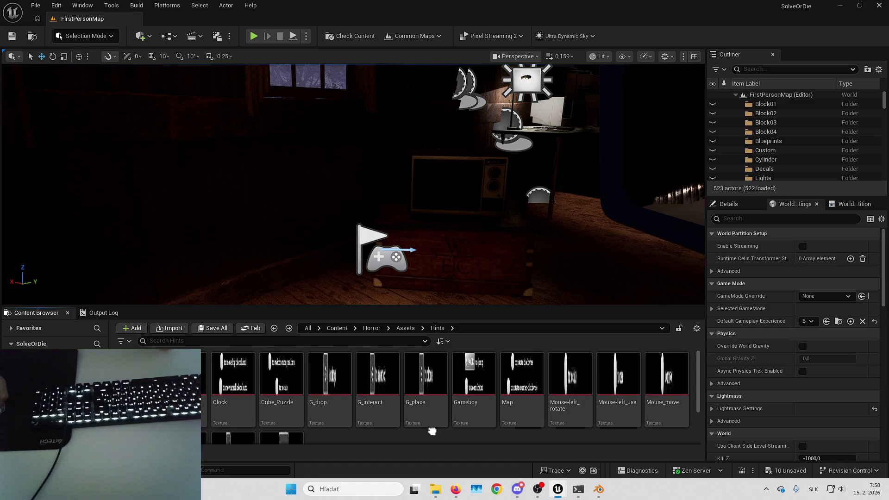
scroll(433, 435, "up", 1)
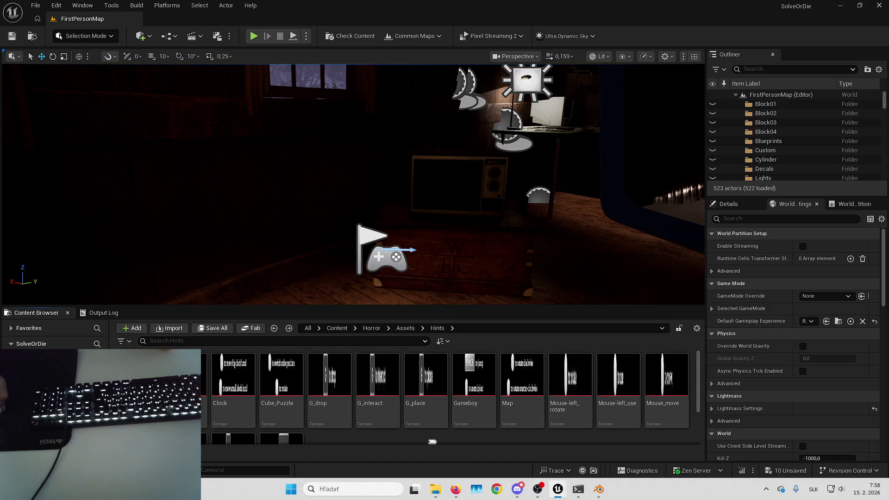
left_click(619, 407)
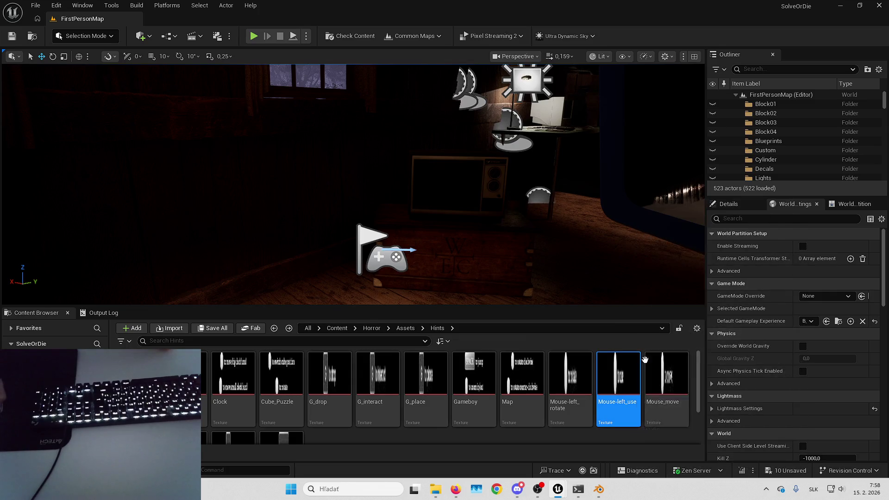
mouse_move(612, 373)
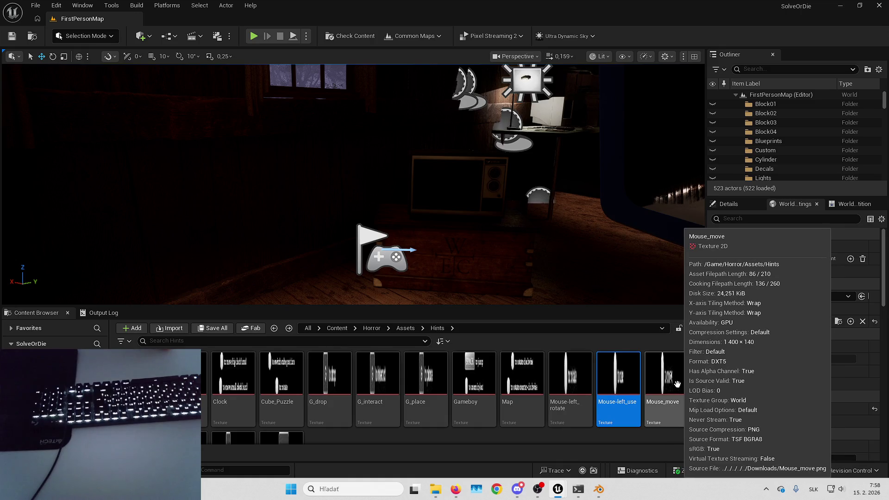
double_click(137, 380)
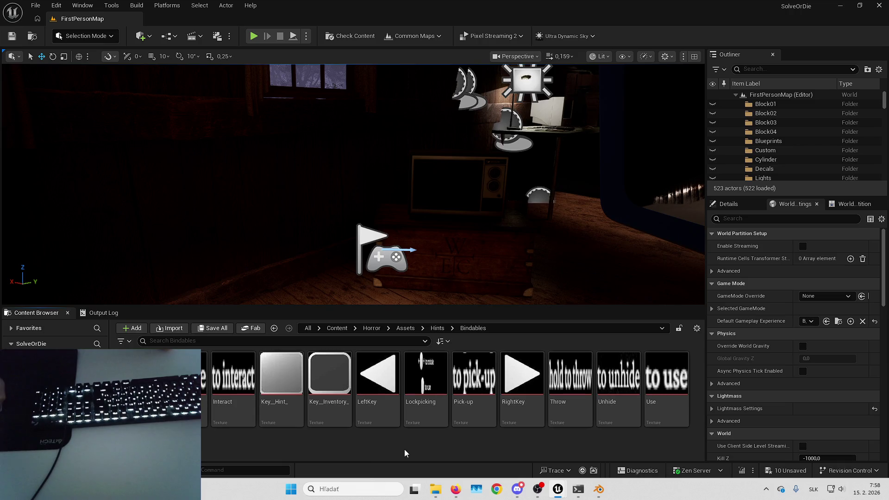
key("alt+Left")
scroll(430, 417, "down", 2)
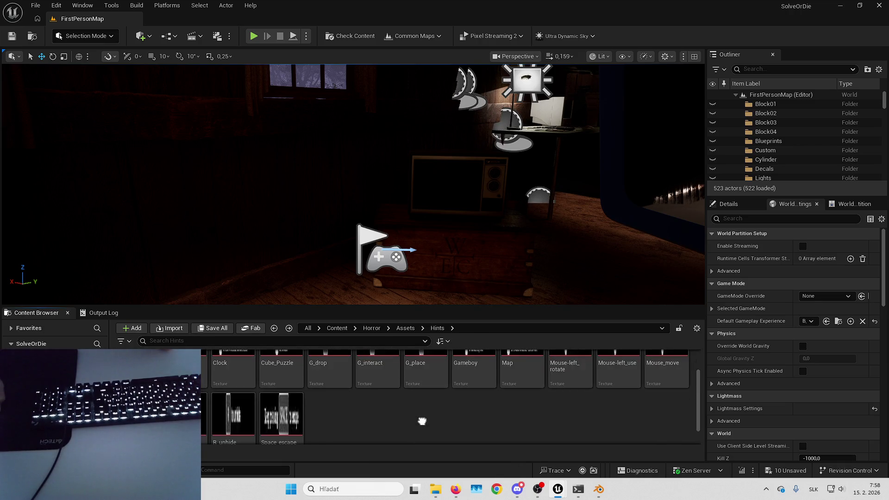
scroll(422, 421, "down", 2)
scroll(363, 395, "up", 3)
key("alt+Tab")
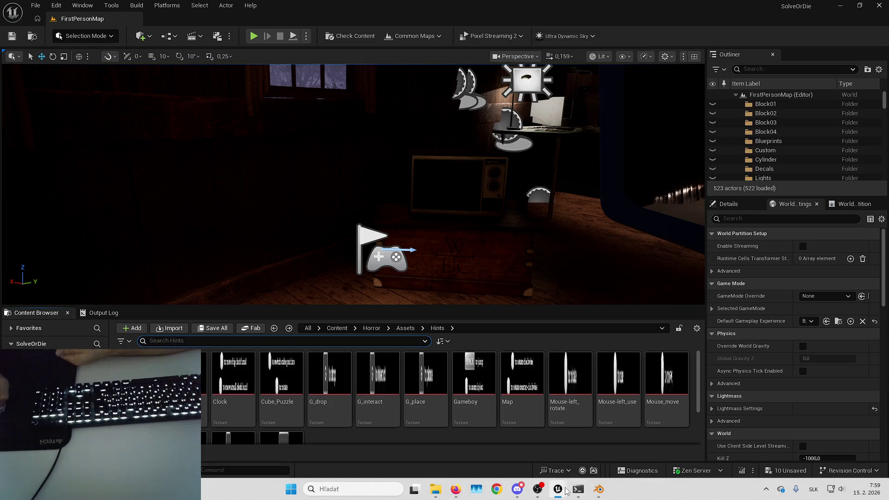
mouse_move(566, 490)
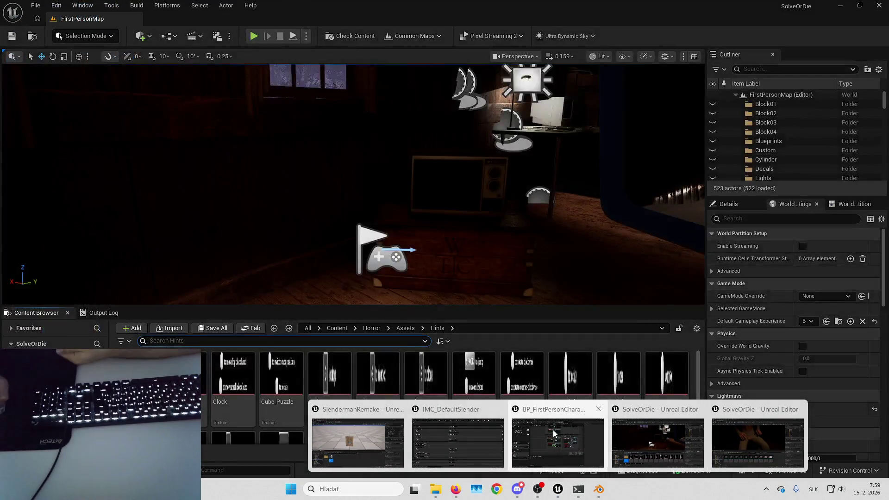
Step: In SlendermanRemake, open W_IM_Simple1 from W_InteractionMessageScreen and browse to its Simple folder
left_click(462, 411)
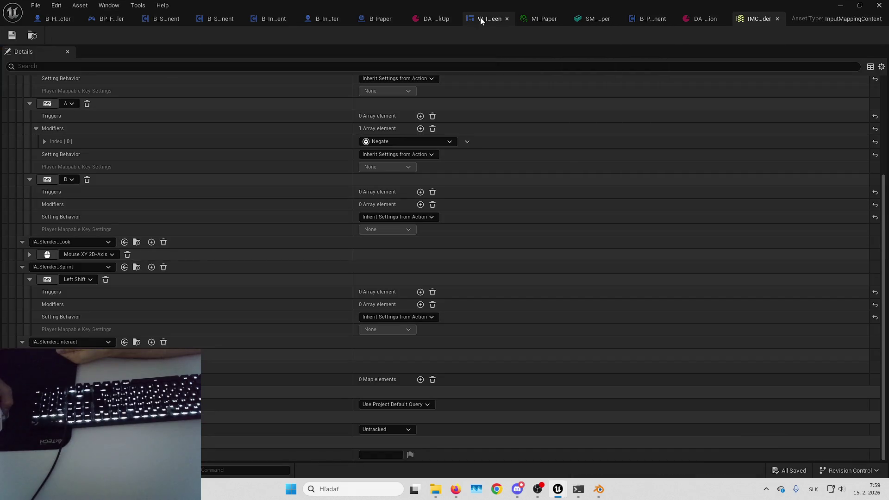
left_click(481, 21)
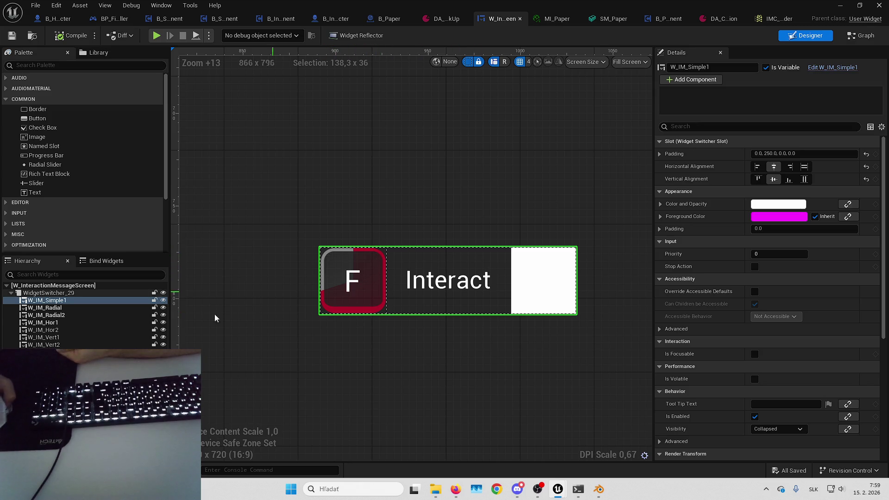
right_click(107, 299)
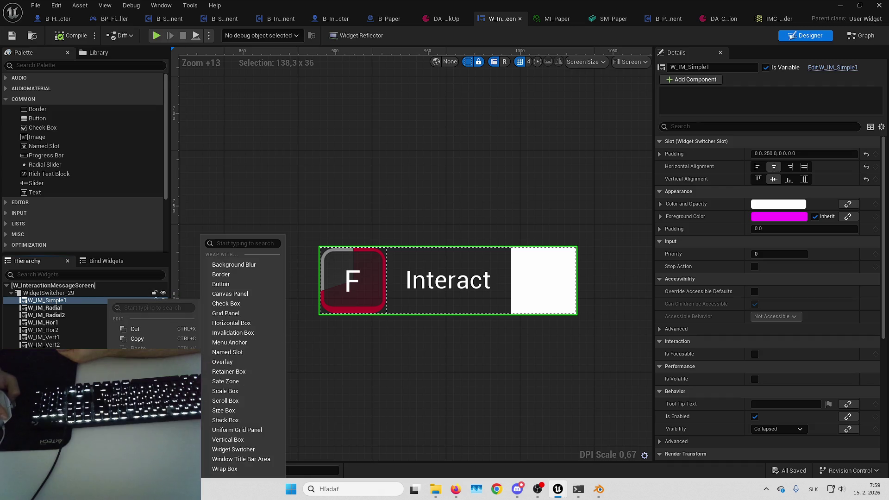
left_click(139, 391)
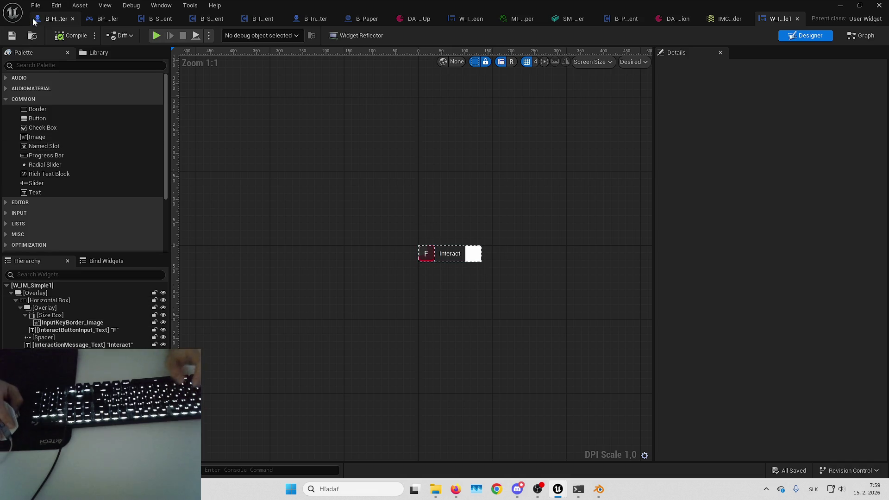
left_click(32, 35)
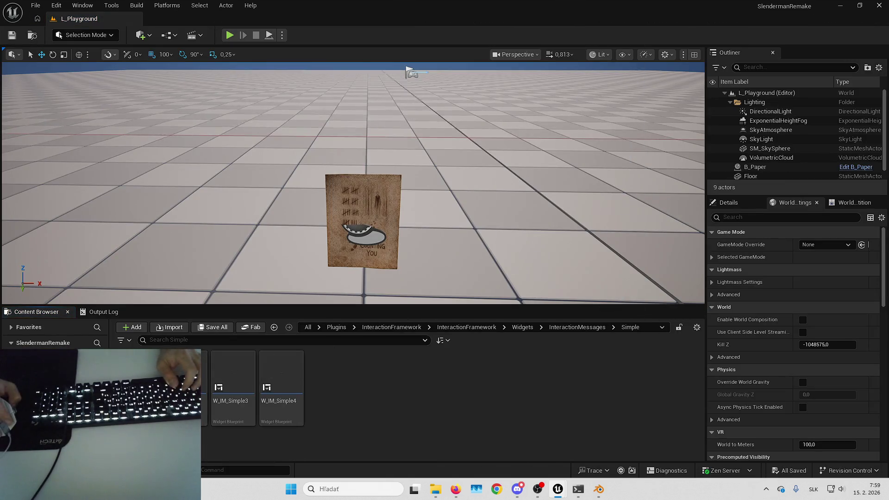
Step: Name the duplicated widget W_IM_PickUp and inspect its key-badge widgets in the Hierarchy
type("W")
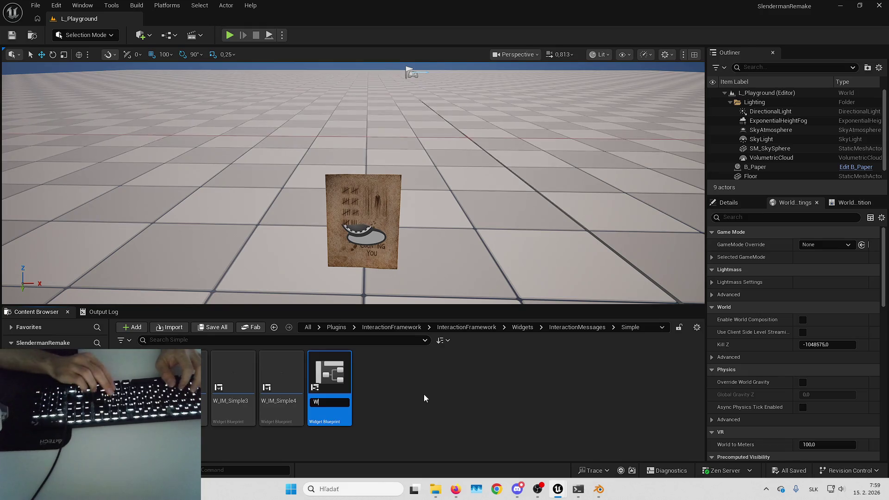
type("_IM_")
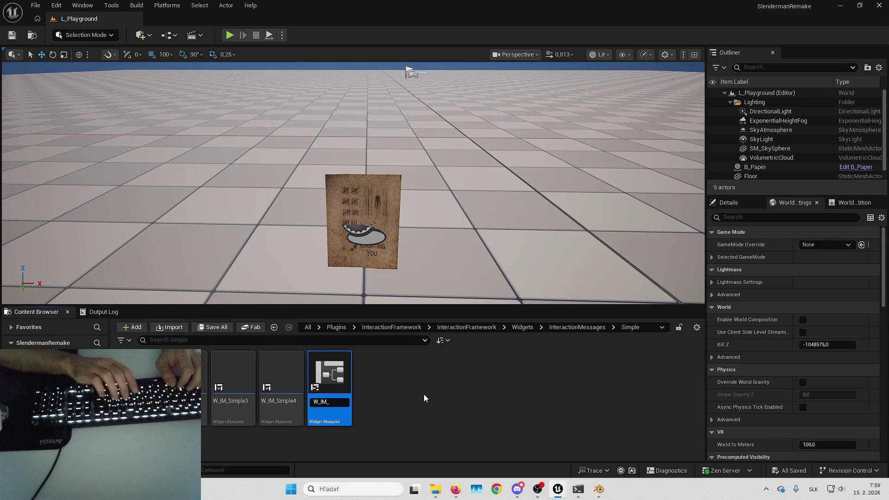
type("PickUp")
key("Return")
key("Return")
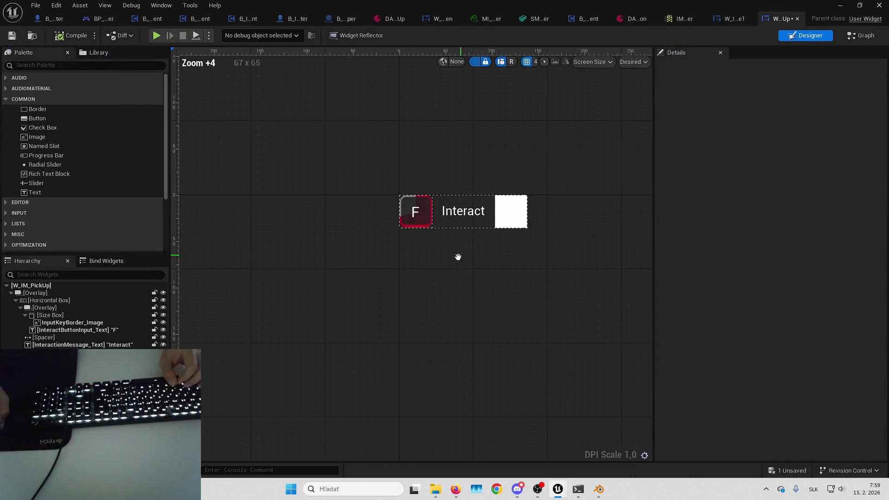
left_click(69, 301)
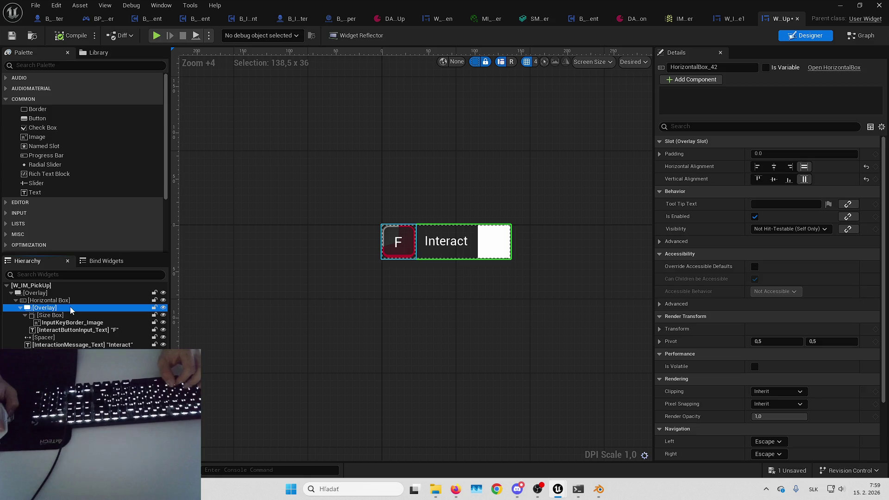
left_click(72, 308)
left_click(74, 315)
left_click(77, 322)
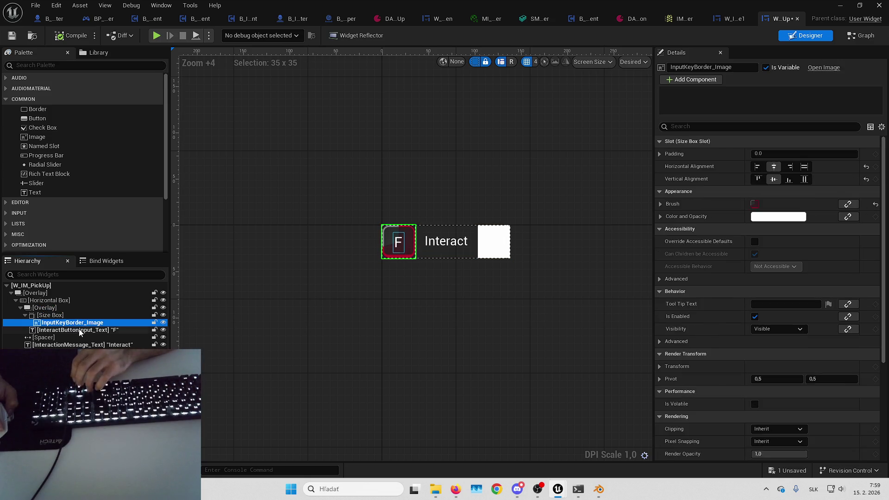
left_click(80, 330)
left_click(77, 335)
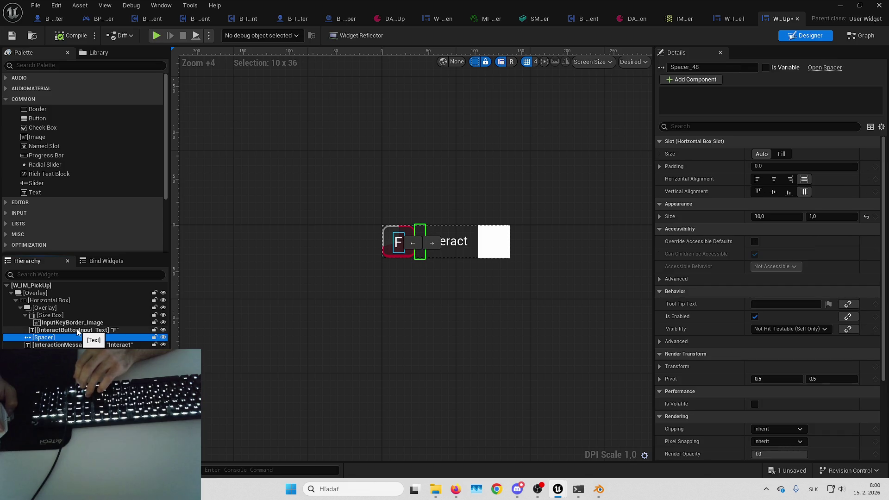
Step: Select the Overlay through the F key text, delete the key badge, and save
left_click(77, 330)
left_click(68, 300)
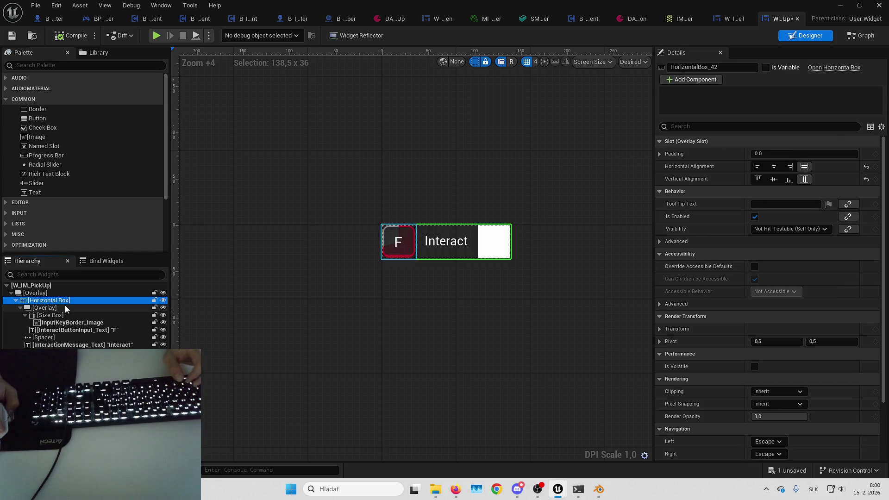
left_click(68, 307)
left_click(68, 331, "shift")
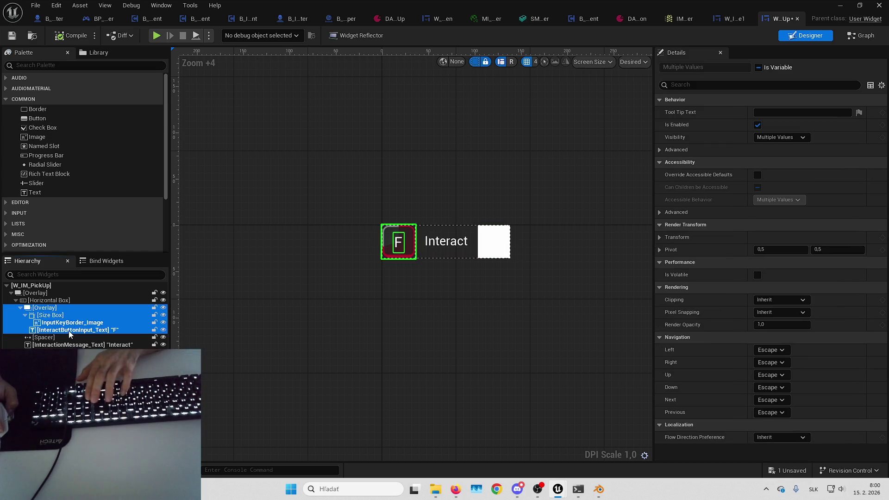
key("Delete")
left_click(511, 269)
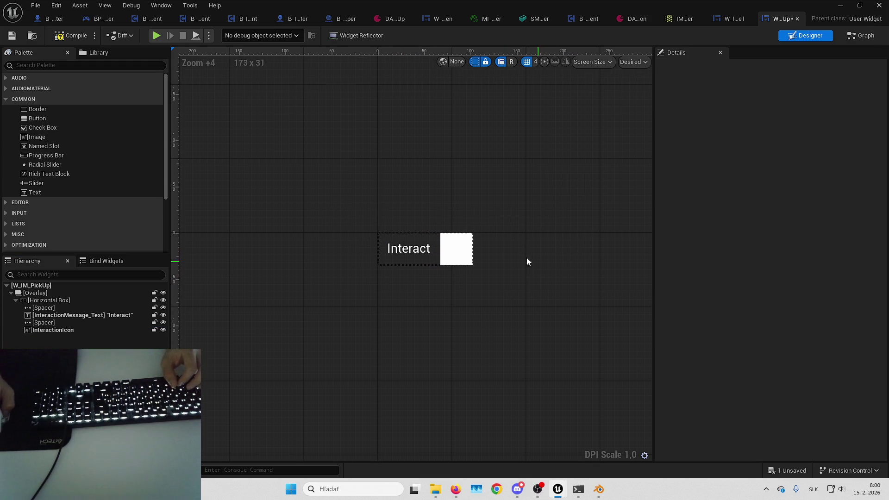
key("ctrl+shift+s")
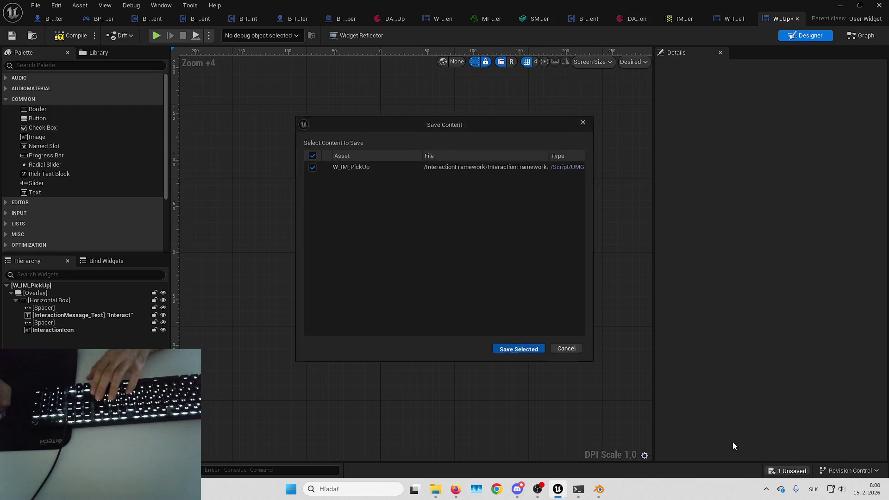
Step: Delete the broken SetText, key name and GET nodes, wiring Interaction Reset into Set Visibility
key("Return")
key("F7")
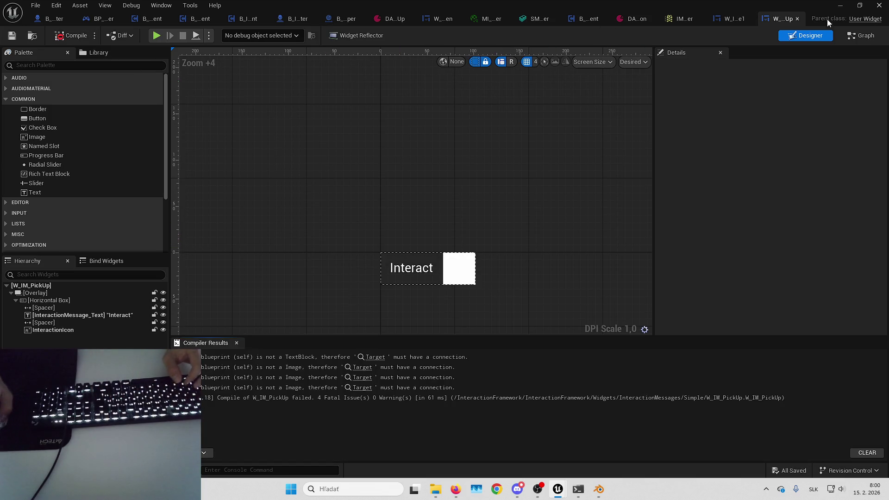
left_click(856, 36)
key("F7")
left_click(295, 400)
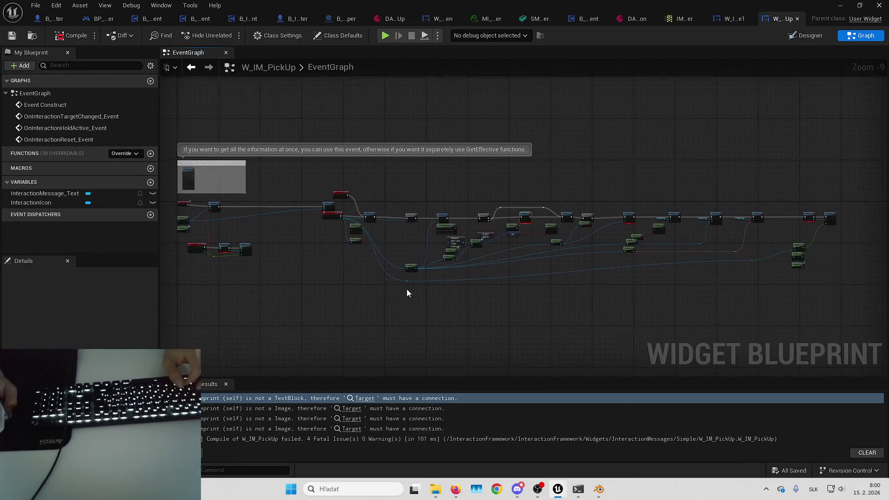
scroll(477, 235, "up", 3)
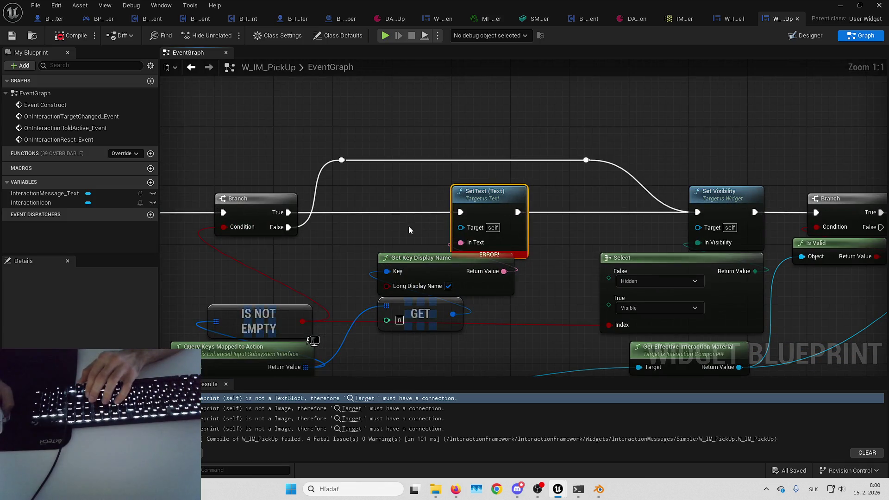
left_click_drag(417, 196, 553, 297)
left_click_drag(519, 323, 531, 288)
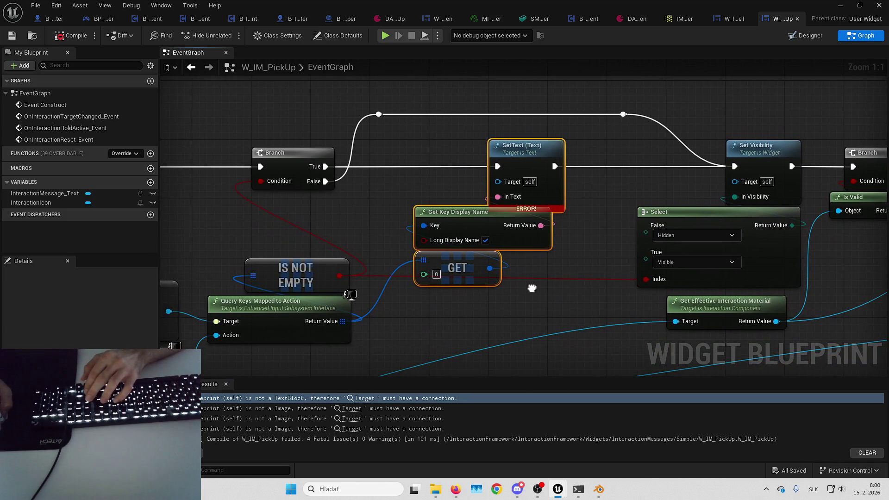
left_click_drag(405, 196, 456, 221)
mouse_move(318, 140)
left_mouse_down()
mouse_move(348, 123)
mouse_move(324, 154)
mouse_move(318, 134)
mouse_move(453, 187)
mouse_move(649, 214)
left_mouse_up()
key("Delete")
key("Delete")
mouse_move(256, 178)
left_mouse_down()
mouse_move(875, 184)
mouse_move(829, 179)
left_mouse_up()
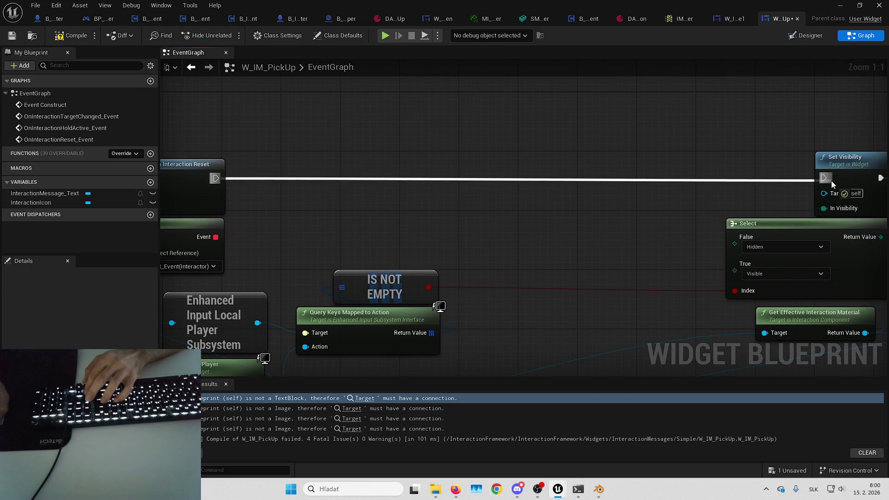
left_click_drag(591, 188, 589, 115)
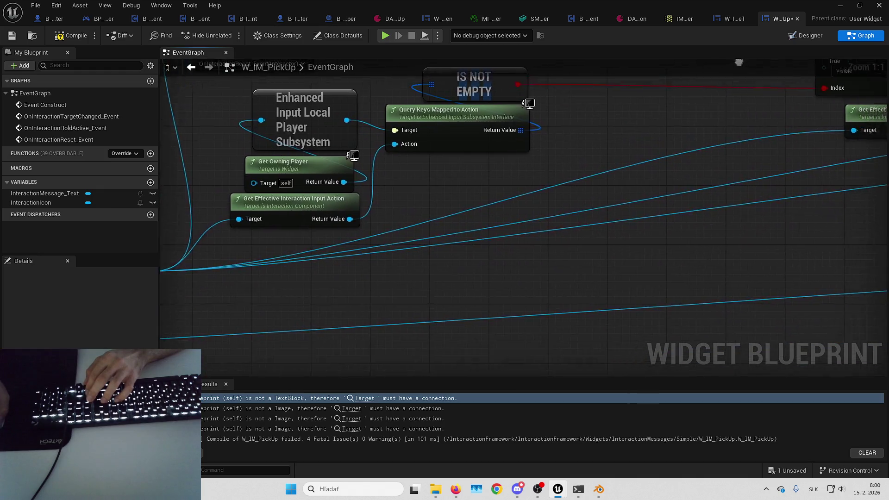
Step: Remove the Set Brush from Material, Branch, Is Valid and Get Effective Interaction Material nodes
left_click(351, 409)
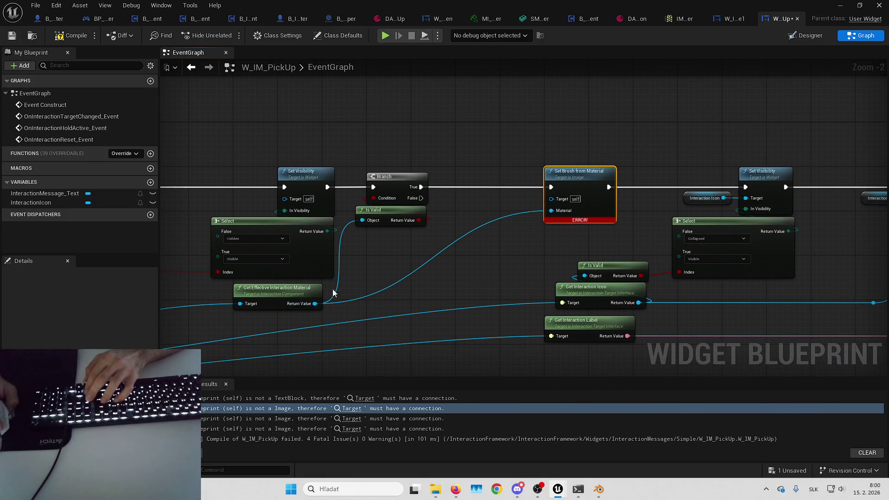
key("Delete")
left_click_drag(352, 167, 406, 253)
key("Delete")
left_click(291, 291)
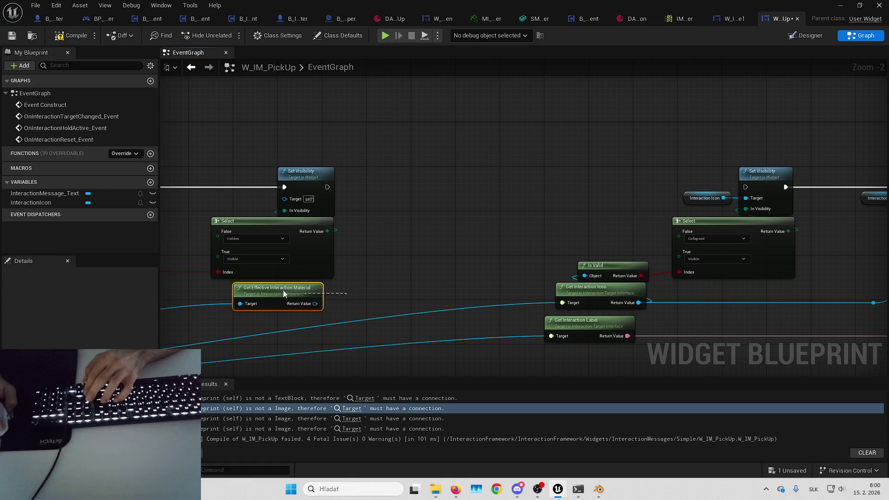
key("Delete")
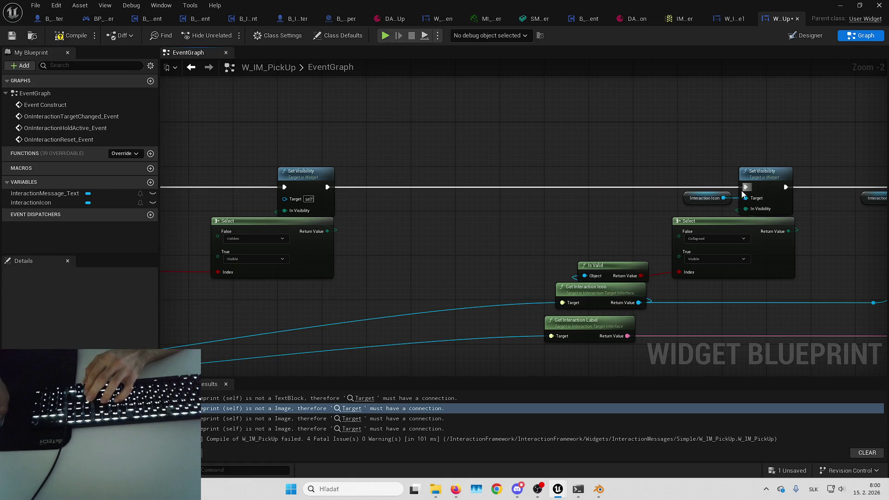
Step: Delete the hold-progress and hold-active event nodes, connecting Event Construct to the target-changed bind
left_click(356, 419)
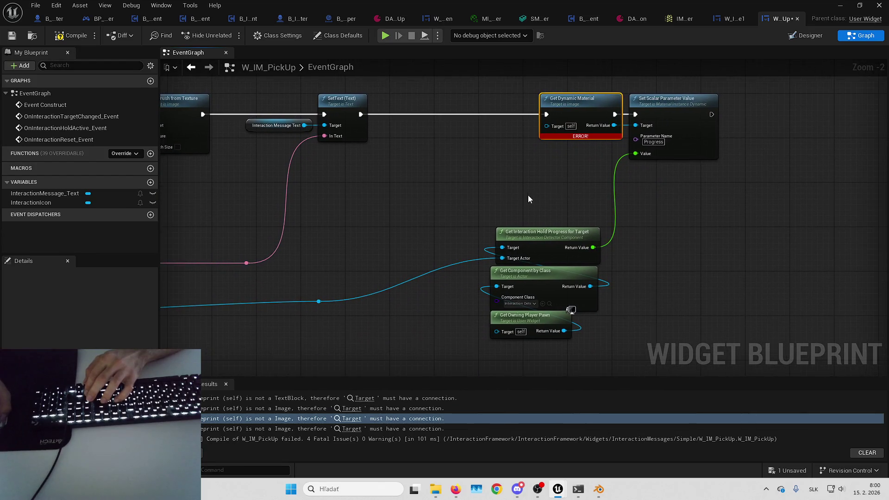
left_click_drag(550, 126, 743, 374)
left_click_drag(412, 266, 509, 265)
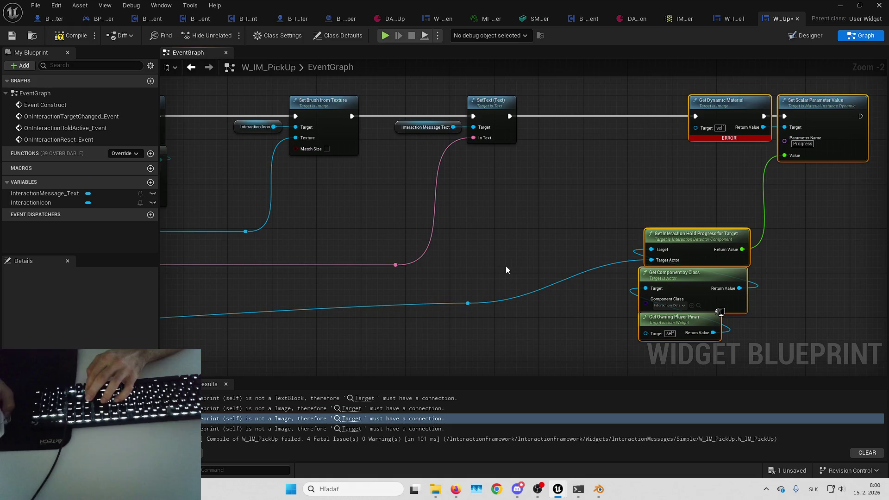
key("Delete")
left_click_drag(462, 290, 707, 221)
left_click(351, 428)
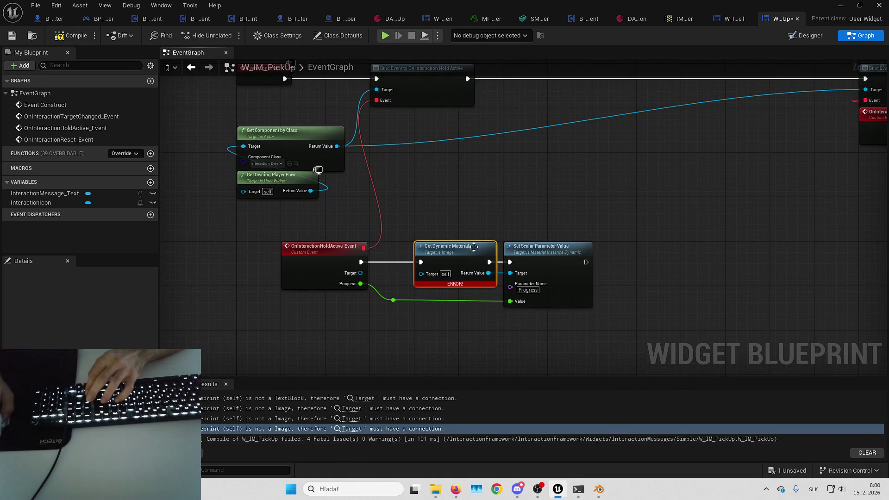
left_click_drag(312, 222, 595, 319)
left_click_drag(472, 224, 461, 272)
key("Delete")
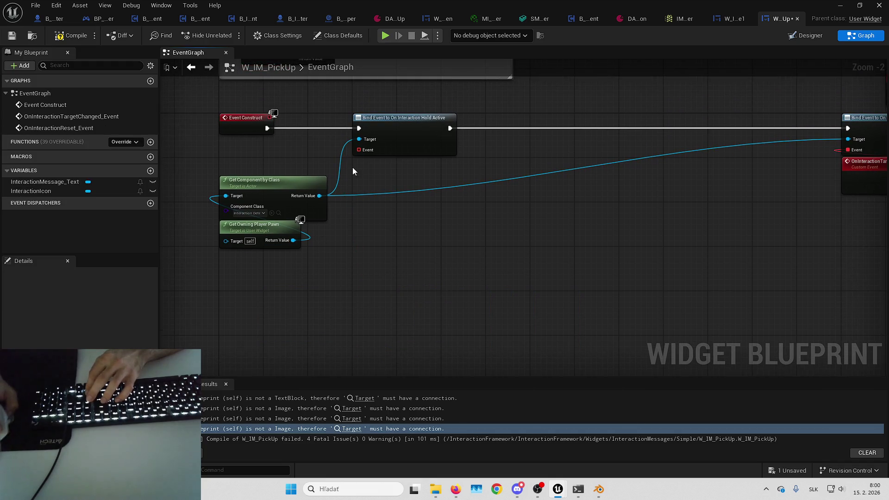
left_click(403, 117)
key("Delete")
left_click_drag(196, 154, 776, 155)
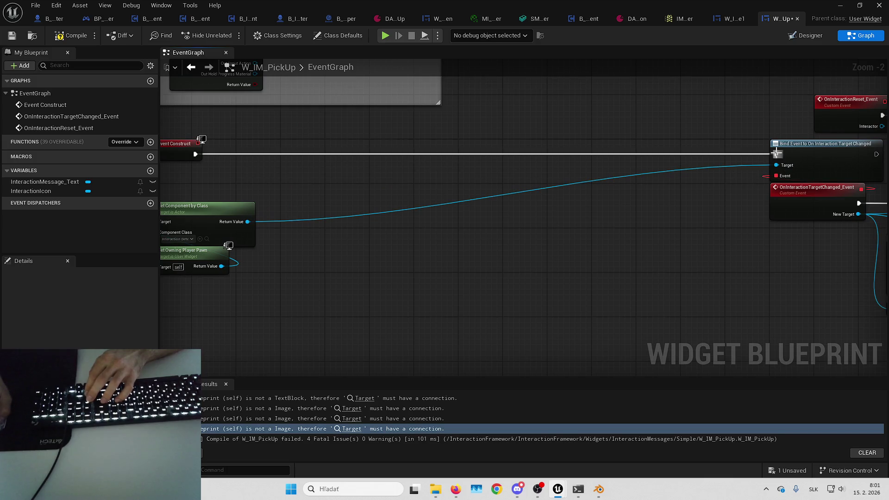
Step: Compile and save the W_IM_PickUp widget blueprint
left_click(70, 35)
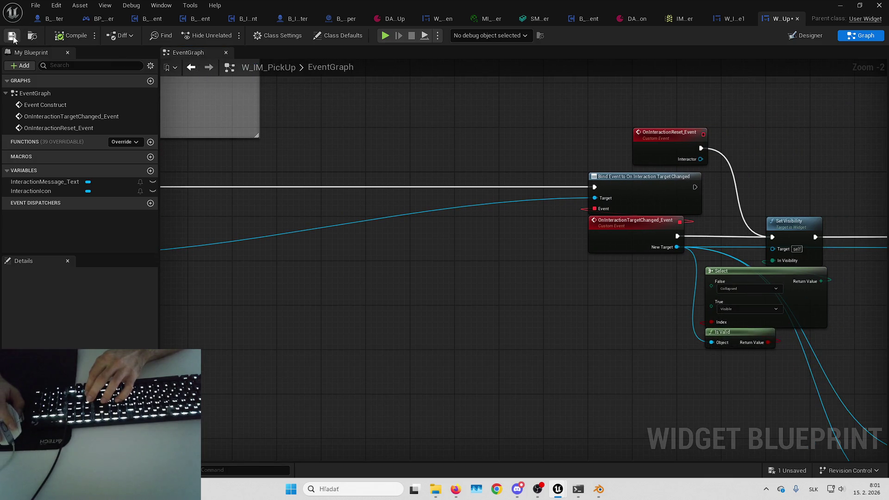
left_click(13, 37)
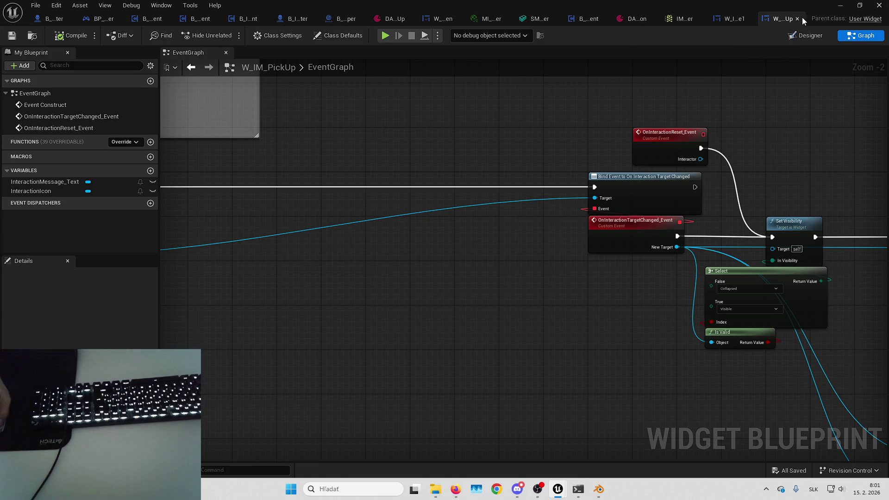
left_click(427, 21)
Step: Drag W IM Pick Up from the palette into WidgetSwitcher_29, then compile and save
left_click(46, 65)
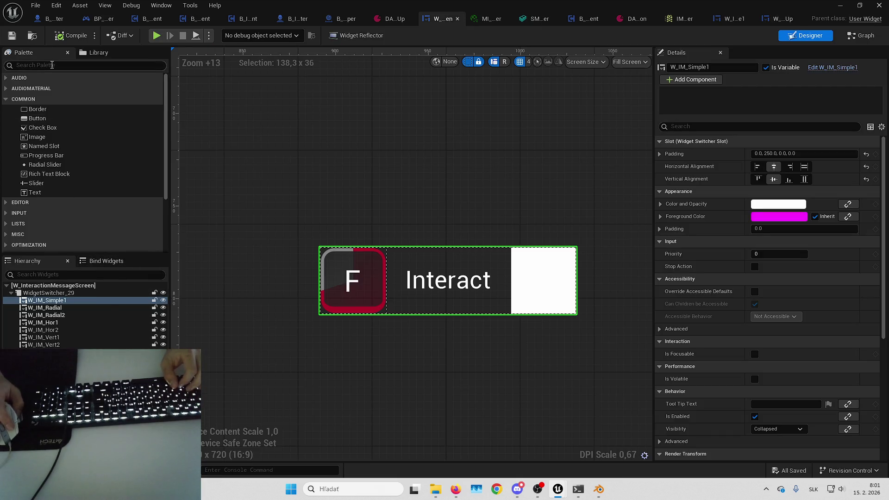
type("w_im_pi")
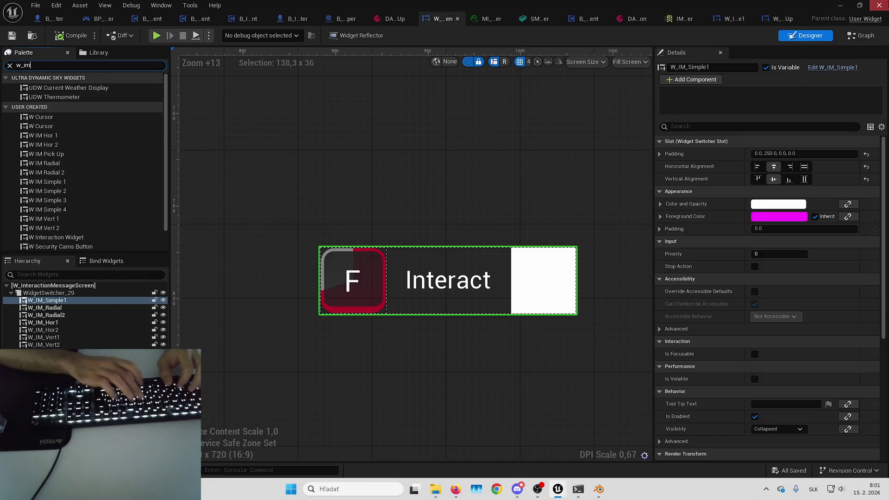
mouse_move(60, 87)
left_mouse_down()
mouse_move(49, 326)
mouse_move(62, 298)
left_mouse_up()
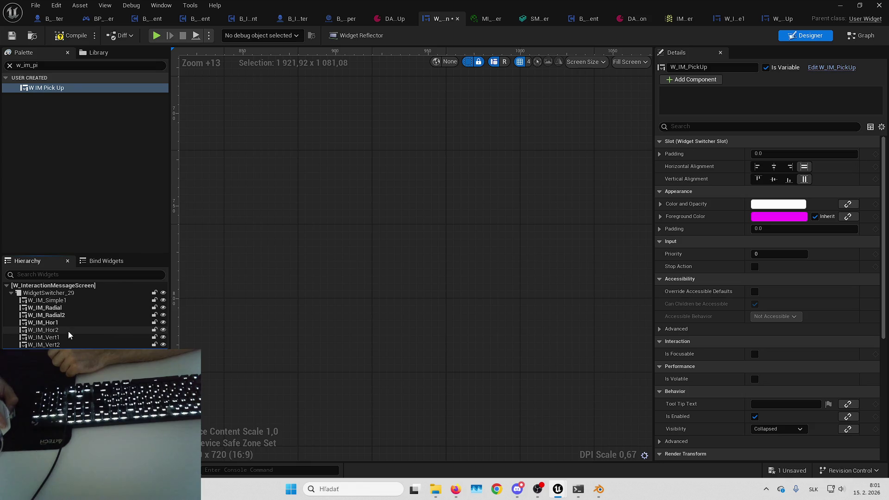
left_click(72, 35)
left_click(10, 65)
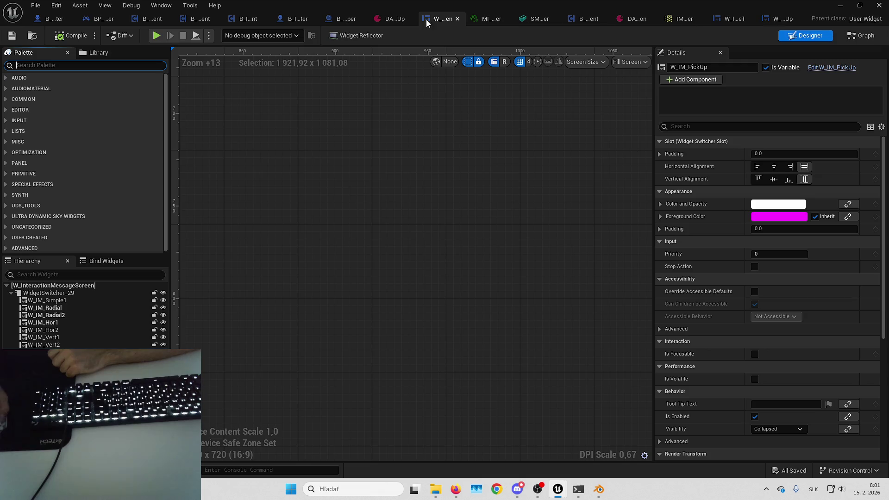
left_click(336, 21)
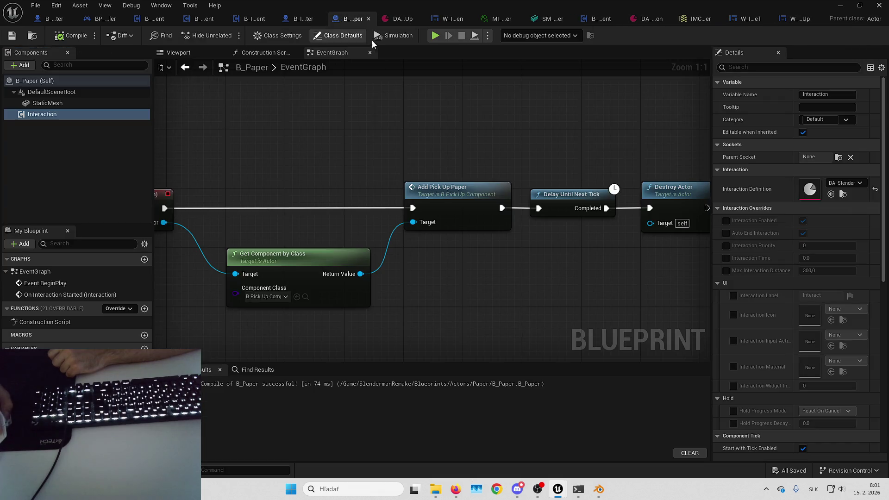
Step: Change DA_SlenderPickUp's Default Interaction Widget Index from 0 to 7 and save the asset
double_click(811, 190)
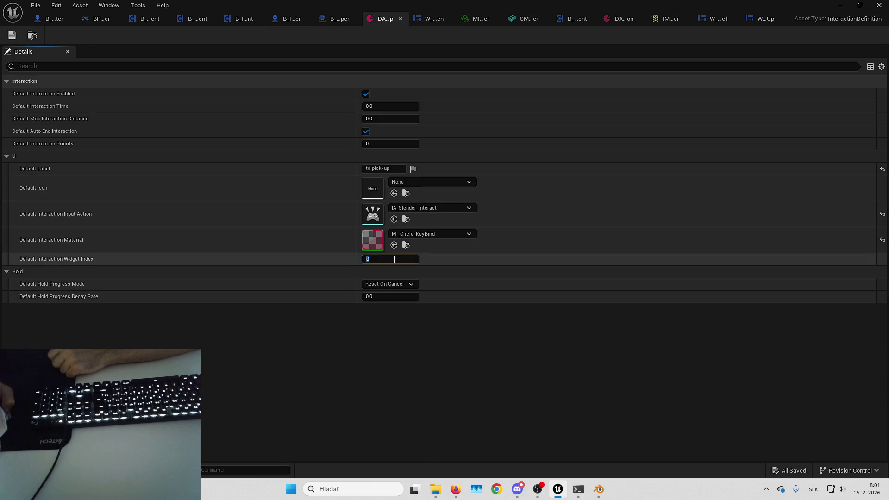
key("BackSpace")
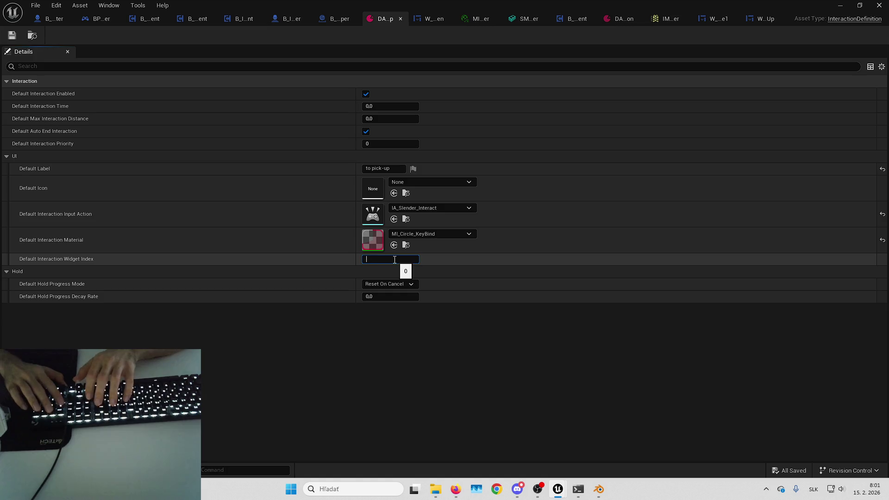
type("7")
key("Return")
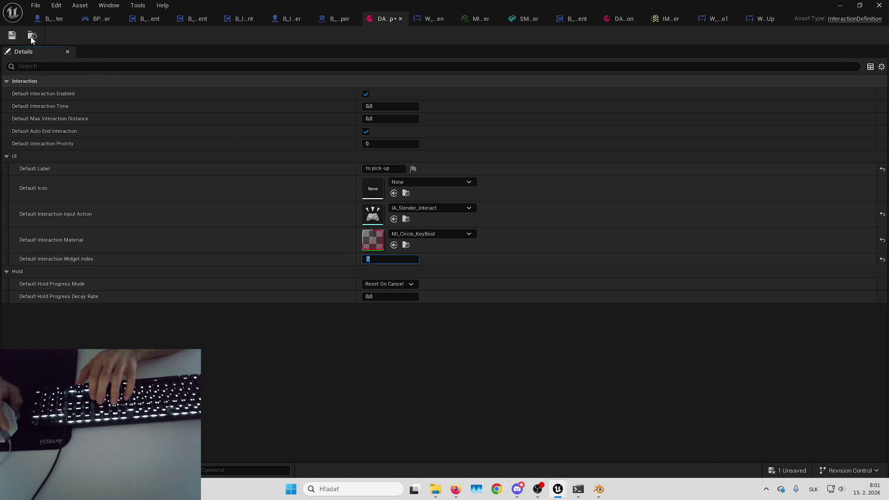
left_click(12, 35)
left_click(836, 4)
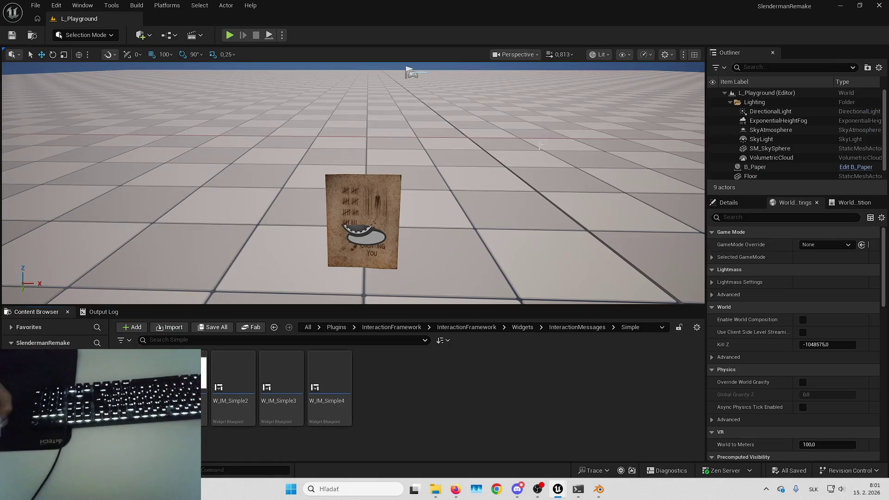
Step: Play-test fullscreen and confirm the paper shows its 'to pick-up' prompt
left_click(488, 171)
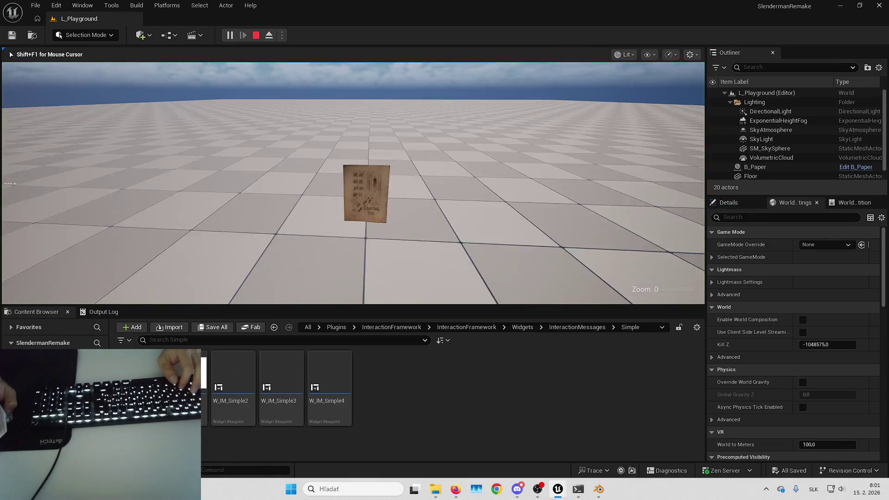
key("F11")
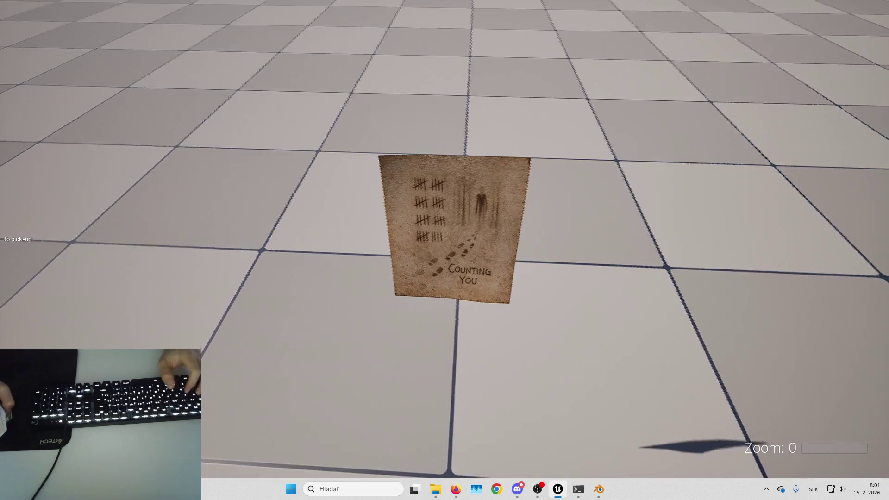
key("shift+F1")
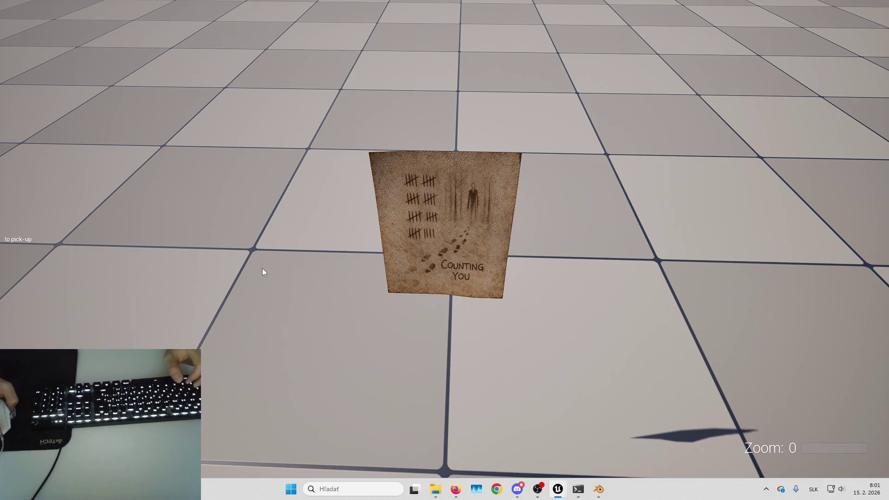
left_click(299, 248)
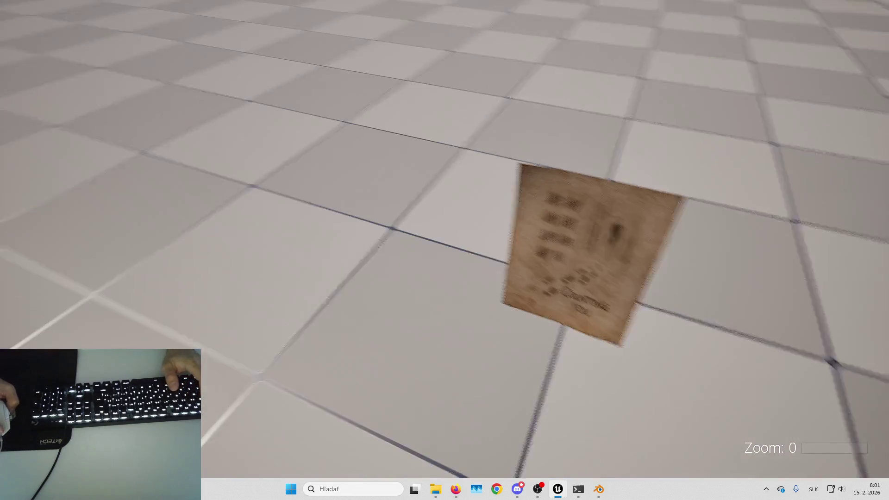
key("Escape")
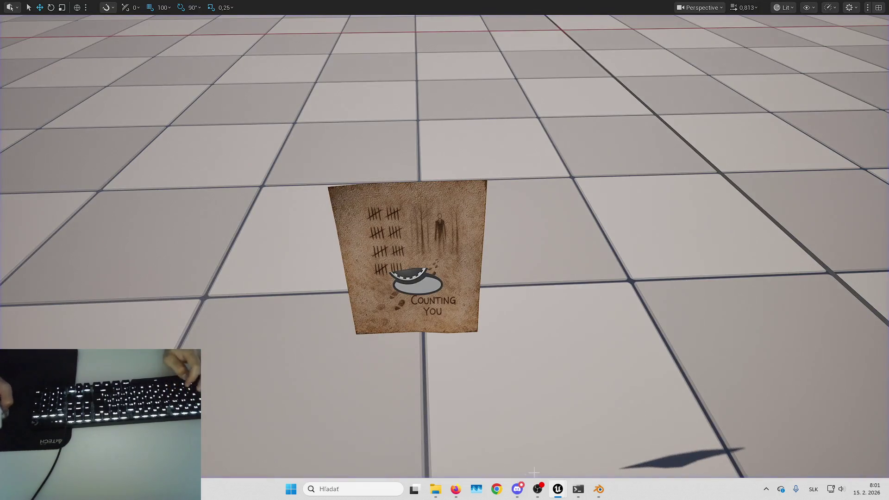
Step: Return to the W_IM_PickUp widget's EventGraph
mouse_move(558, 489)
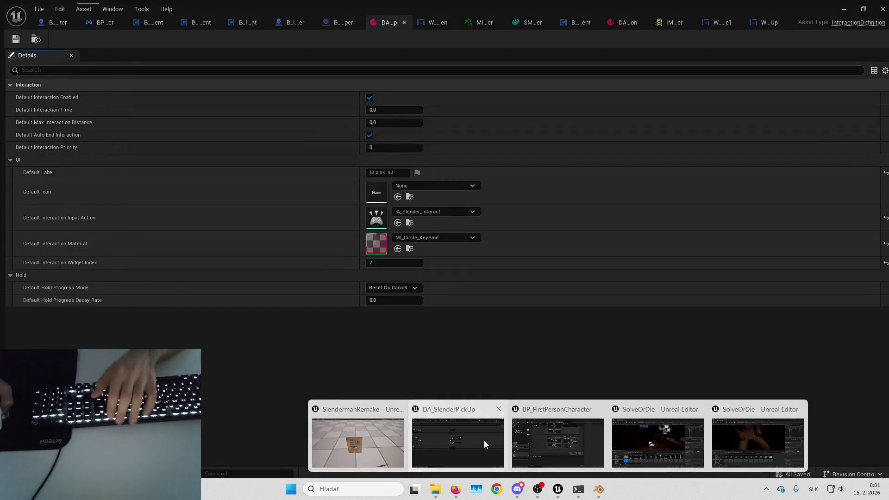
left_click(484, 441)
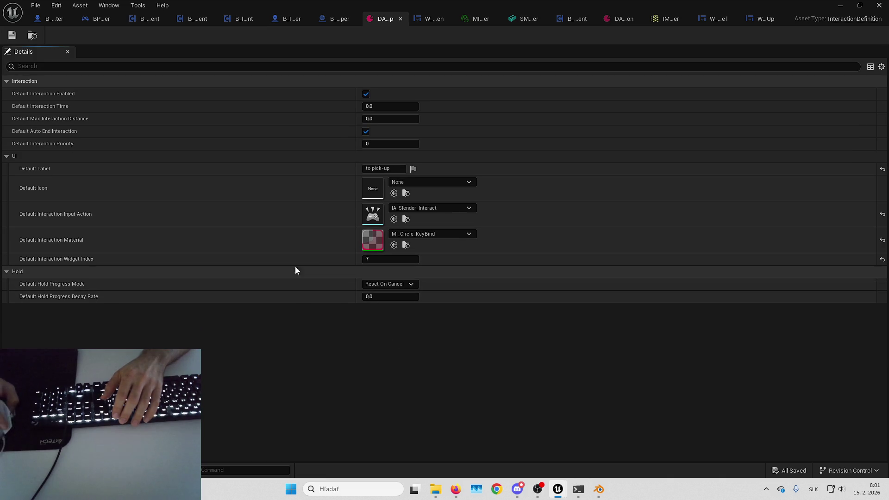
left_click(755, 22)
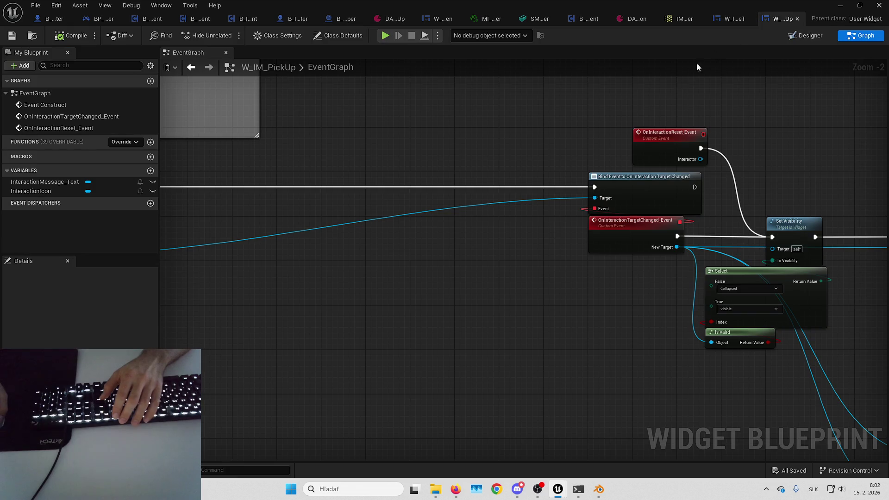
Step: Compare W_IM_Simple1's layout and select the W_IM_PickUp entry in the interaction message screen
left_click(792, 38)
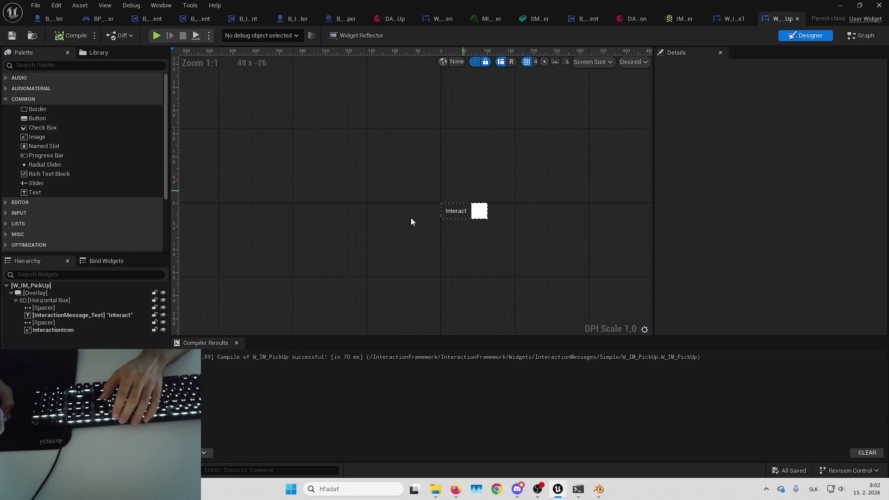
scroll(369, 224, "up", 3)
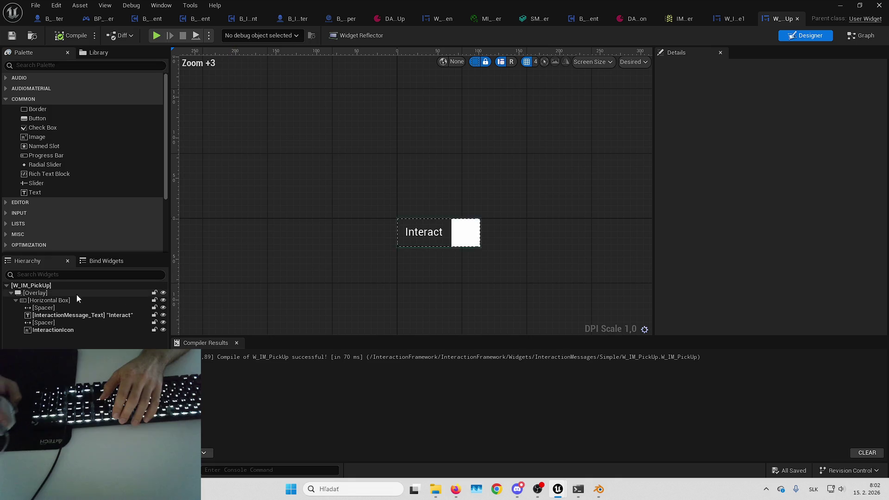
left_click(64, 301)
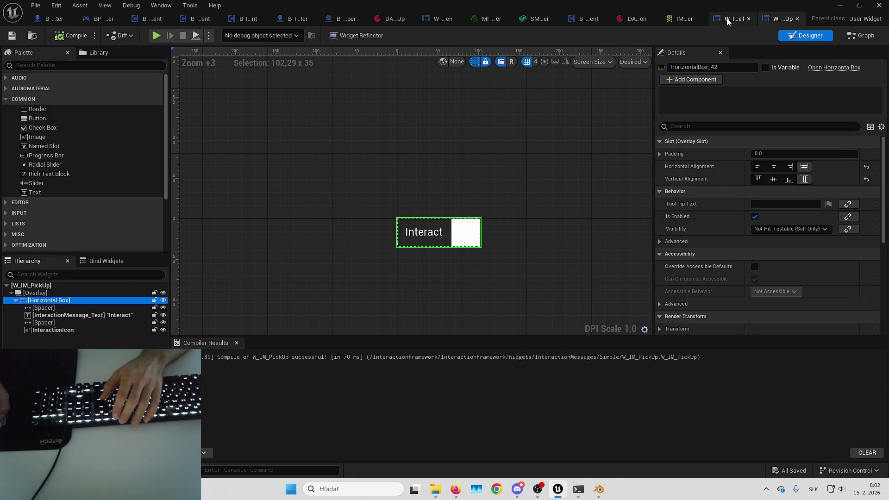
left_click(435, 21)
scroll(382, 213, "down", 20)
scroll(429, 223, "up", 8)
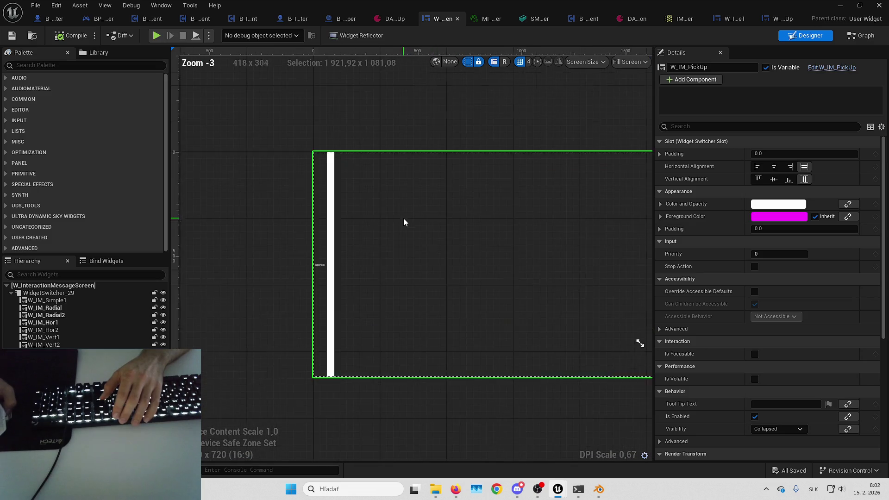
left_click(71, 301)
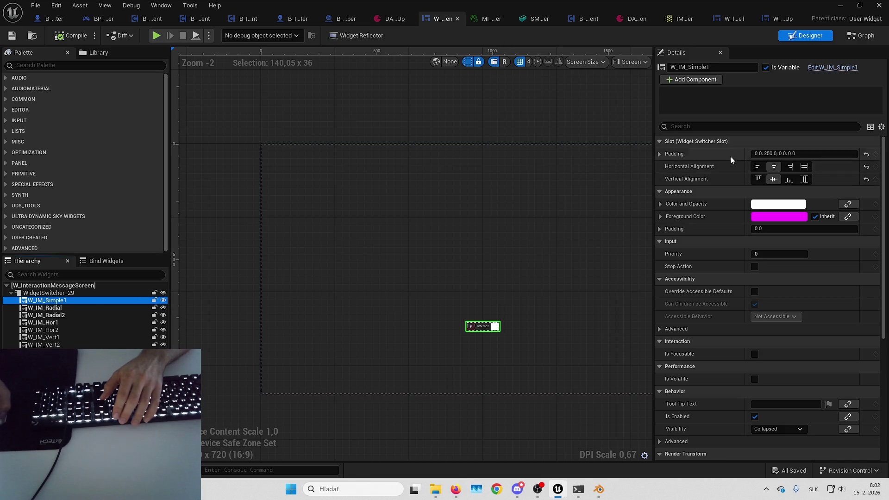
left_click(46, 351)
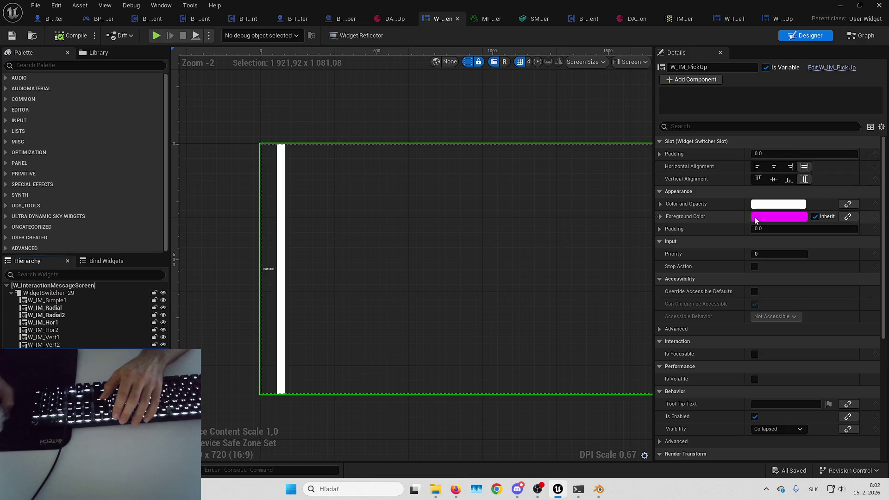
Step: Centre W_IM_PickUp horizontally and vertically with 250 top padding, and compile
left_click(780, 168)
left_click(774, 180)
left_click(659, 153)
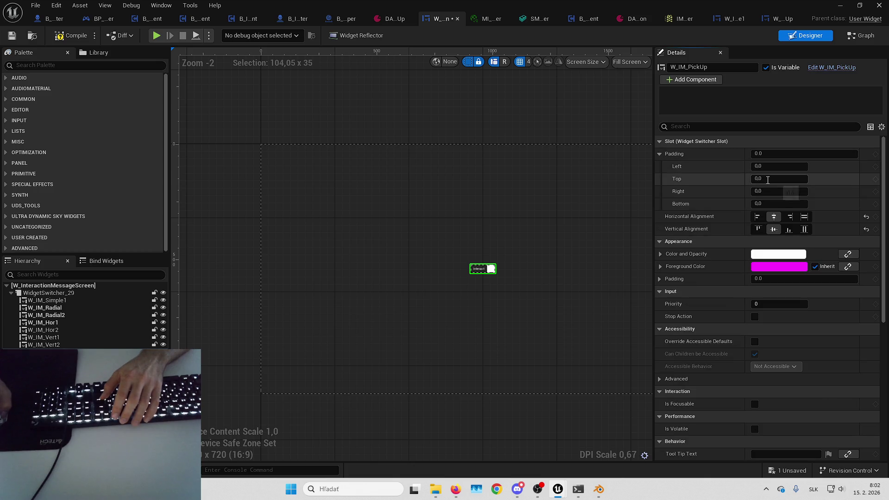
type("250")
key("Return")
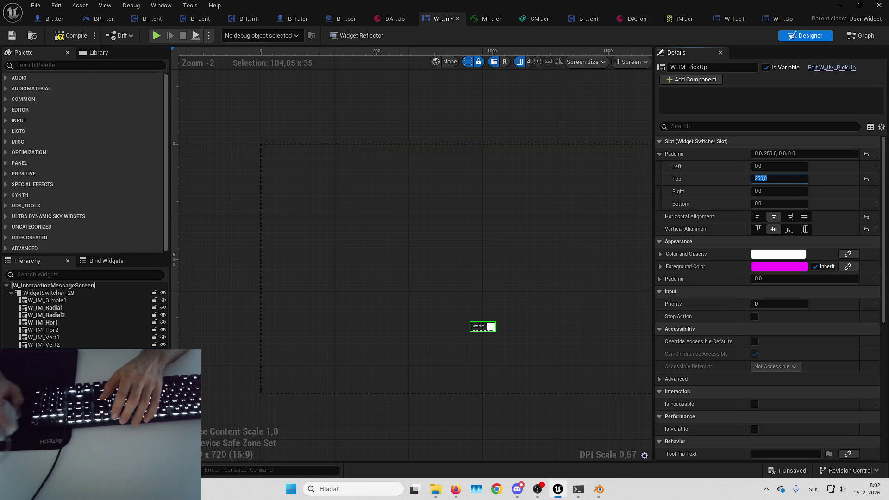
left_click(74, 37)
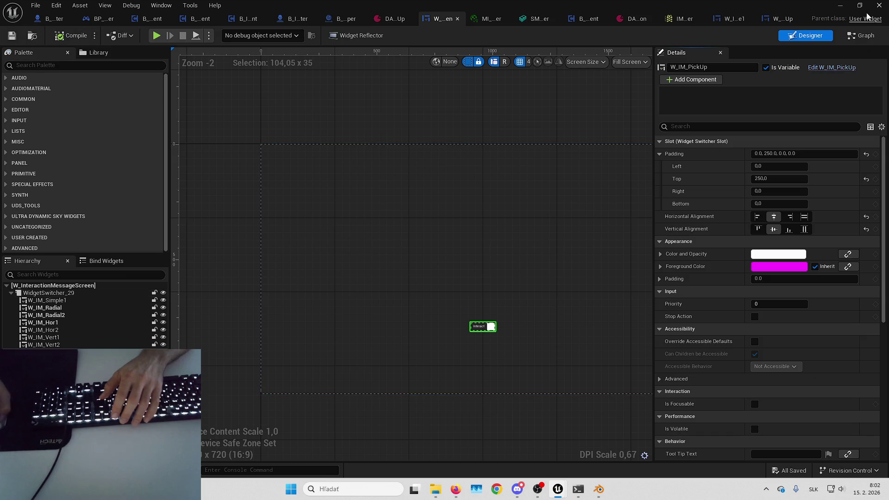
left_click(843, 5)
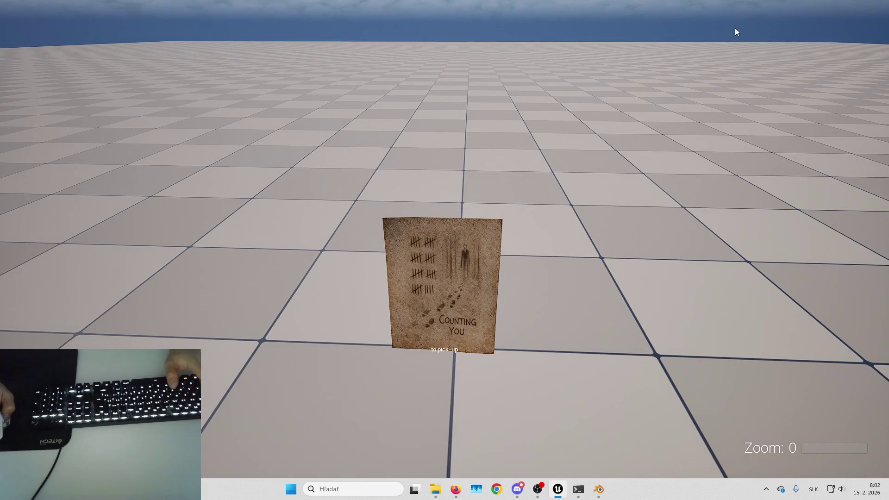
Step: Change the pick-up prompt's top padding to 275 and compile
key("Escape")
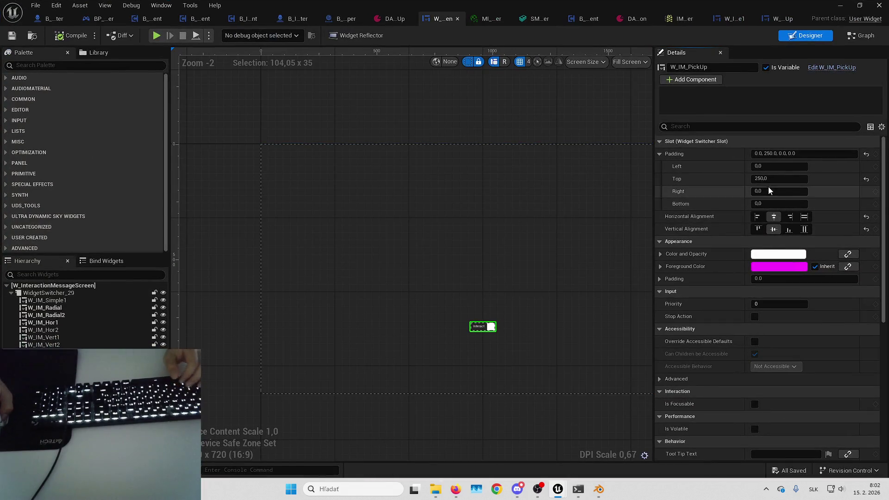
left_click(771, 180)
type("275")
key("Return")
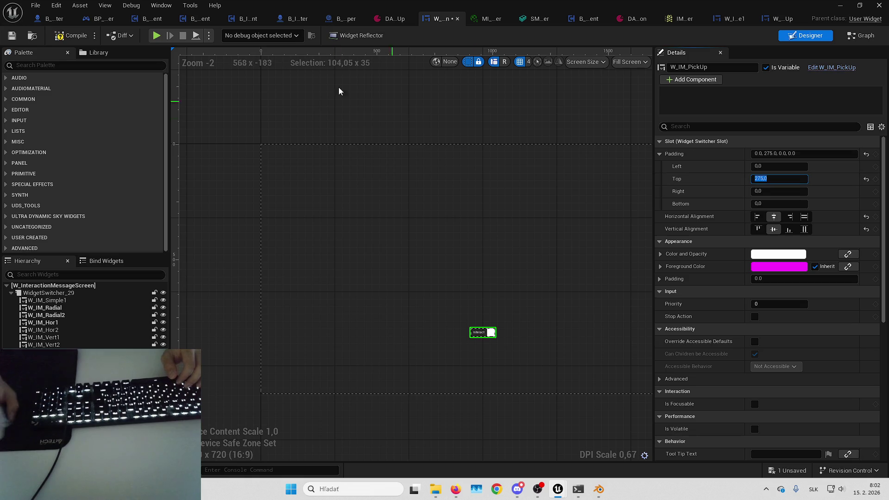
left_click(12, 36)
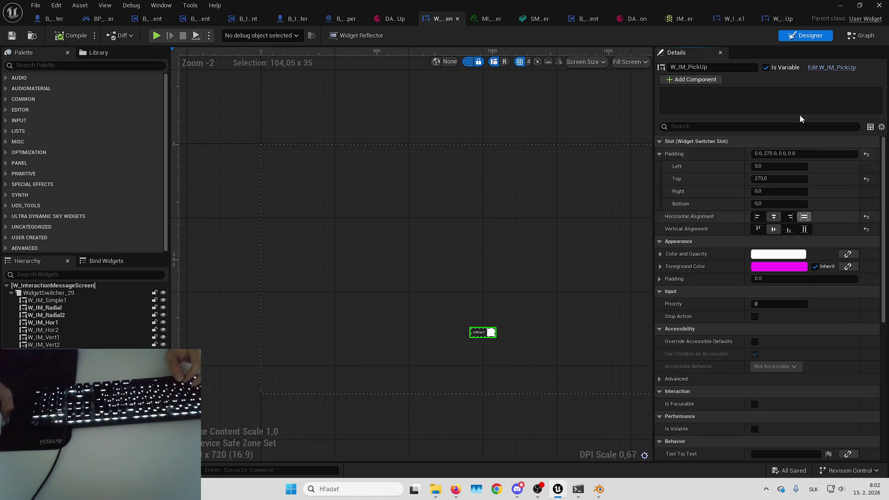
Step: Play-test the level to check the lowered prompt position
left_click(833, 5)
key("alt+p")
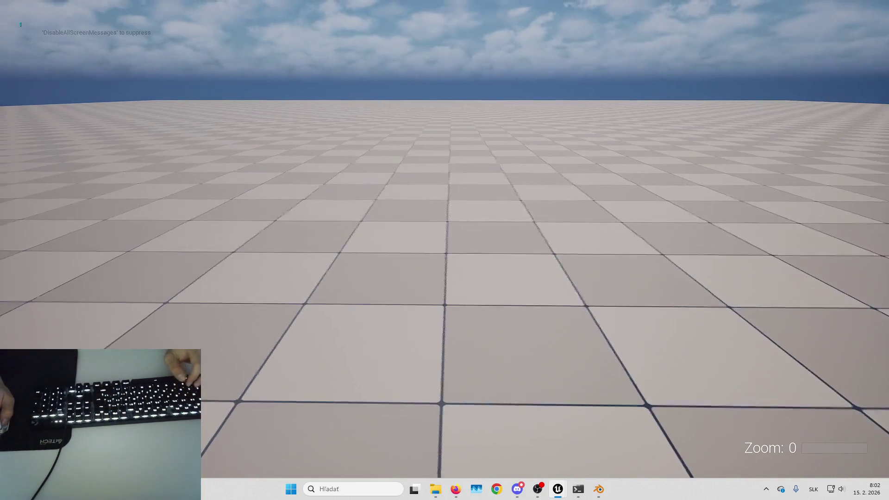
key("Escape")
mouse_move(553, 491)
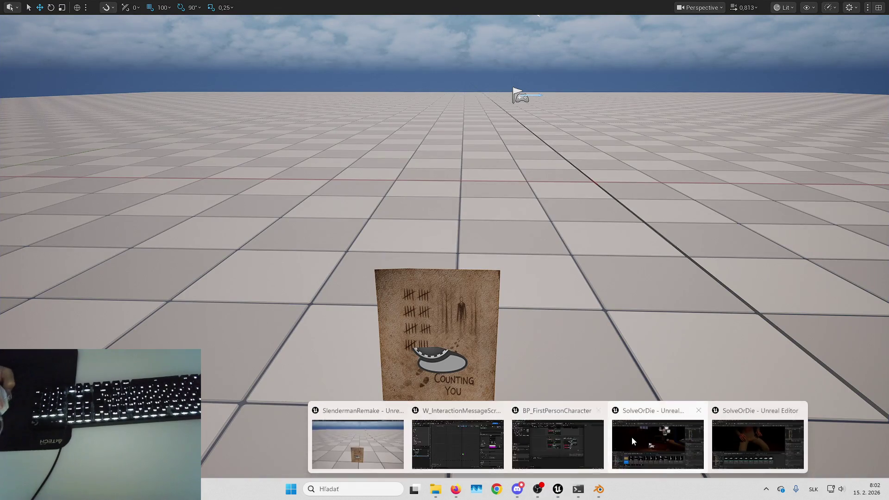
left_click(457, 440)
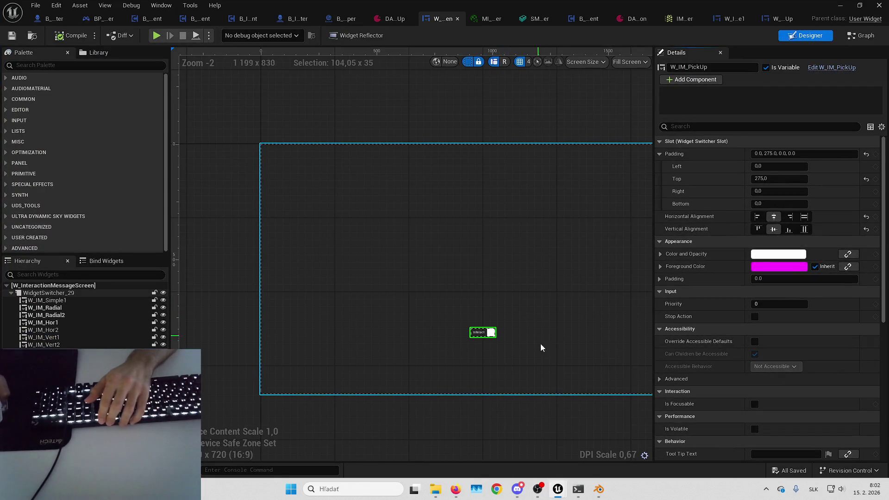
Step: Switch to the SolveOrDie editor and close it
mouse_move(558, 489)
left_click(743, 439)
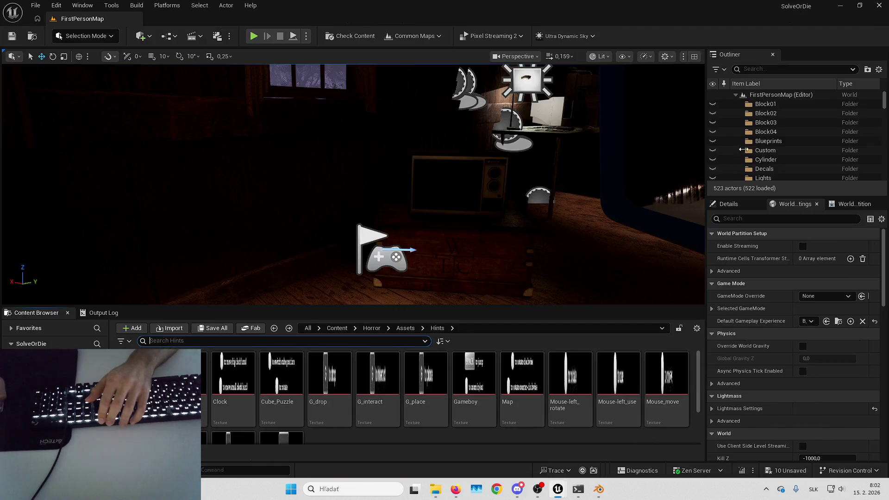
left_click(880, 6)
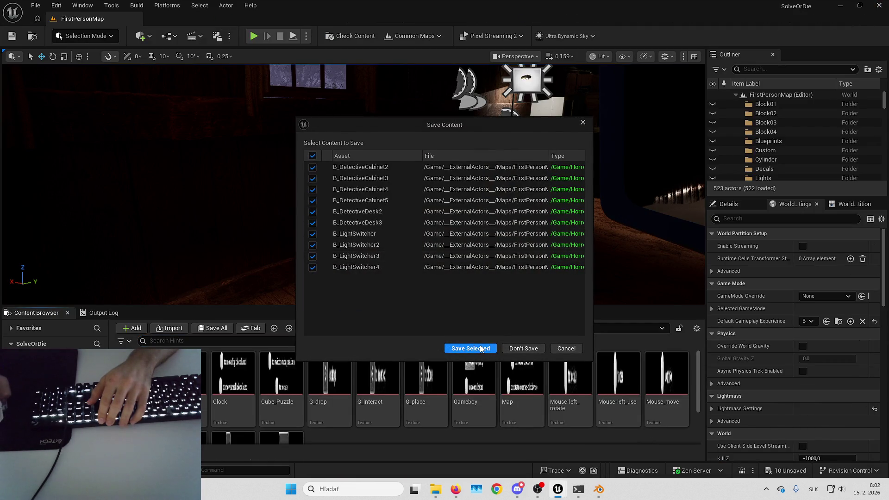
Step: Save SolveOrDie's assets, skip the two that fail, and dismiss the Message Log
left_click(480, 349)
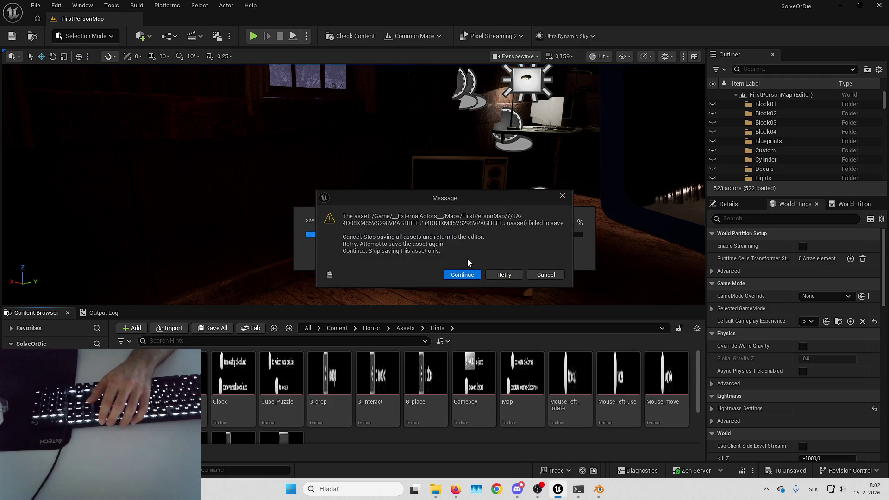
left_click(474, 275)
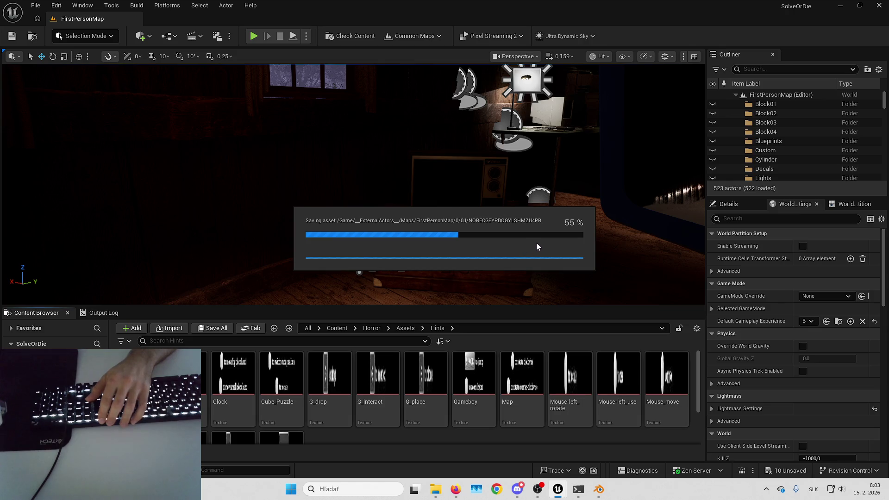
left_click(547, 273)
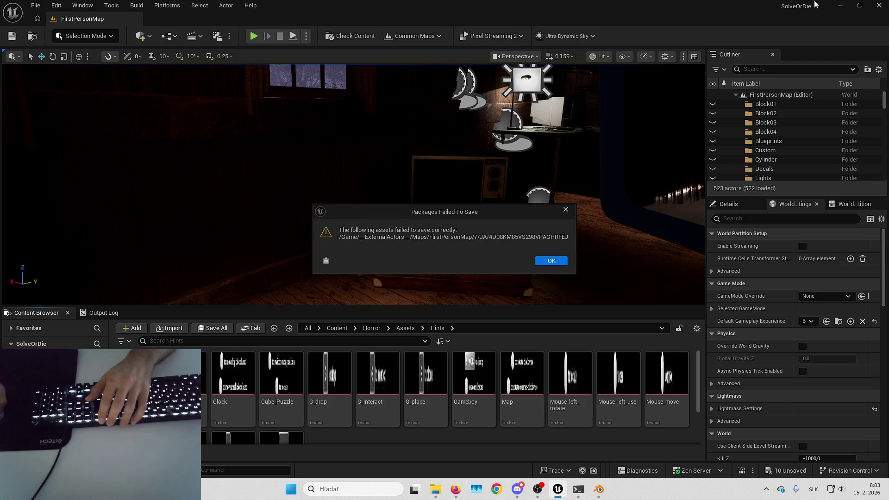
key("Return")
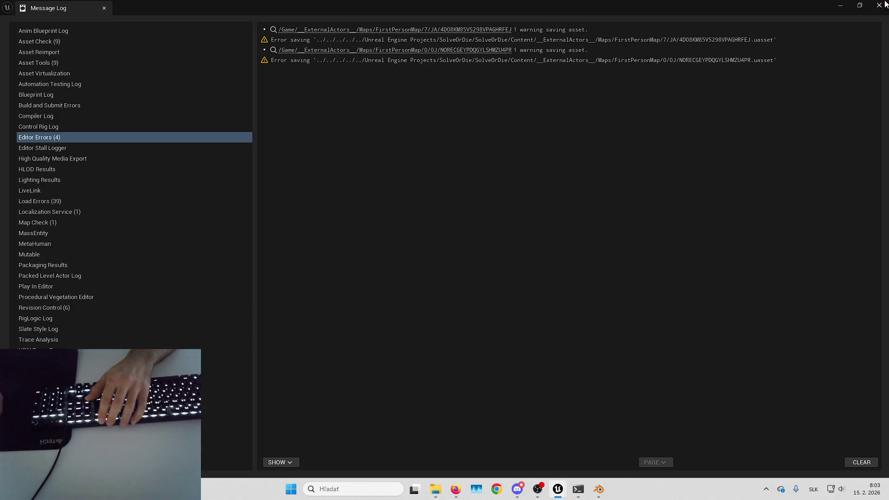
left_click(884, 3)
left_click(523, 349)
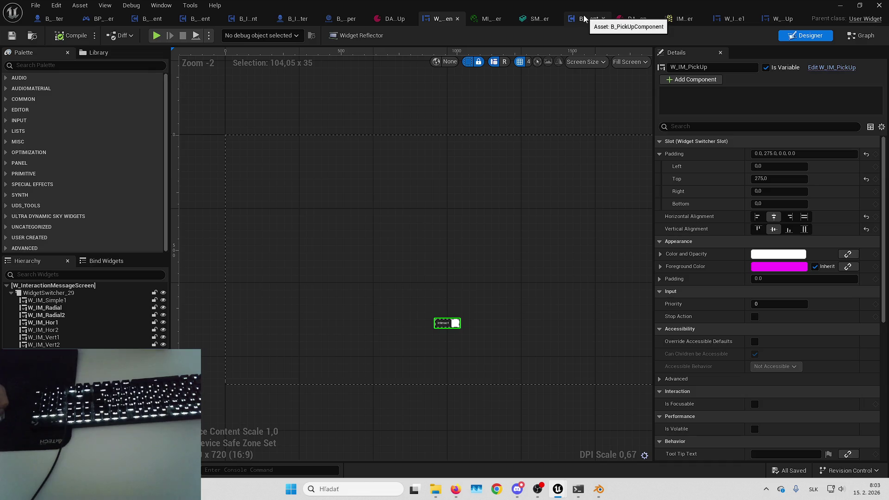
Step: Add a Play Sound 2D node after Print String in B_HeroCharacter's OnPickUpPaper_Event and align it
left_click(55, 18)
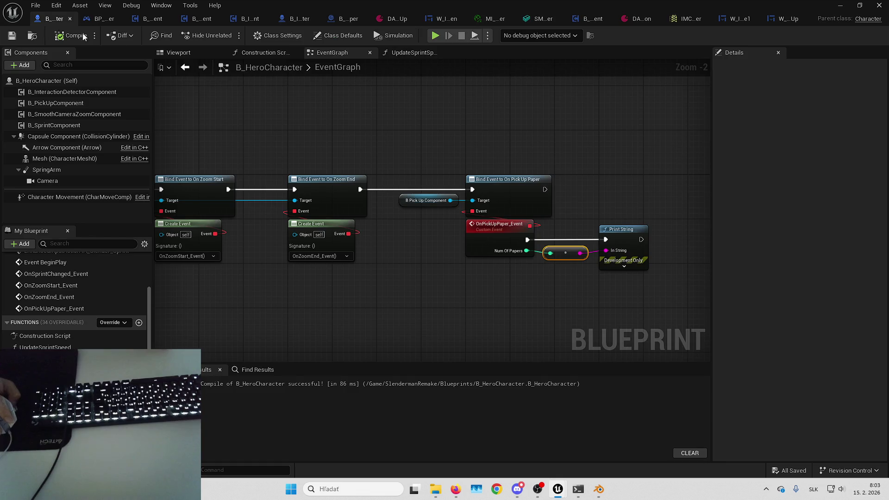
scroll(431, 181, "up", 2)
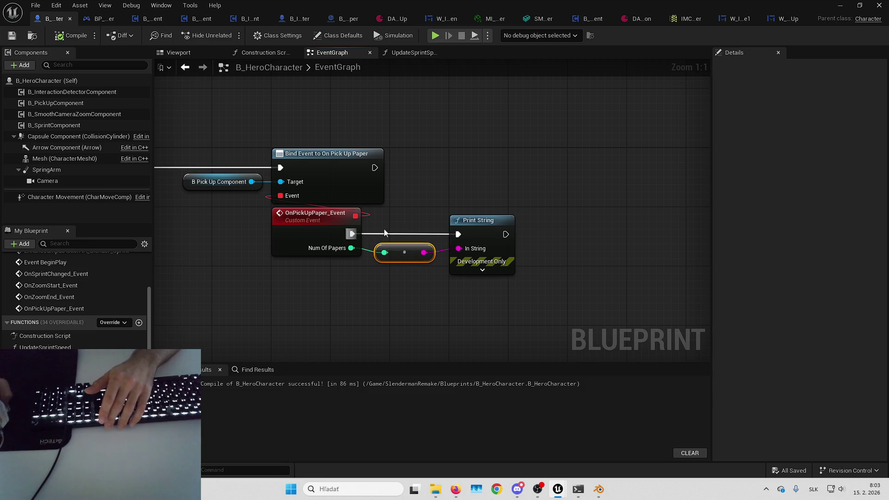
left_click_drag(584, 261, 571, 244)
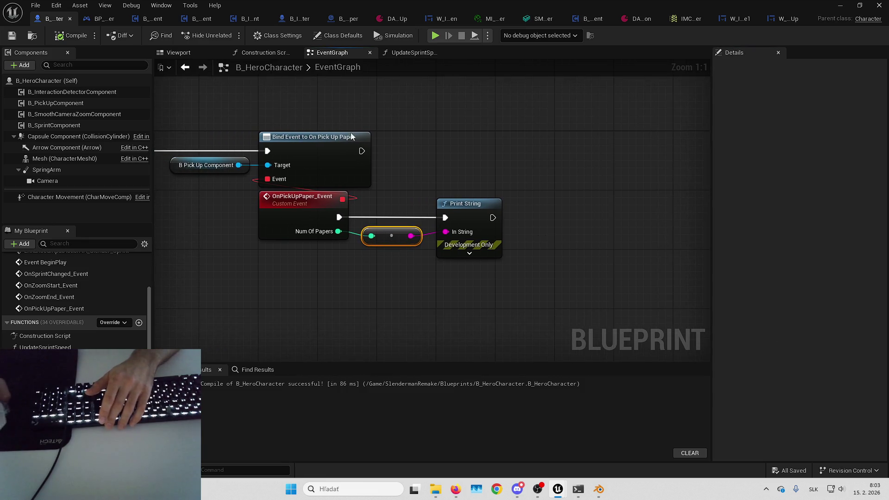
mouse_move(443, 160)
left_mouse_down()
mouse_move(460, 174)
mouse_move(416, 192)
mouse_move(458, 284)
left_mouse_up()
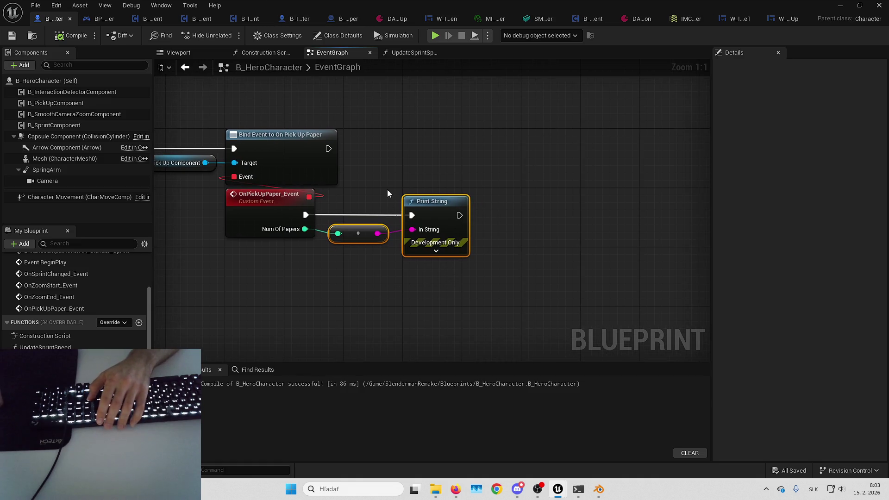
left_click(512, 199)
left_click_drag(407, 221, 499, 213)
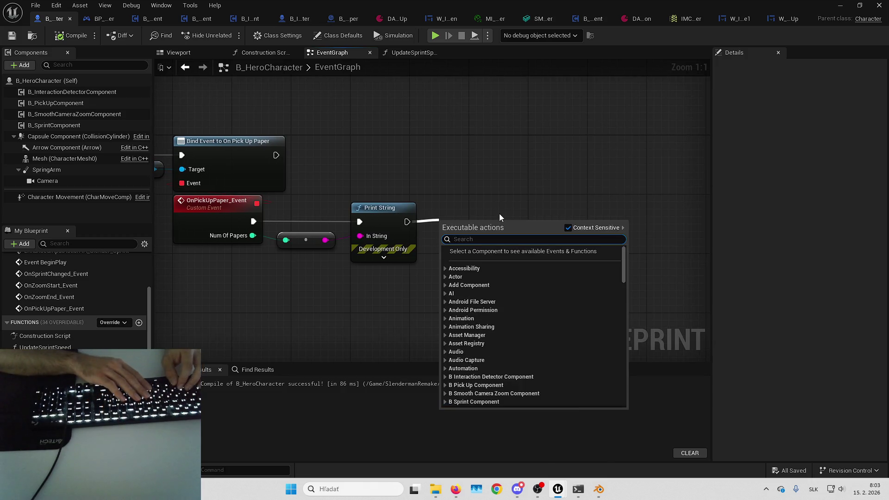
type("play sound")
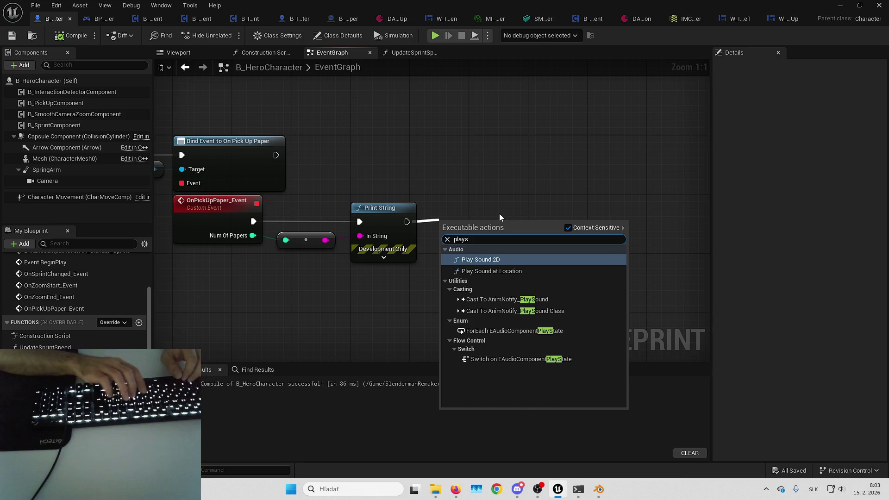
key("Return")
mouse_move(478, 227)
left_mouse_down()
mouse_move(508, 212)
mouse_move(507, 227)
left_mouse_up()
left_click(507, 171)
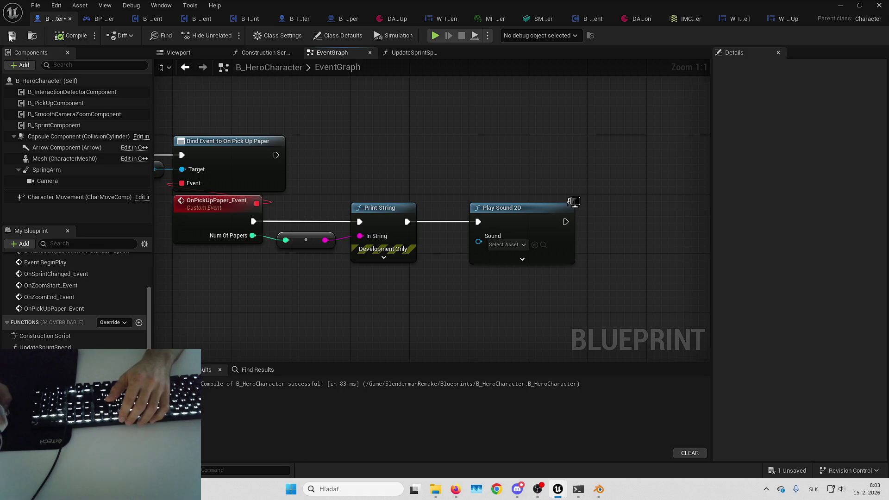
key("alt+Tab")
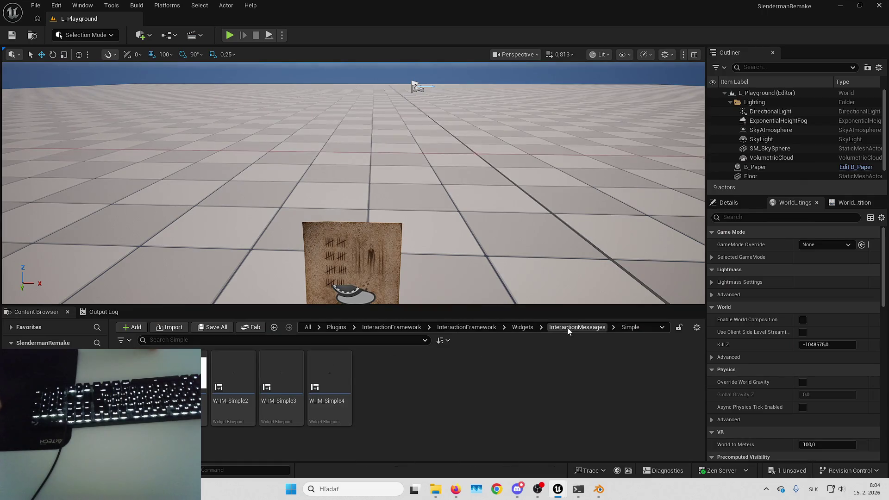
Step: Use the pagegrab sound from SlendermanRemake/Audio/Player for Play Sound 2D and save
left_click(307, 327)
double_click(182, 375)
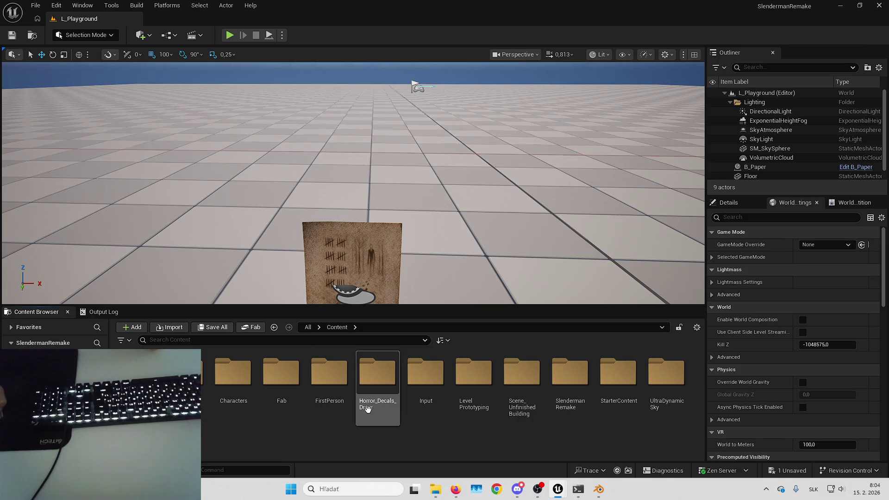
double_click(565, 384)
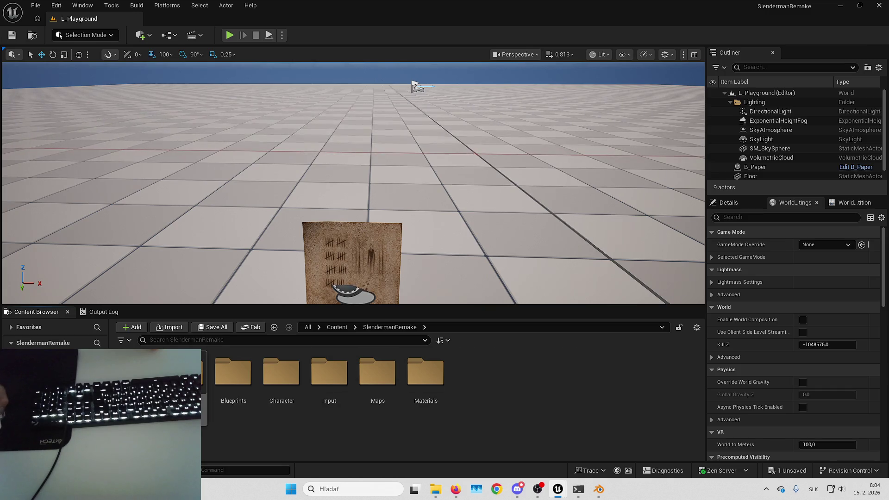
double_click(183, 375)
double_click(233, 373)
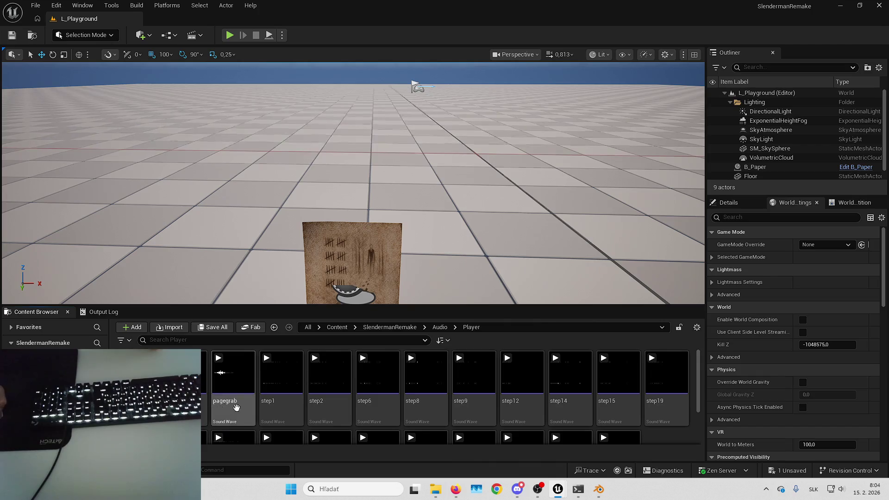
left_click(234, 366)
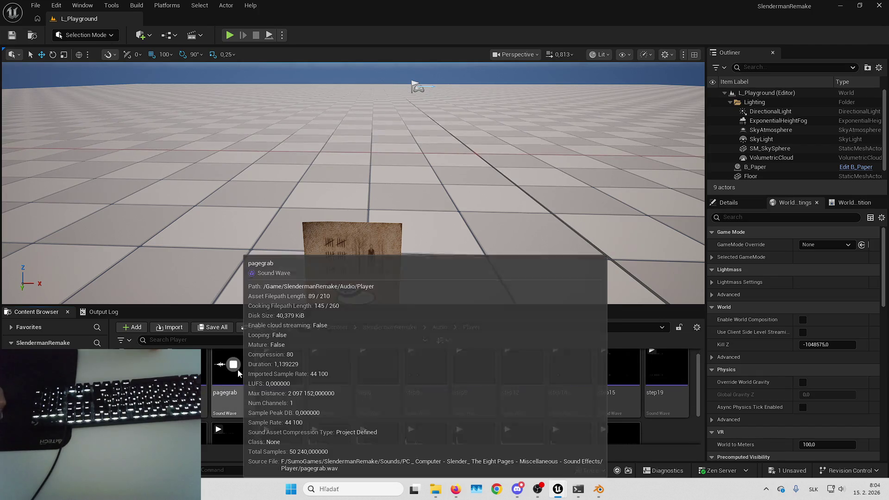
left_click(238, 385)
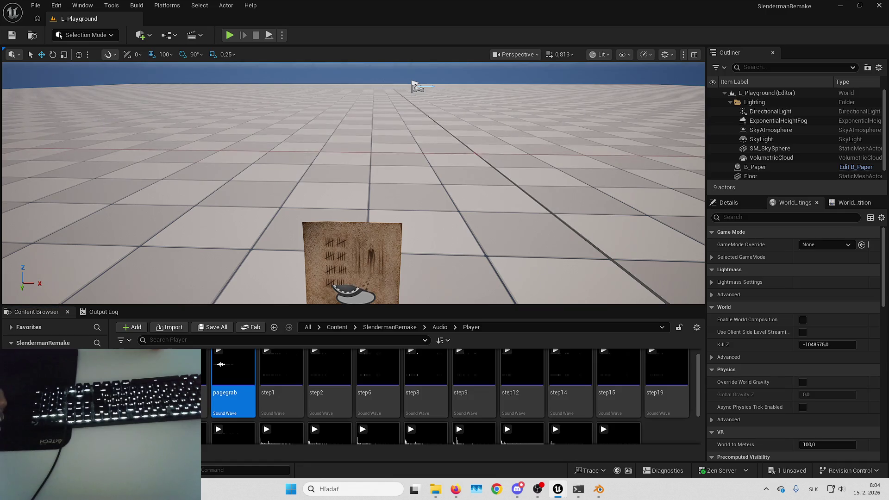
key("ctrl+s")
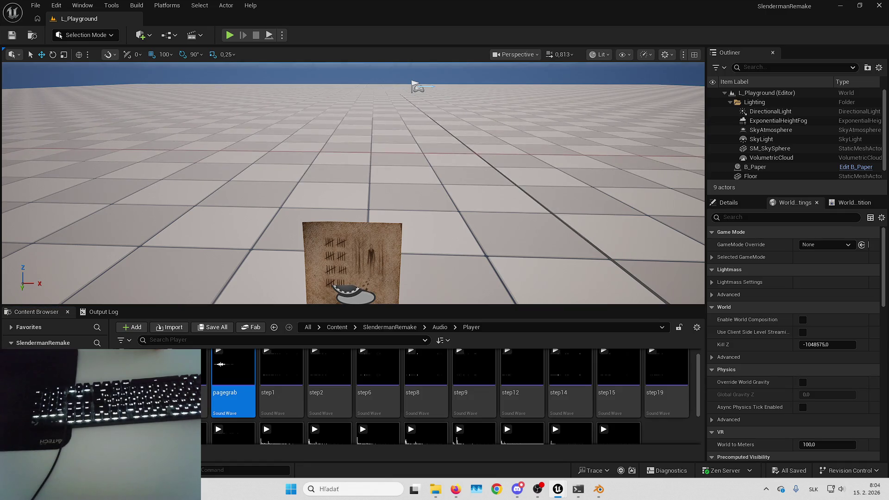
Step: Play-test picking up the paper, then bring back the blueprint editor on B_Paper
key("alt+p")
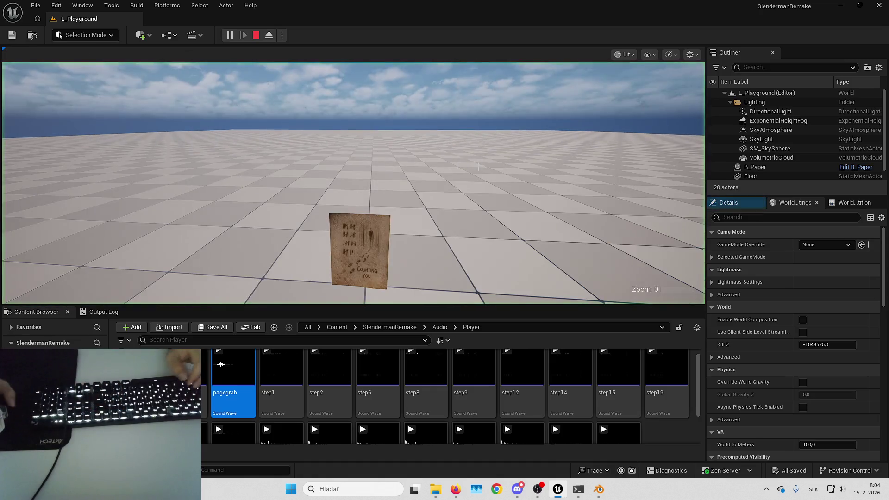
key("e")
key("Escape")
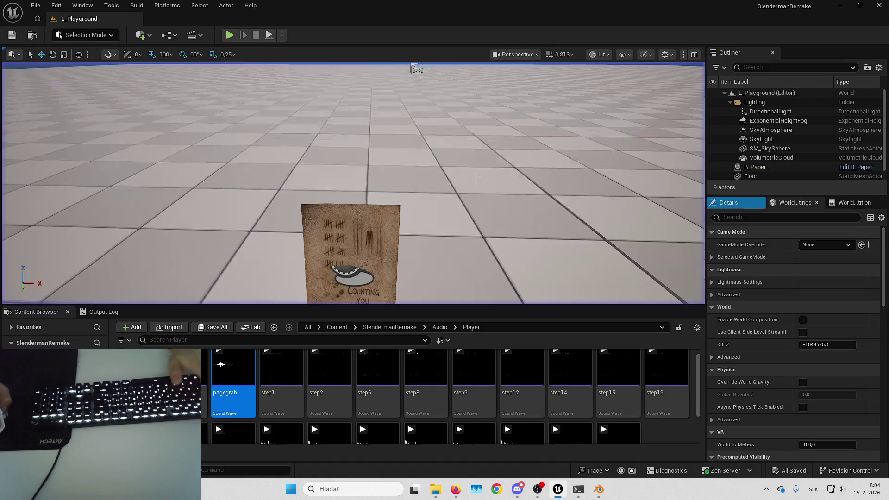
mouse_move(557, 488)
left_click(542, 437)
key("super+d")
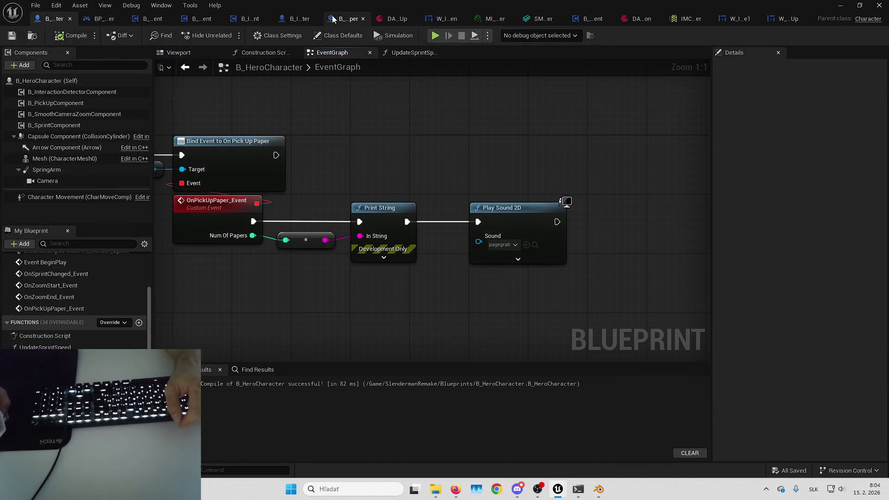
left_click(332, 19)
Step: Pan and zoom out the B_Paper event graph to frame its pickup and BeginPlay nodes
mouse_move(429, 131)
left_mouse_down()
mouse_move(462, 119)
mouse_move(422, 143)
mouse_move(467, 140)
mouse_move(484, 184)
left_mouse_up()
scroll(468, 140, "down", 3)
left_click_drag(427, 180, 463, 228)
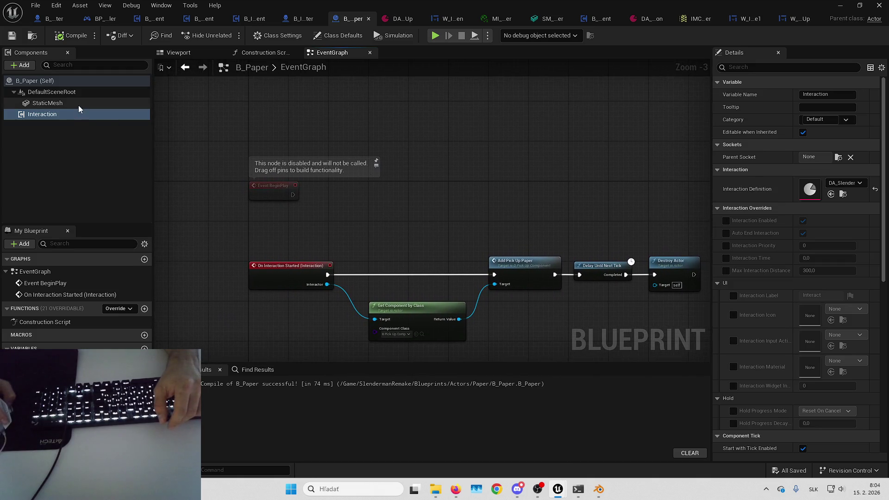
left_click_drag(323, 111, 350, 95)
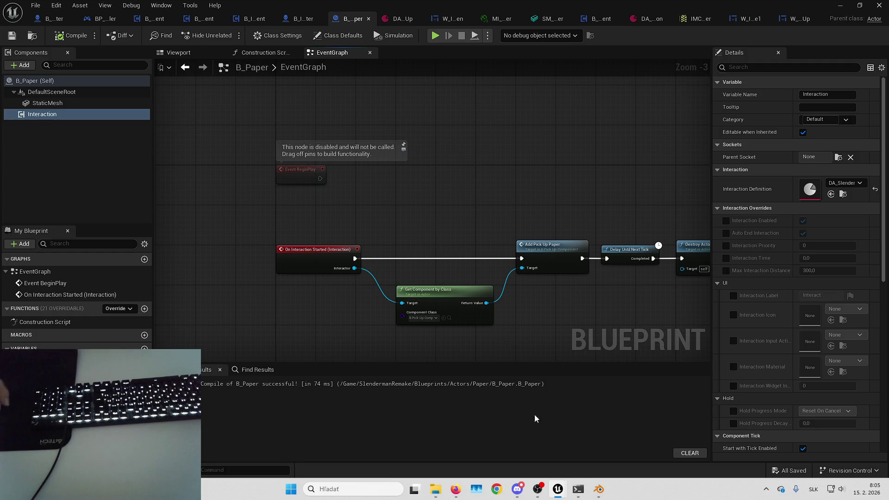
key("super")
Step: Launch Paint and draw three black blob outlines side by side
type("sk")
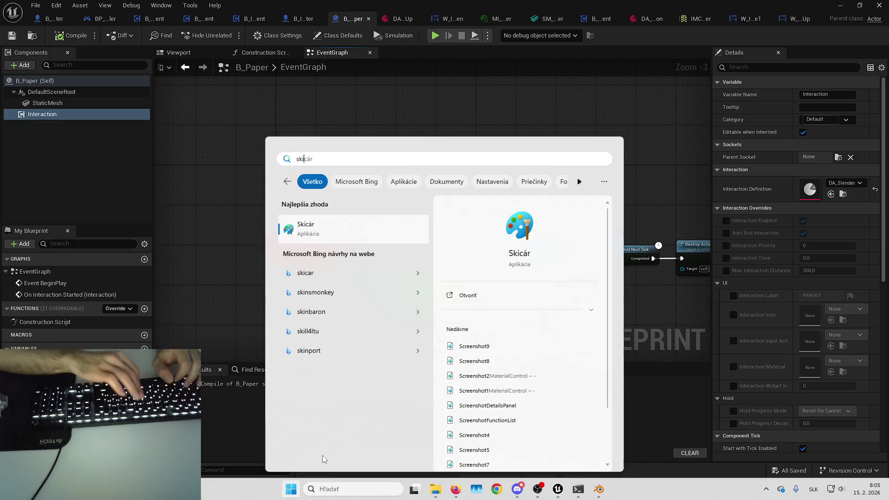
key("Escape")
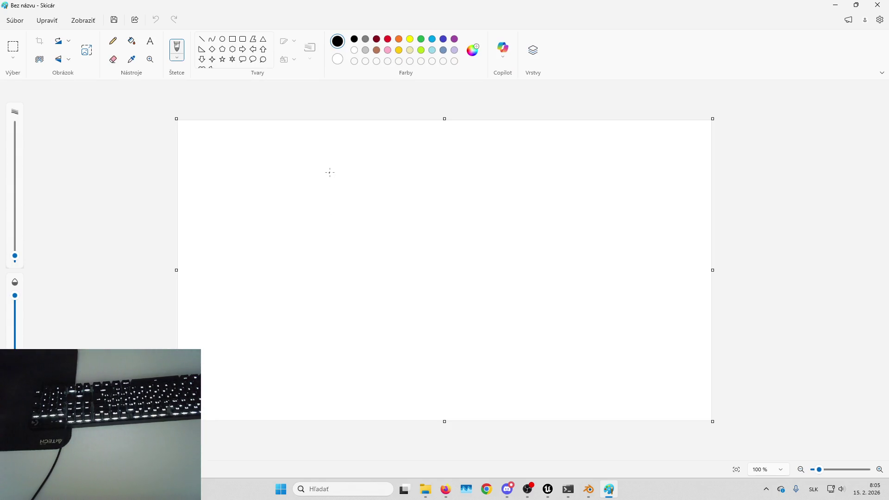
mouse_move(331, 165)
left_mouse_down()
mouse_move(324, 190)
mouse_move(329, 168)
left_mouse_up()
mouse_move(415, 167)
left_mouse_down()
mouse_move(427, 179)
mouse_move(417, 167)
left_mouse_up()
mouse_move(510, 166)
left_mouse_down()
mouse_move(518, 174)
mouse_move(489, 164)
left_mouse_up()
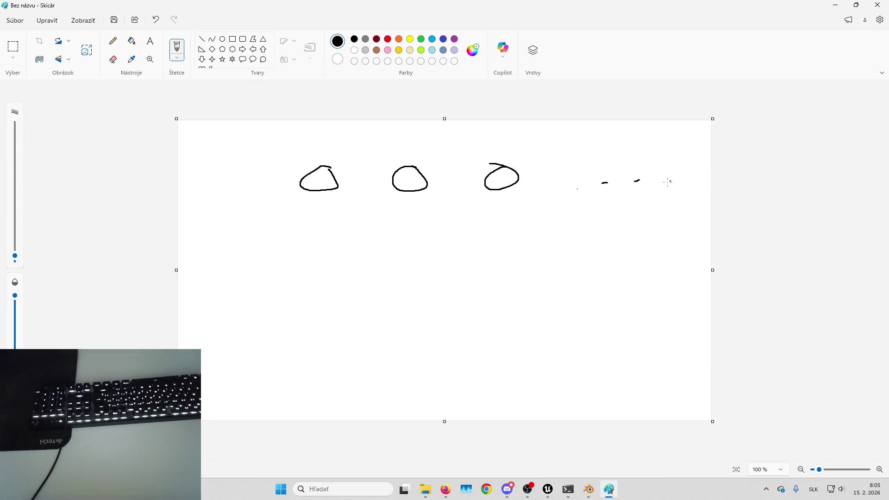
left_click_drag(329, 167, 333, 173)
Step: Switch to dark blue and dot the inside of each of the three blobs
left_click(443, 39)
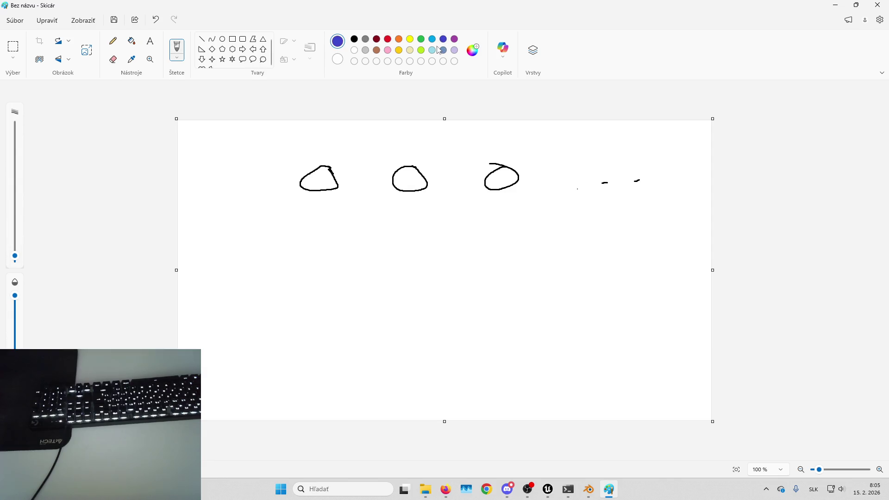
left_click(323, 173)
left_click(312, 178)
left_click(409, 175)
left_click(415, 183)
left_click(497, 175)
left_click(504, 182)
left_click(509, 177)
Step: Circle the first blob in blue, add an arrow and a T mark, then minimize Paint
mouse_move(301, 156)
left_mouse_down()
mouse_move(314, 216)
mouse_move(304, 154)
left_mouse_up()
mouse_move(290, 211)
left_mouse_down()
mouse_move(254, 238)
mouse_move(286, 247)
left_mouse_up()
mouse_move(220, 243)
left_mouse_down()
mouse_move(224, 267)
mouse_move(249, 239)
left_mouse_up()
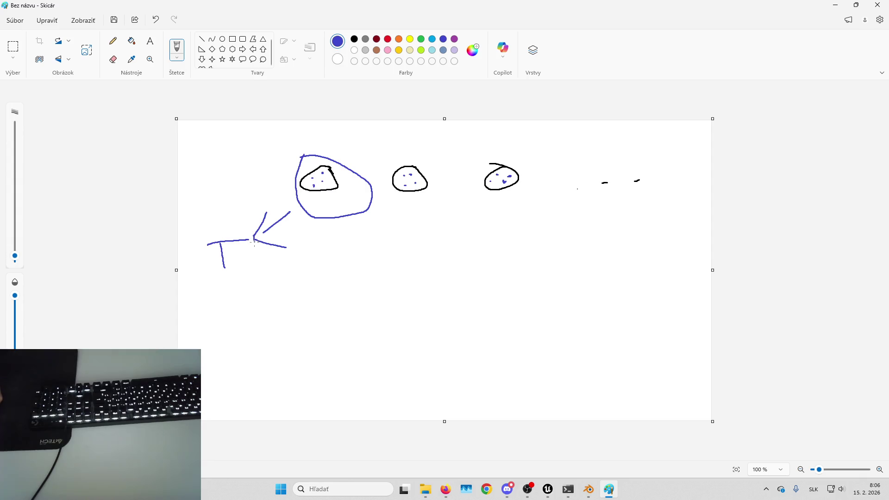
left_click_drag(214, 243, 195, 249)
left_click(835, 5)
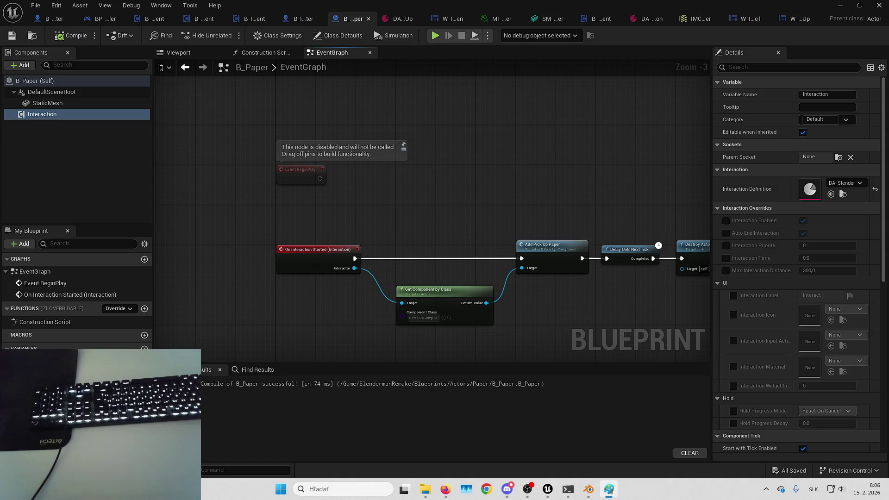
Step: Return to the level editor and move the viewport back from the paper
key("alt+Tab")
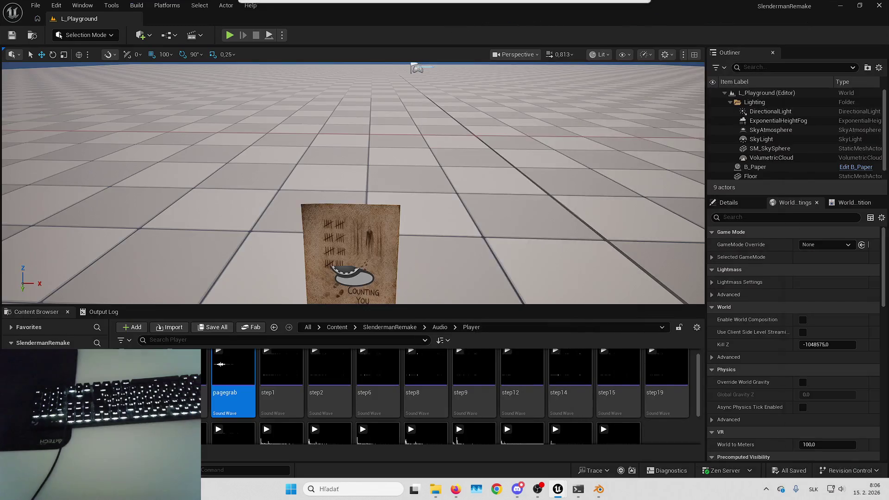
key("Down")
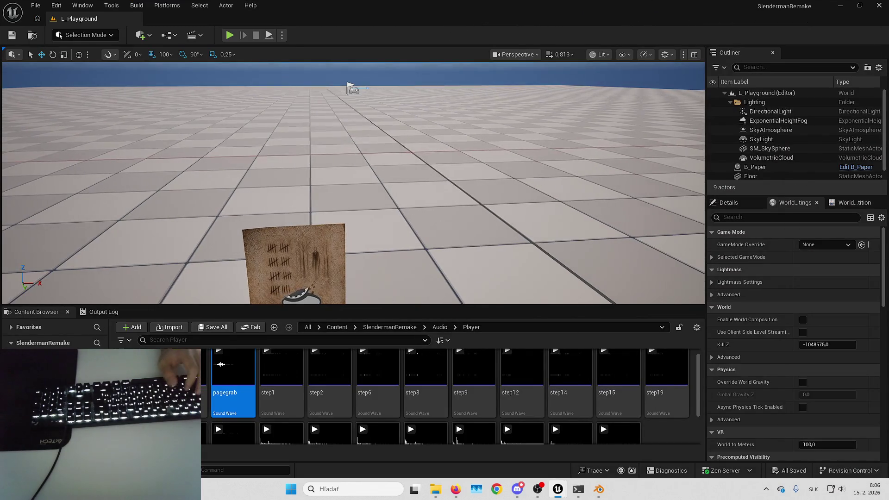
key("Down")
key("Down")
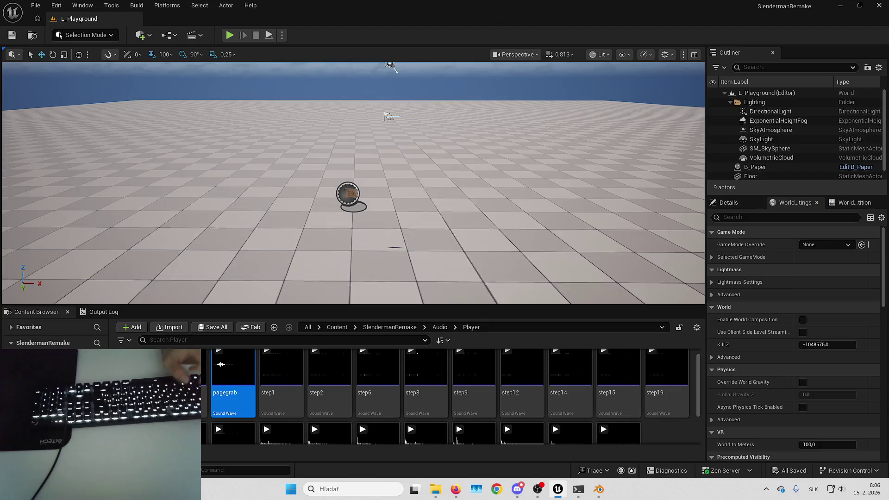
key("Up")
key("Left")
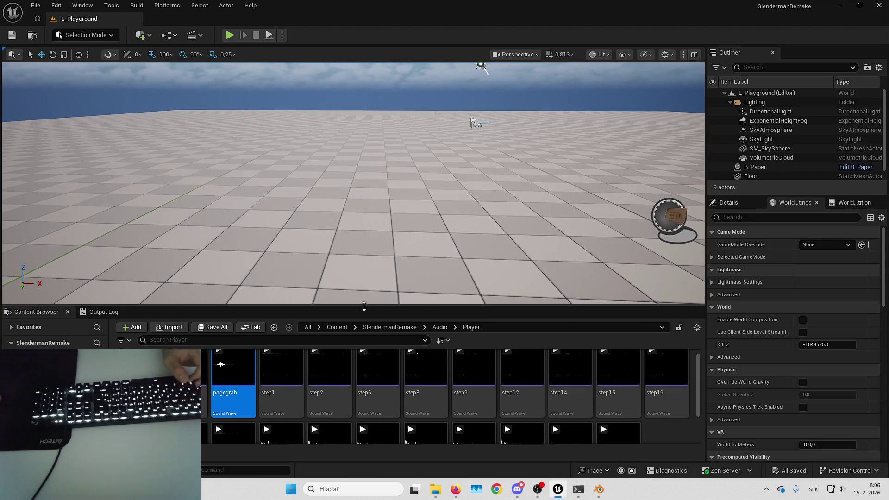
Step: Create a Spawner folder in SlendermanRemake/Blueprints/Actors and open it
left_click(384, 328)
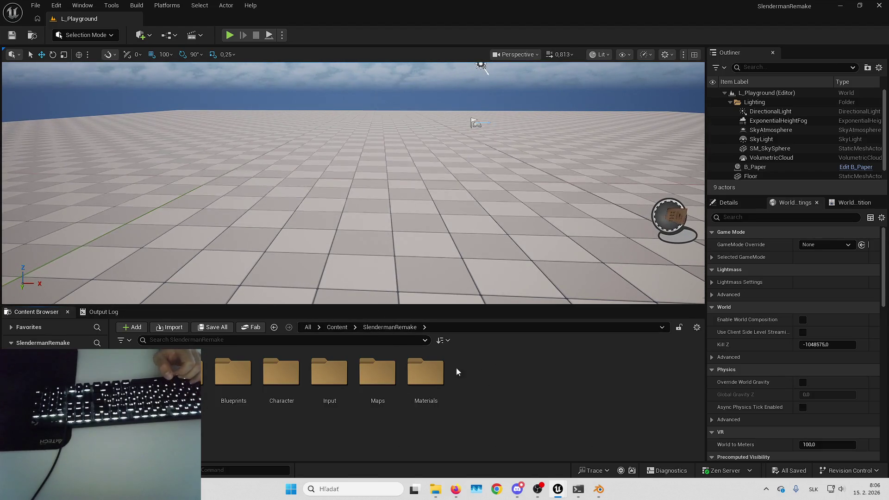
double_click(228, 381)
double_click(234, 375)
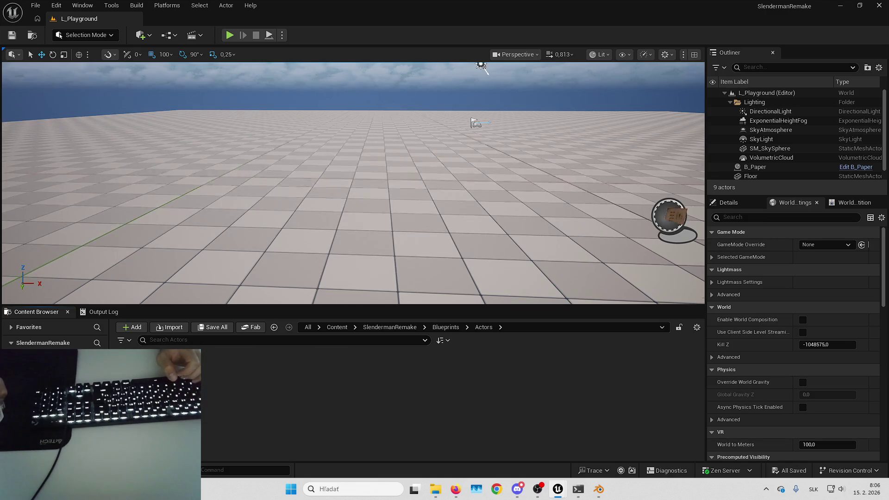
right_click(288, 388)
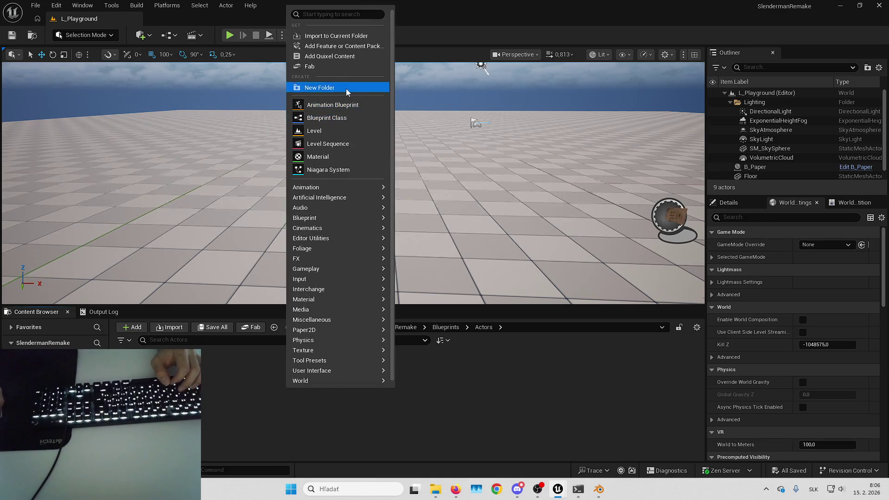
left_click(346, 88)
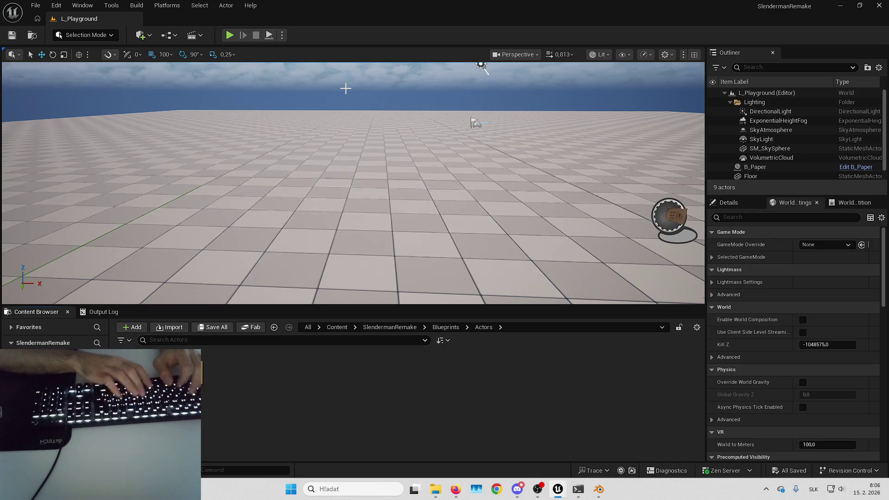
double_click(134, 371)
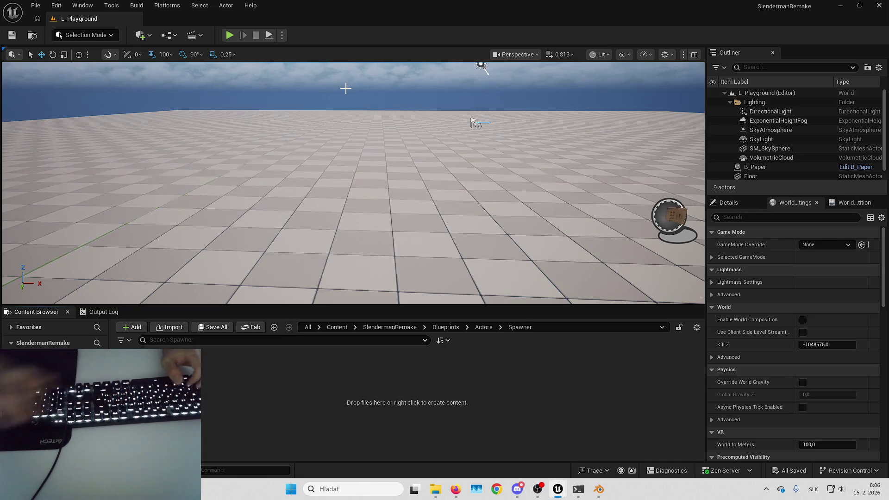
right_click(320, 401)
Step: Start a new Blueprint Class and choose Actor as its parent class
left_click(390, 141)
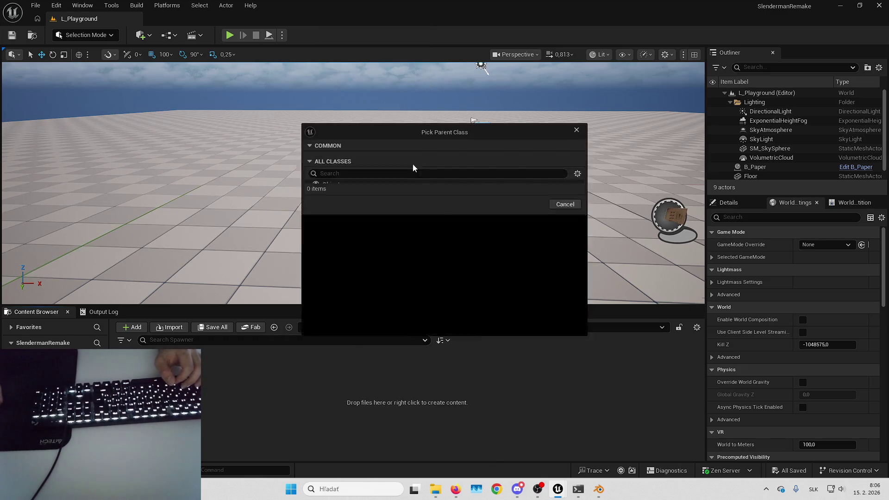
left_click(351, 334)
left_click(520, 443)
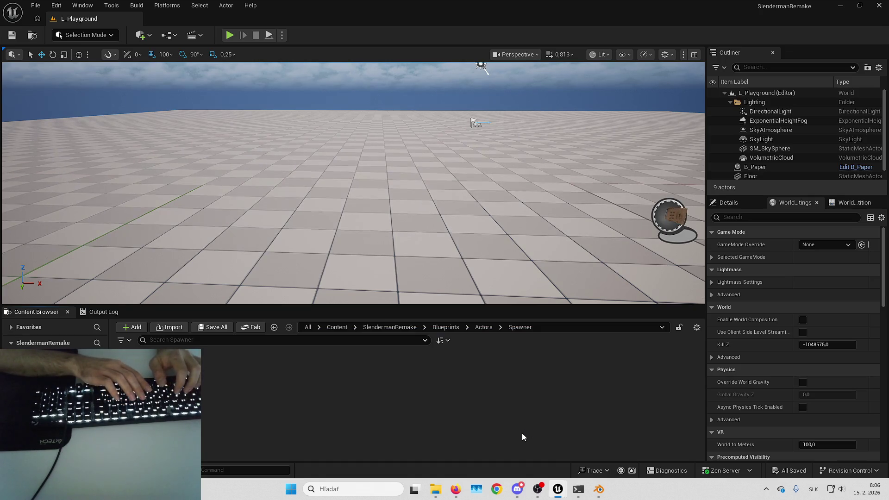
Step: Create the B_SpawnArea Actor blueprint in the empty Spawner folder and open it in the Blueprint editor
right_click(383, 396)
left_click(407, 93)
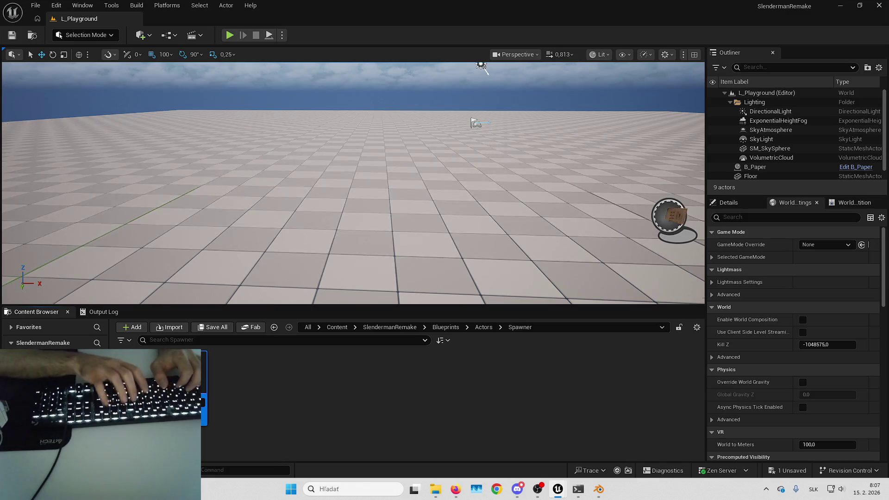
key("Return")
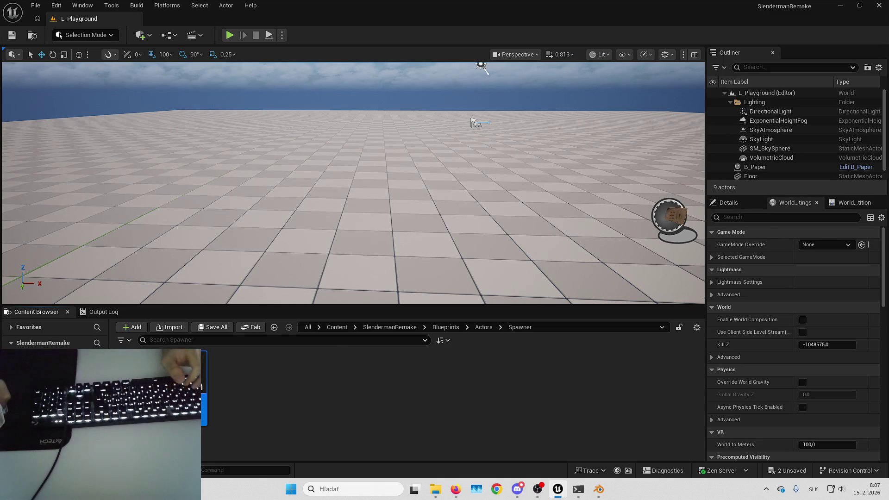
double_click(161, 387)
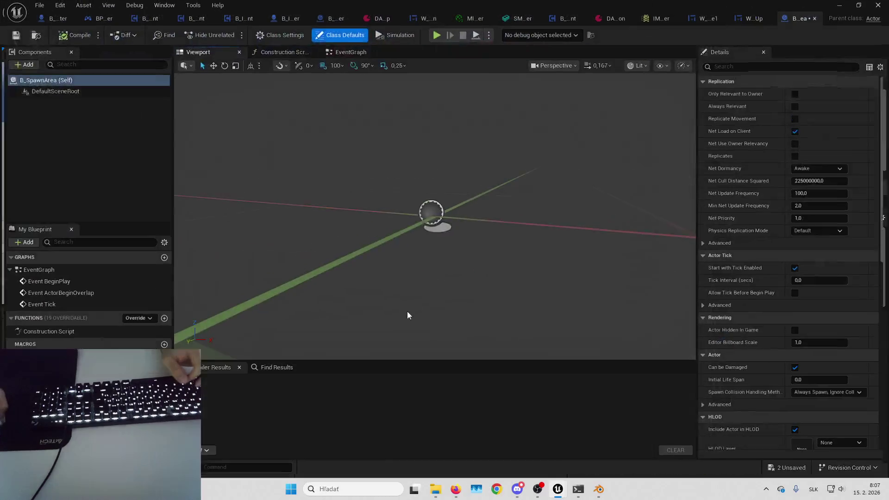
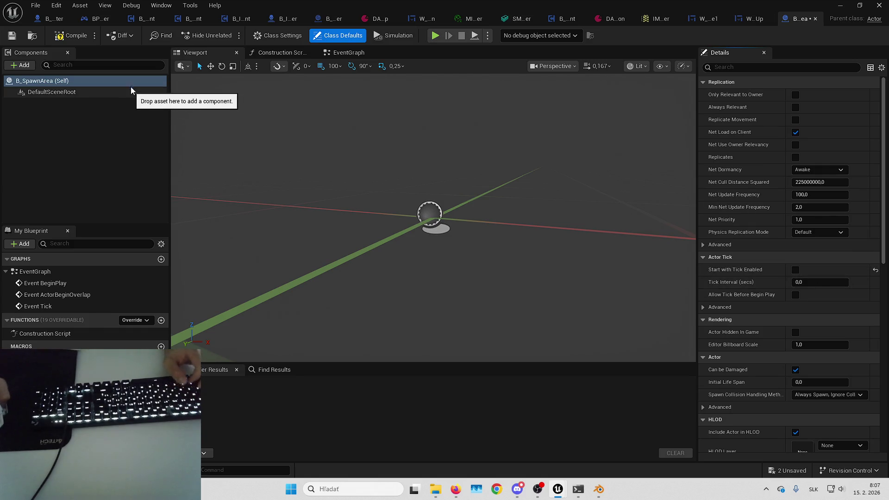
Step: Add a Text Render component showing 'SpawnArea' to B_SpawnArea, then compile and save
left_click(19, 66)
type("text")
left_click(84, 101)
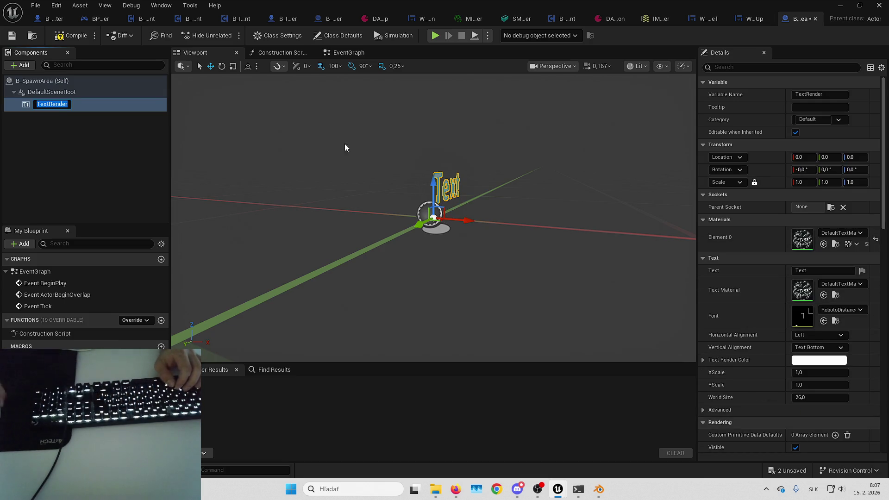
left_click(827, 270)
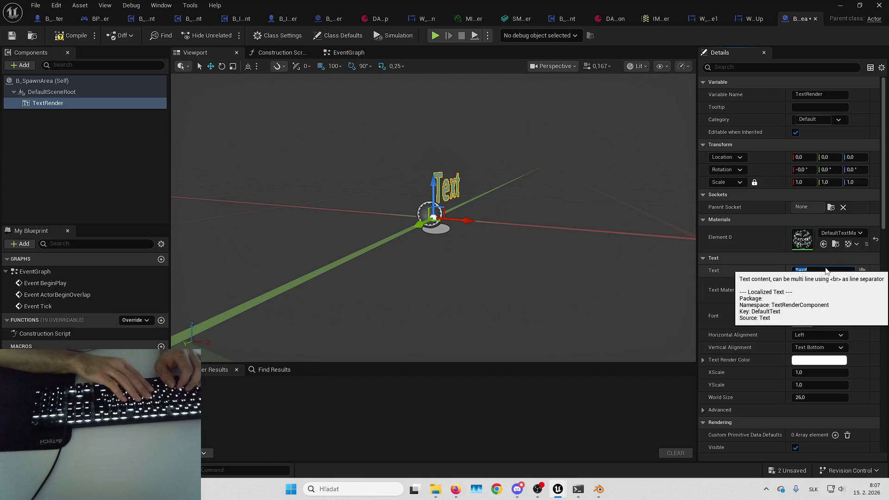
type("SpawnArea")
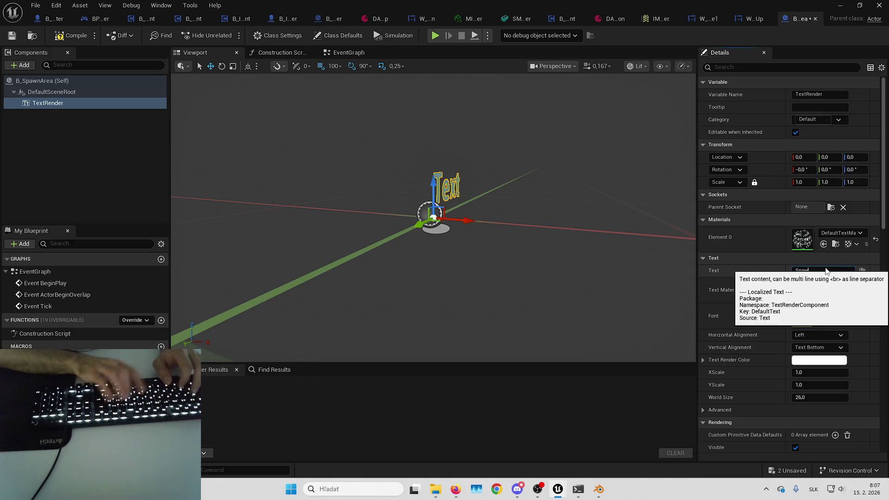
key("Return")
left_click(70, 35)
left_click_drag(388, 139, 697, 178)
key("ctrl+s")
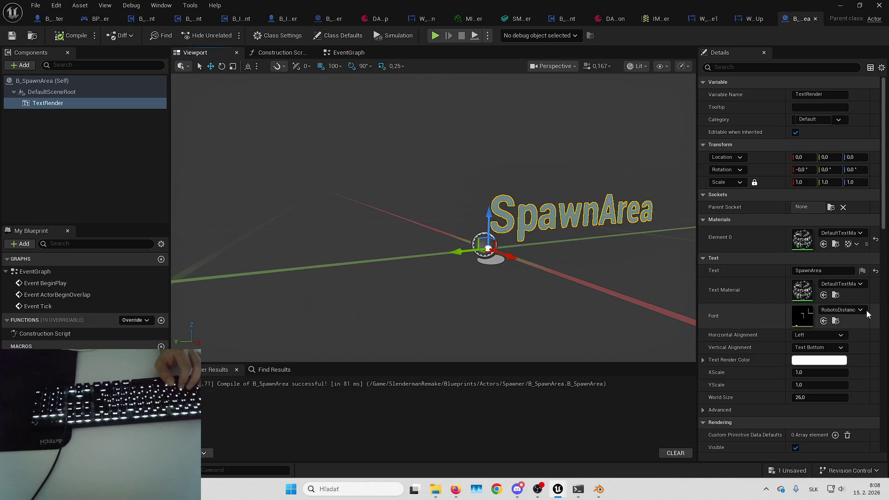
Step: Centre the text horizontally and raise it to Z 200, recompiling and saving
left_click(816, 335)
left_click(808, 356)
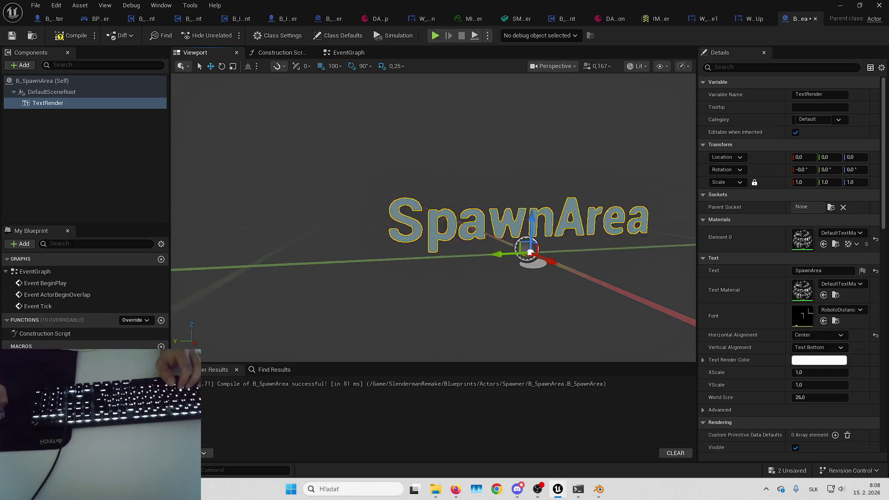
left_click(71, 35)
left_click(14, 36)
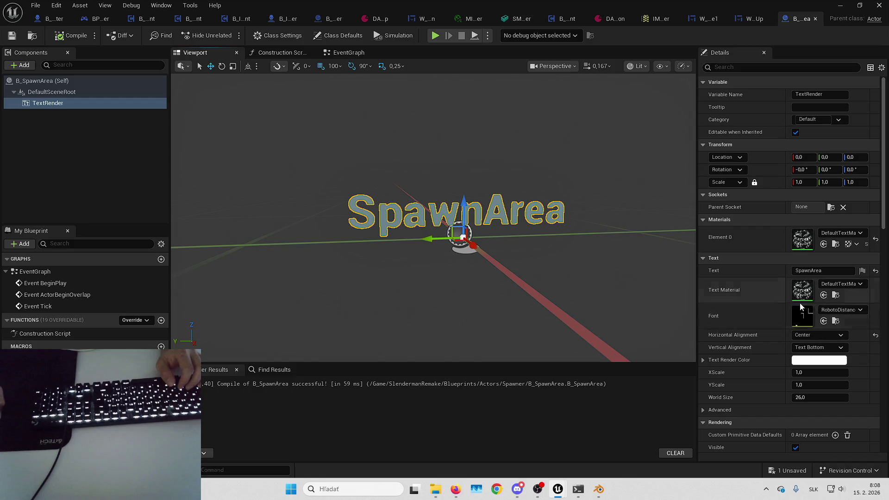
scroll(763, 311, "down", 2)
scroll(763, 311, "up", 2)
type("200")
key("Return")
left_click_drag(415, 200, 414, 175)
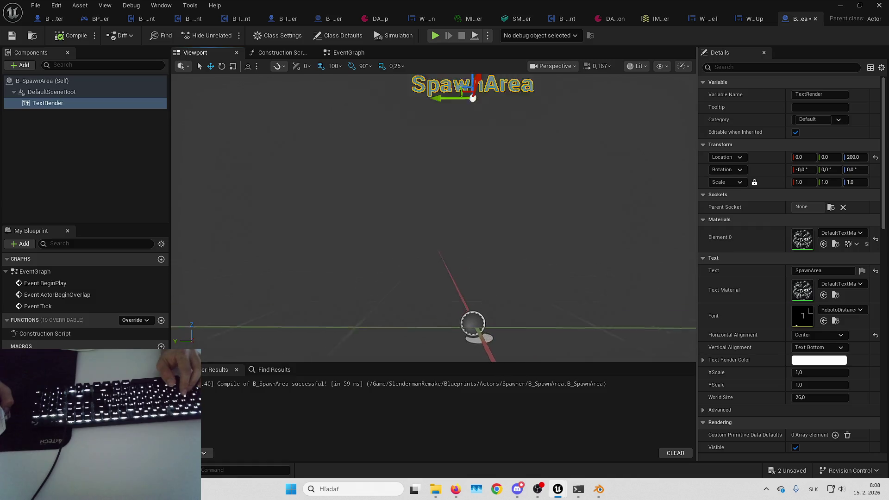
key("f")
key("ctrl+s")
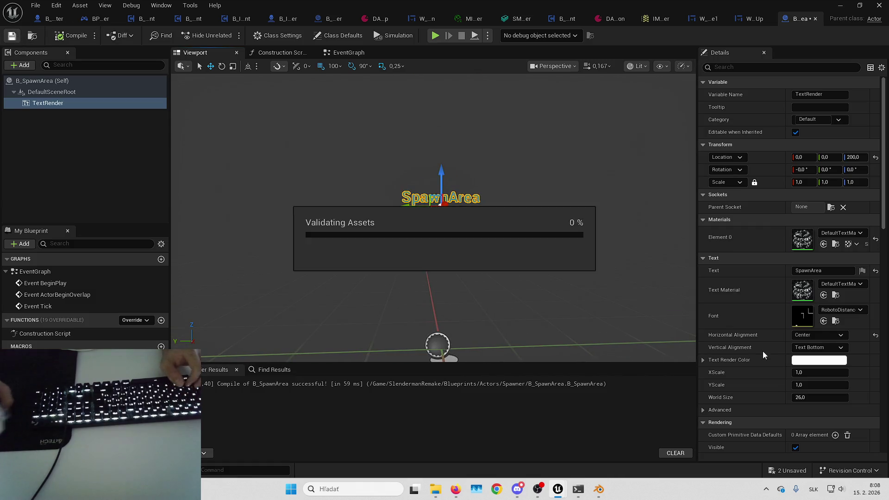
Step: Set the text's World Size to 30, save all changes, and add a new variable
left_click(801, 397)
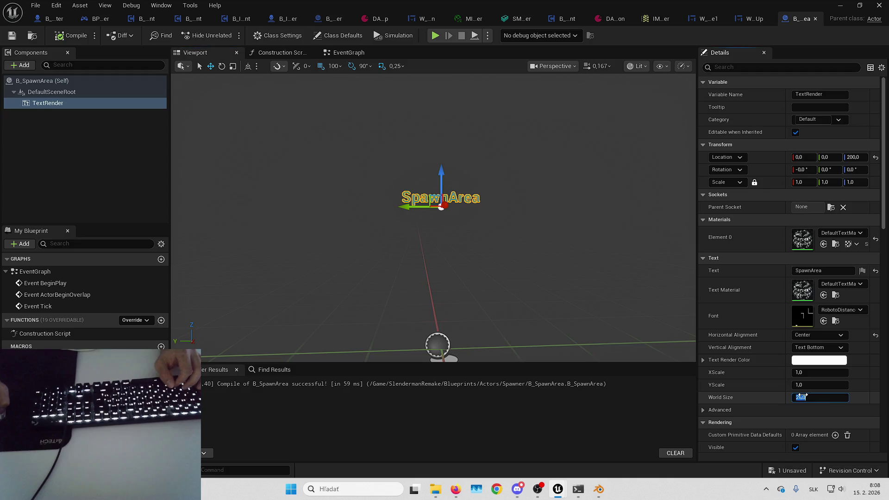
type("30")
key("Return")
left_click(800, 476)
key("Return")
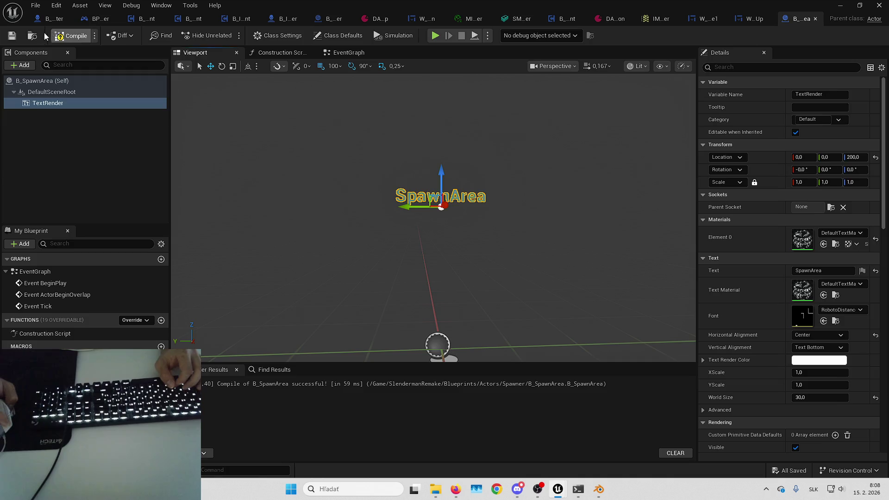
left_click(161, 358)
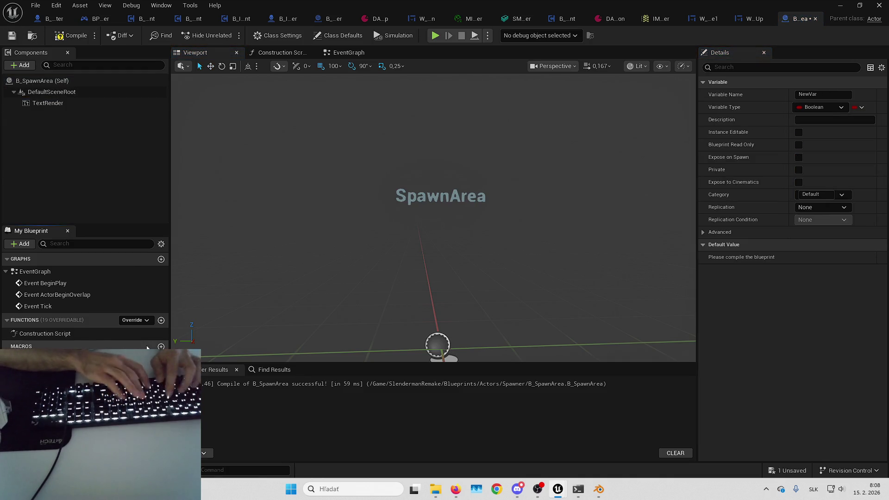
Step: Make the new variable an Actor object reference named SpawnPointsReference, then compile and save
type("SpawnPointsReference")
key("Return")
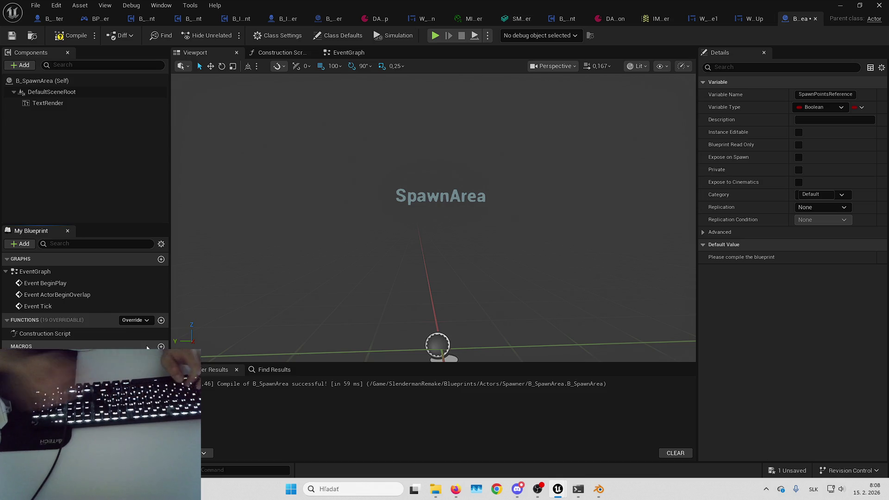
left_click(153, 370)
type("actor")
left_click(166, 308)
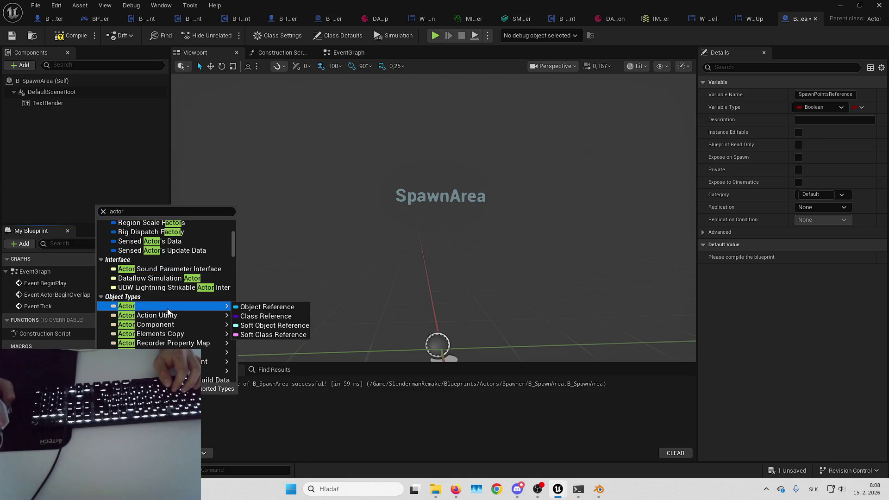
left_click(248, 308)
left_click(71, 36)
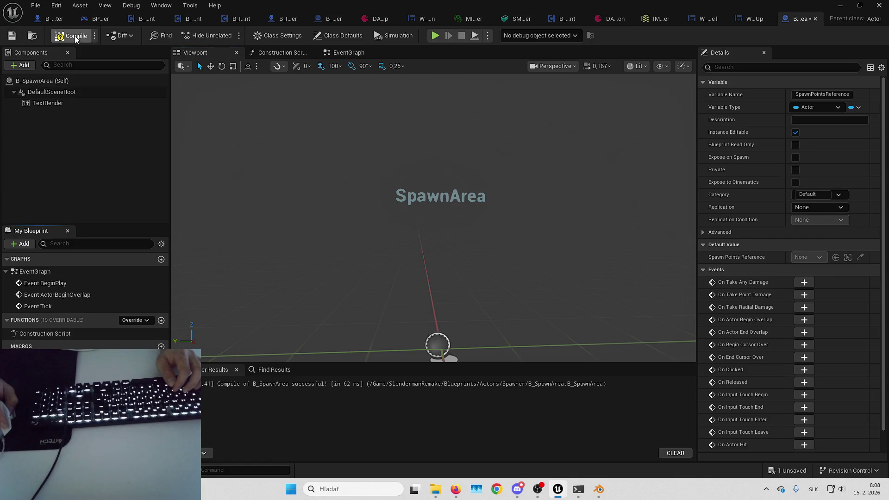
left_click(21, 35)
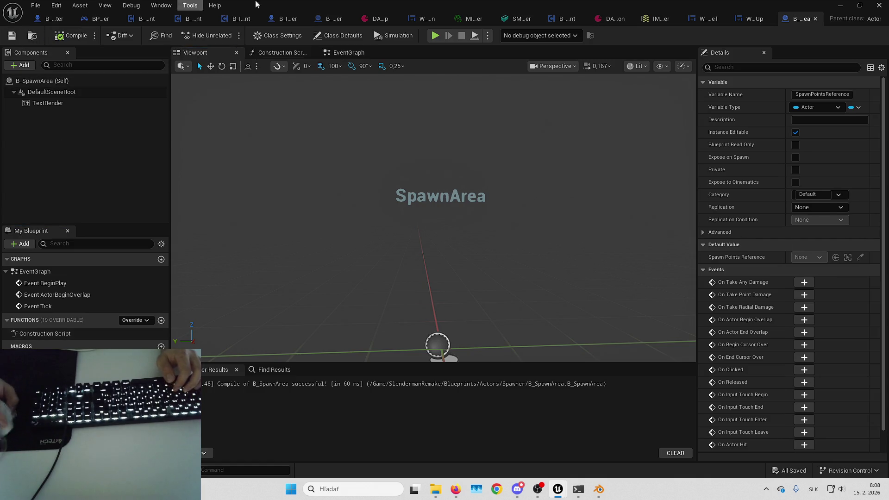
key("alt+Tab")
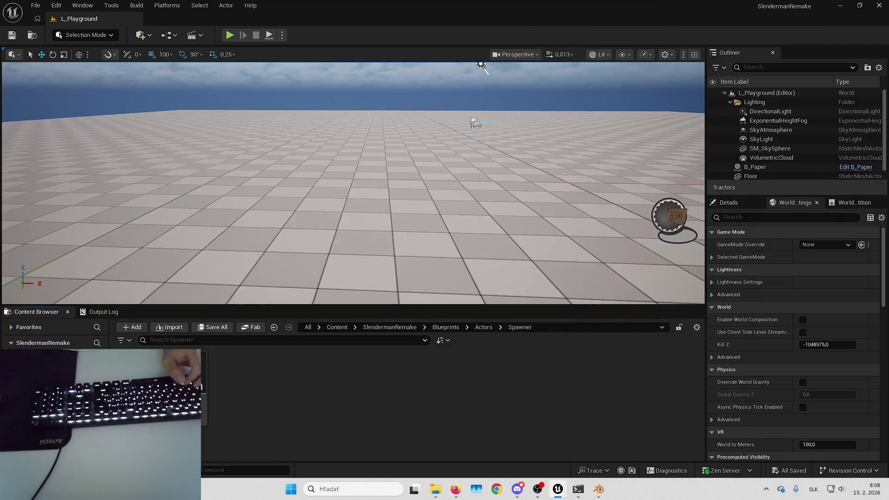
Step: Place a B_SpawnArea actor in L_Playground and select it
left_click_drag(205, 308, 342, 225)
left_click_drag(403, 221, 403, 222)
key("Escape")
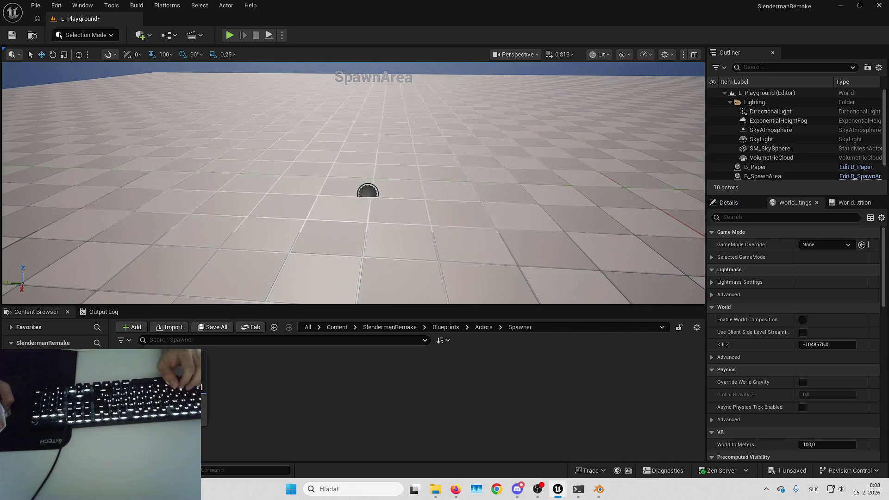
left_click(762, 176)
left_click(728, 202)
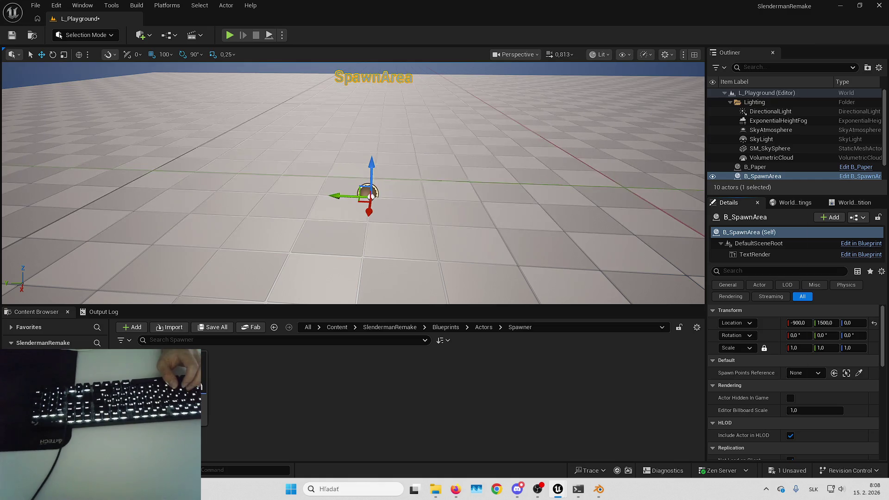
Step: Change SpawnPointsReference to an array of Actor references and compile
key("ctrl+e")
left_click(139, 365)
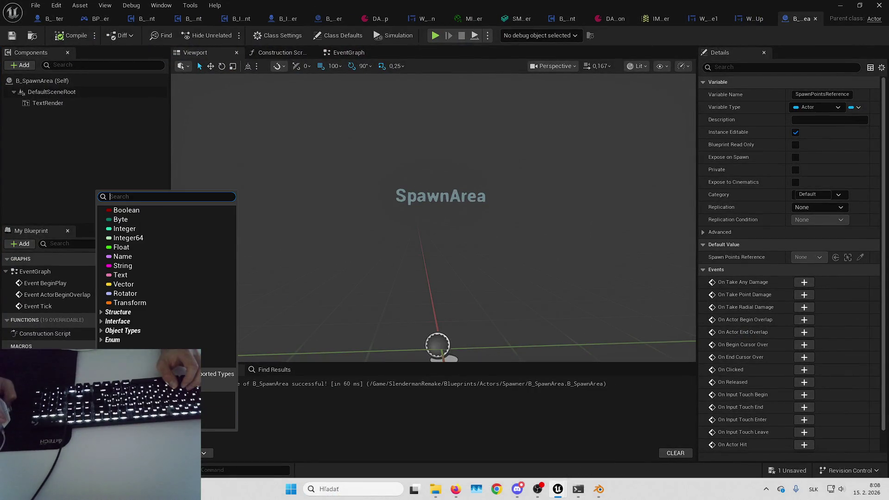
type("acto")
key("Escape")
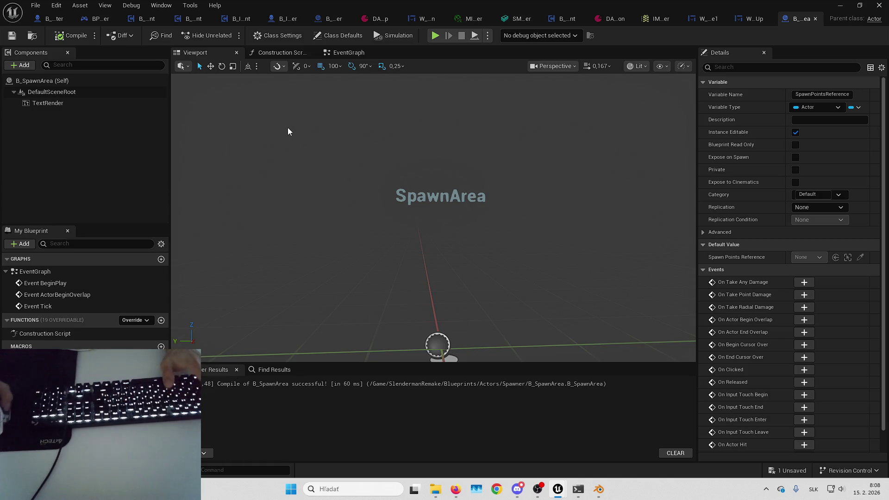
left_click(857, 107)
left_click(840, 134)
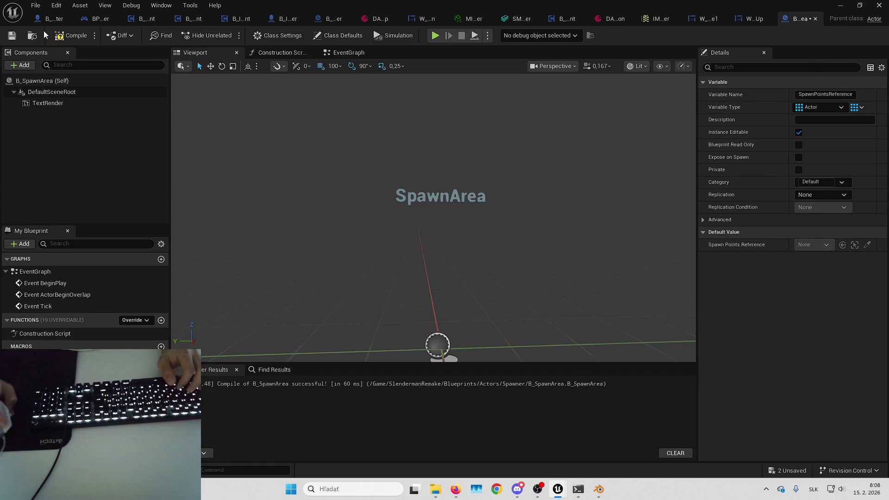
left_click(53, 37)
key("alt+Tab")
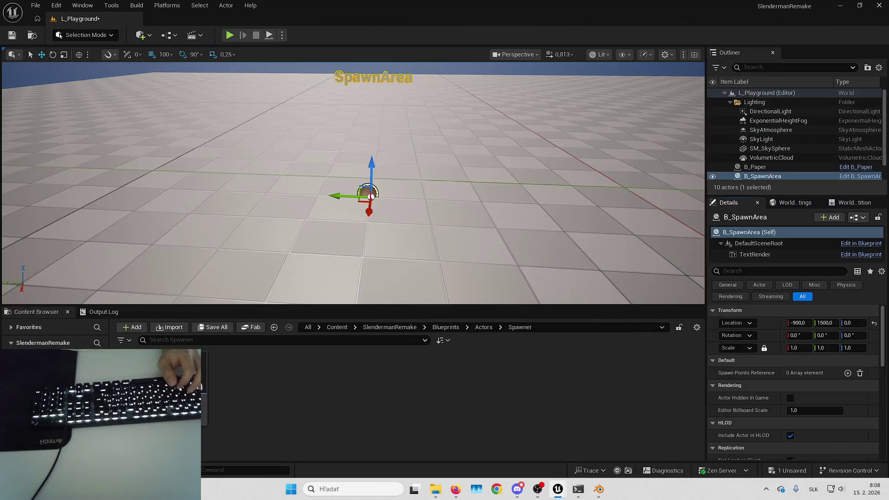
Step: Add two Spawn Points Reference entries and place a B_SpawnPoint beside the spawn area
left_click(847, 373)
left_click(847, 372)
left_click(796, 386)
left_click(799, 387)
left_click_drag(195, 387, 445, 192)
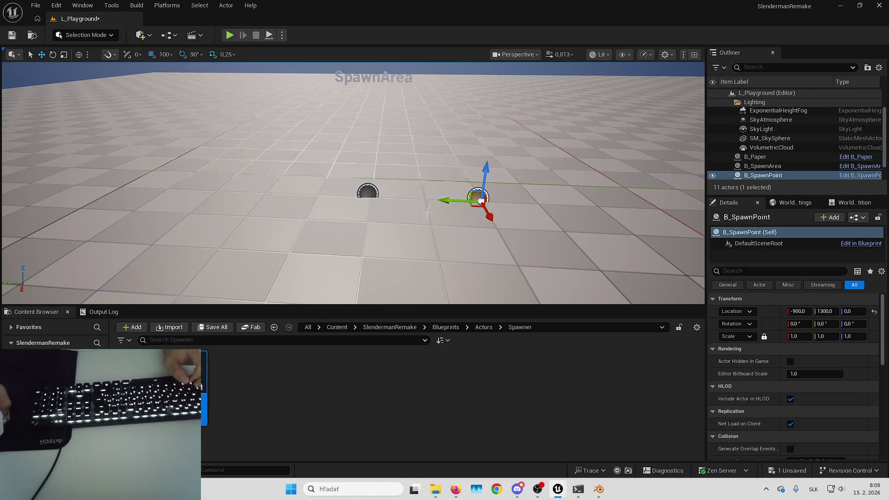
mouse_move(493, 167)
left_mouse_down()
mouse_move(494, 195)
mouse_move(531, 232)
left_mouse_up()
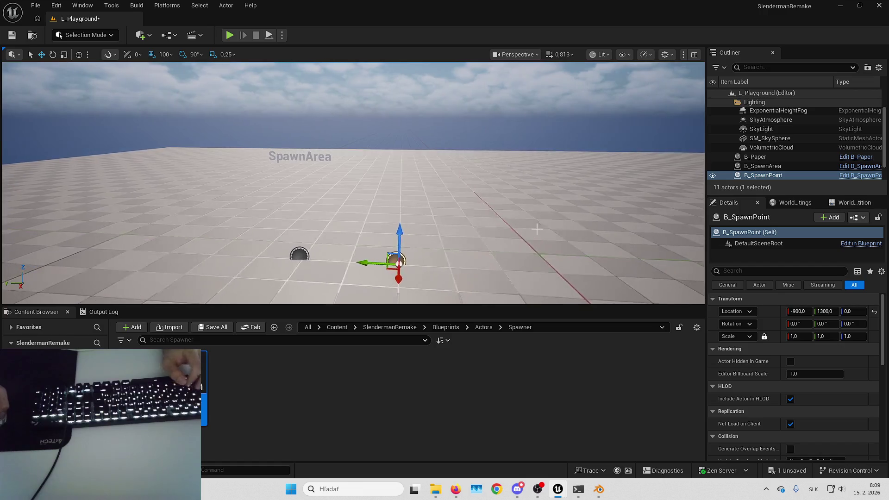
double_click(205, 387)
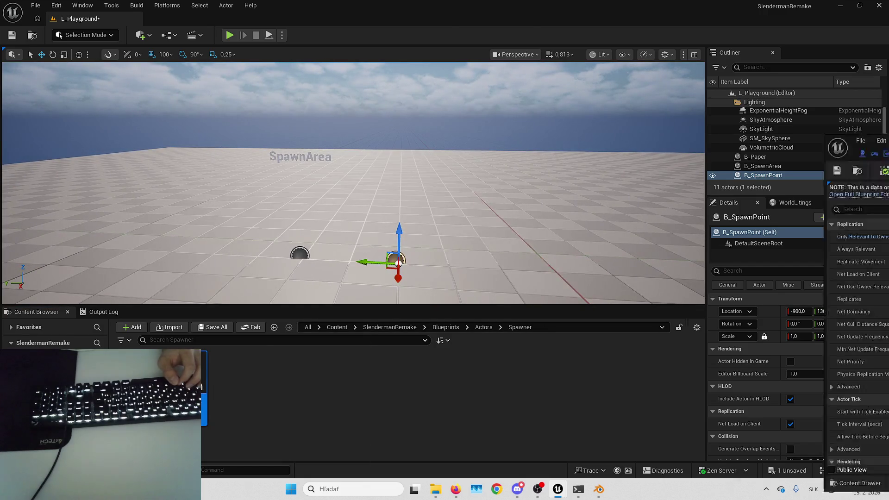
Step: Disable Start with Tick Enabled on B_SpawnPoint and open it in the full Blueprint editor
left_click(363, 270)
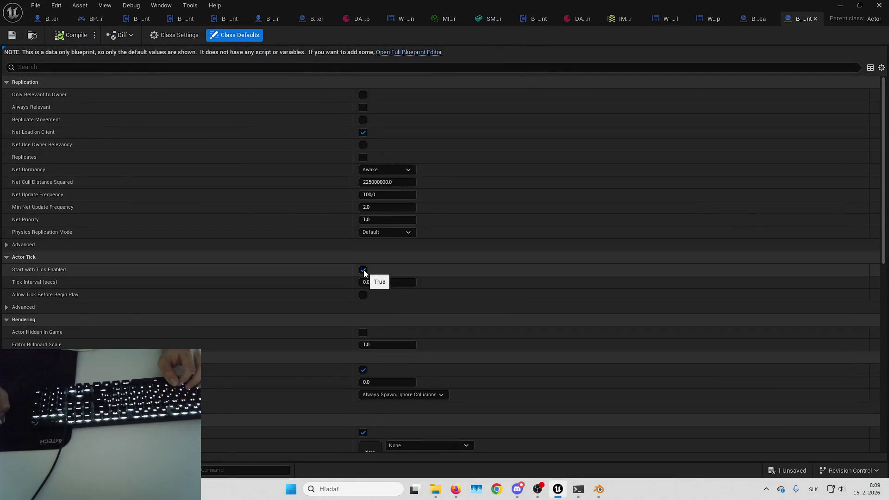
left_click(387, 52)
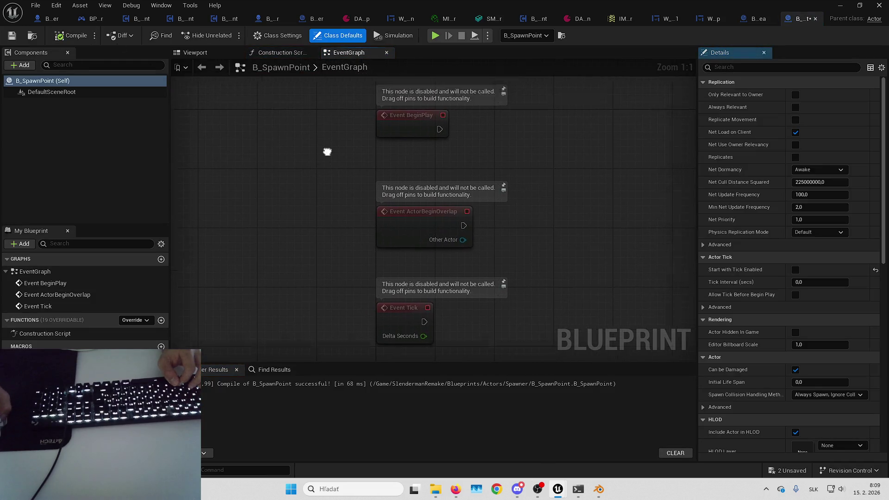
left_click(264, 53)
right_click(362, 224)
left_click(354, 223)
mouse_move(354, 224)
left_mouse_down()
mouse_move(389, 235)
mouse_move(344, 259)
mouse_move(417, 179)
mouse_move(467, 142)
left_mouse_up()
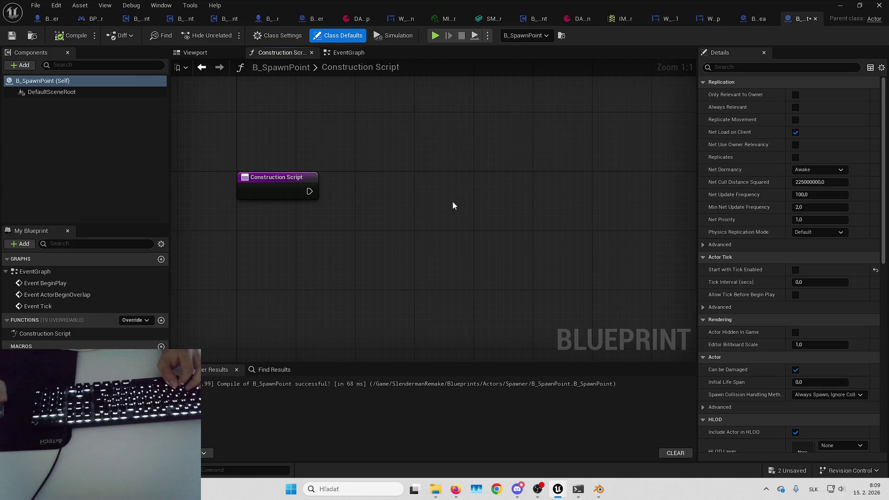
Step: Return to the EventGraph and bring up Save Content for the two unsaved assets
right_click(442, 217)
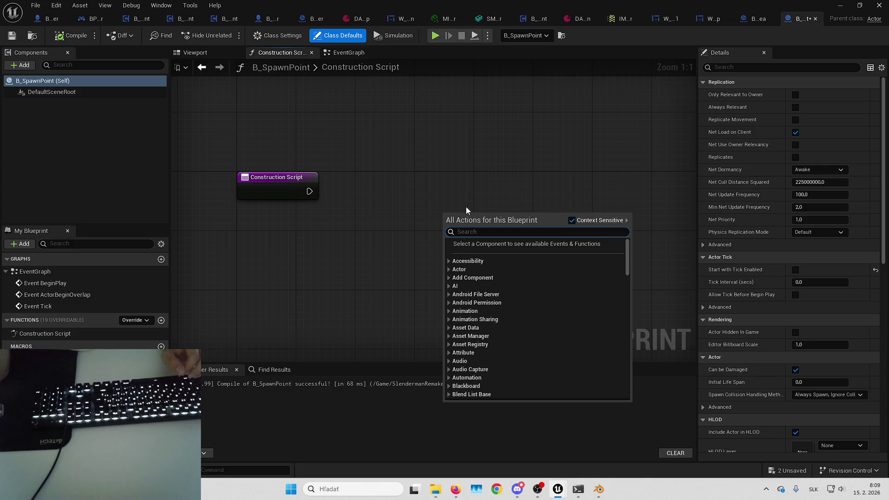
left_click(454, 180)
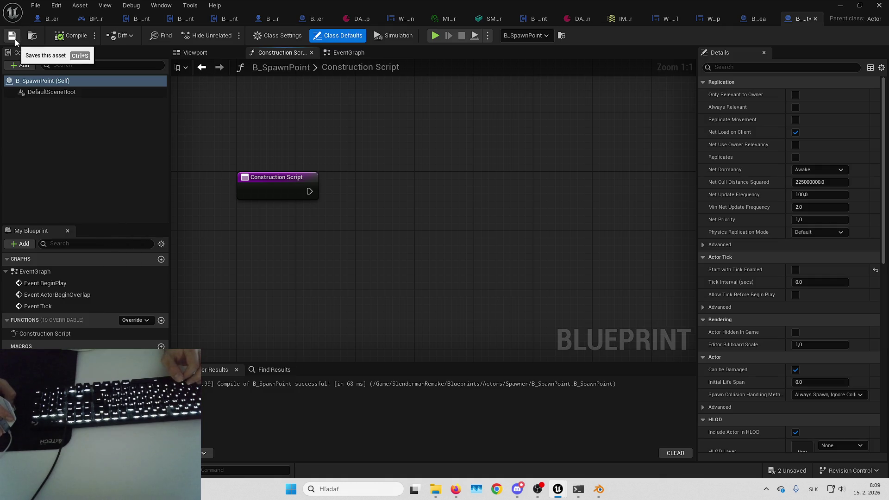
left_click(345, 53)
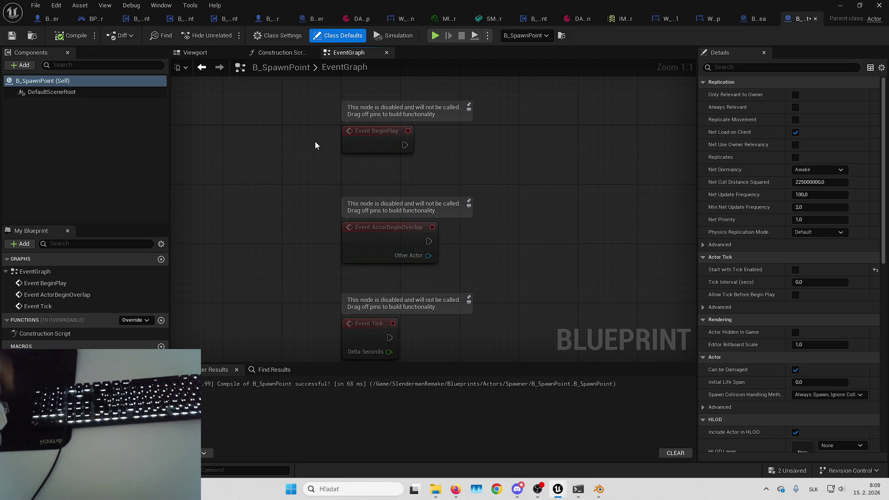
left_click(777, 468)
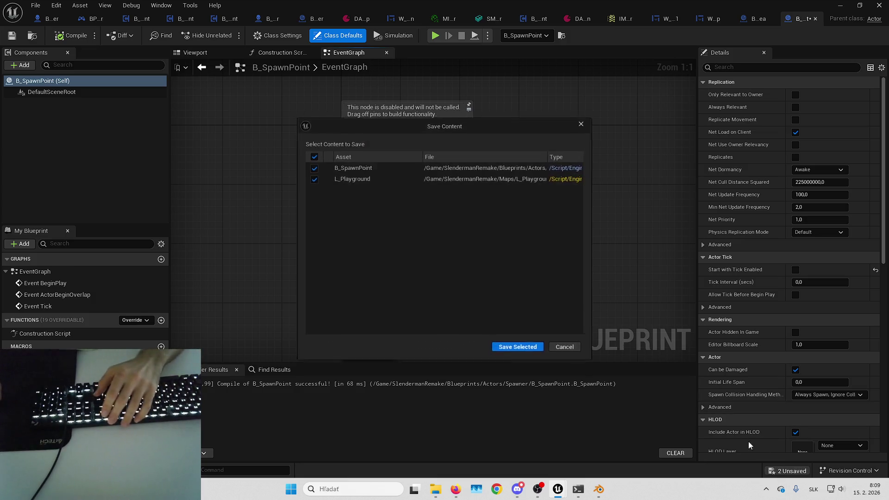
Step: Save B_SpawnPoint and L_Playground, then add a Billboard component to B_SpawnPoint and compile
left_click(506, 346)
left_click(25, 64)
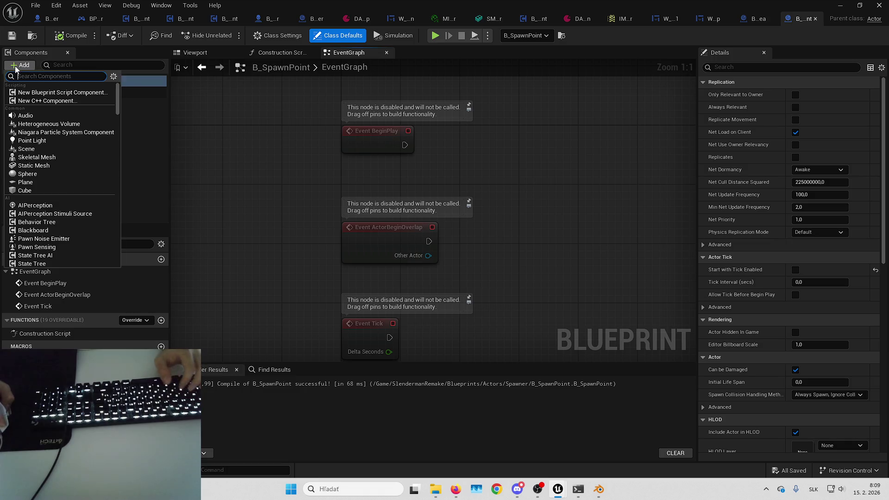
type("Bill")
left_click(30, 92)
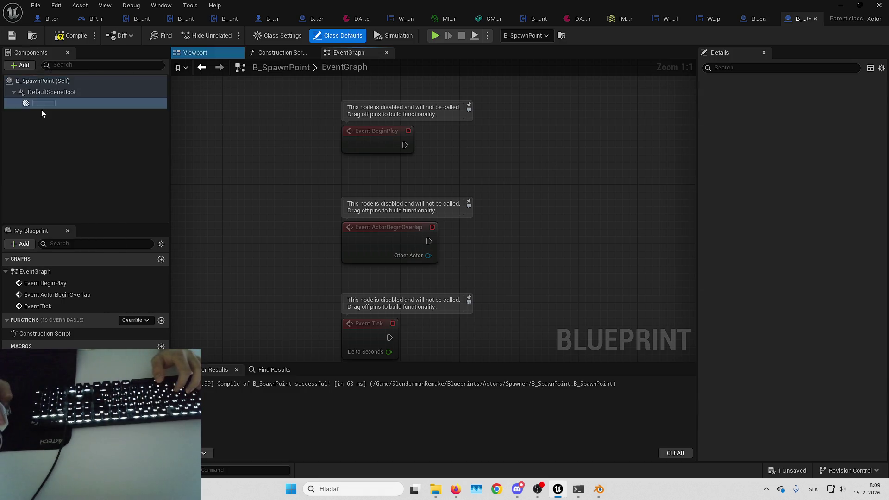
left_click(76, 37)
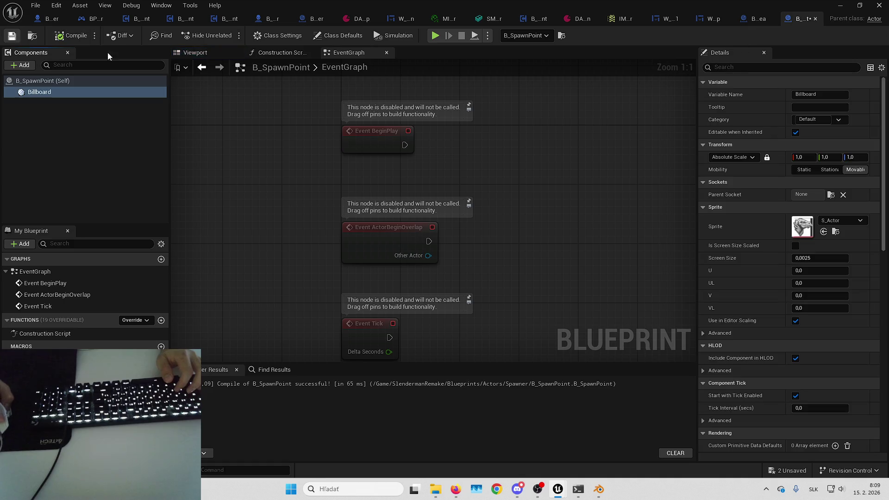
left_click(195, 52)
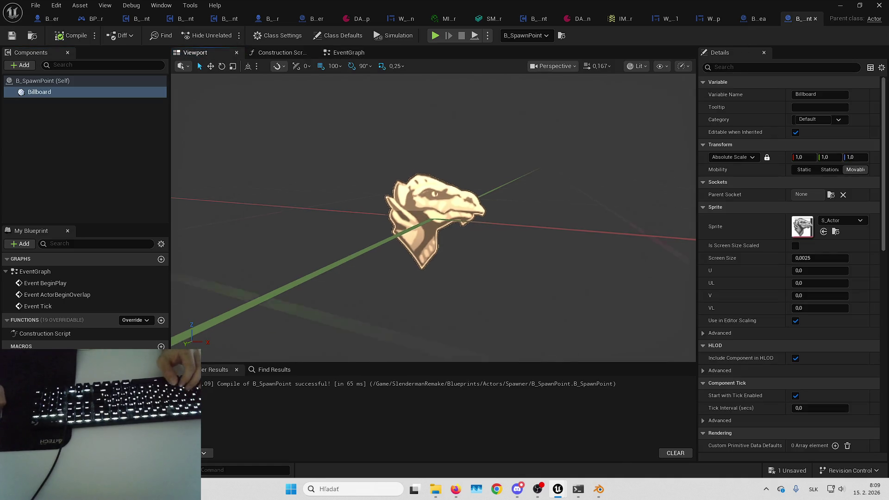
Step: Select the placed B_SpawnPoint in the level and add an Arrow component under its Billboard
left_click(840, 5)
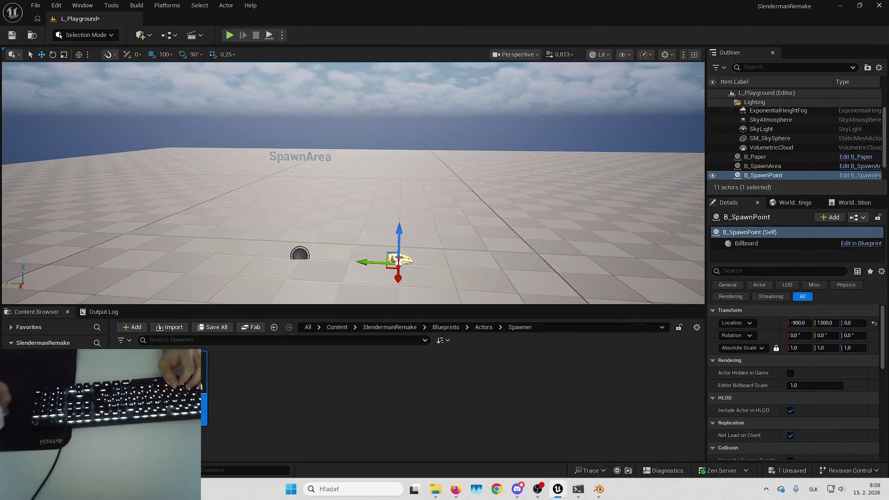
left_click(344, 214)
left_click(338, 221)
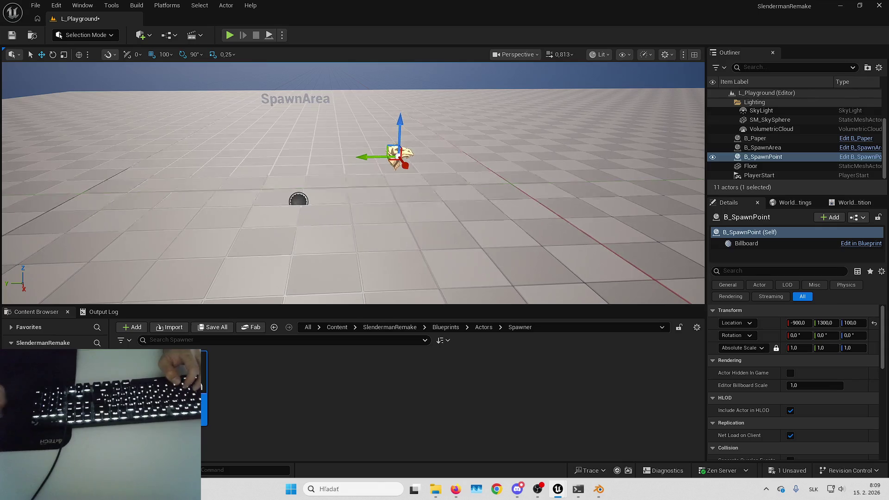
key("ctrl+e")
left_click(32, 67)
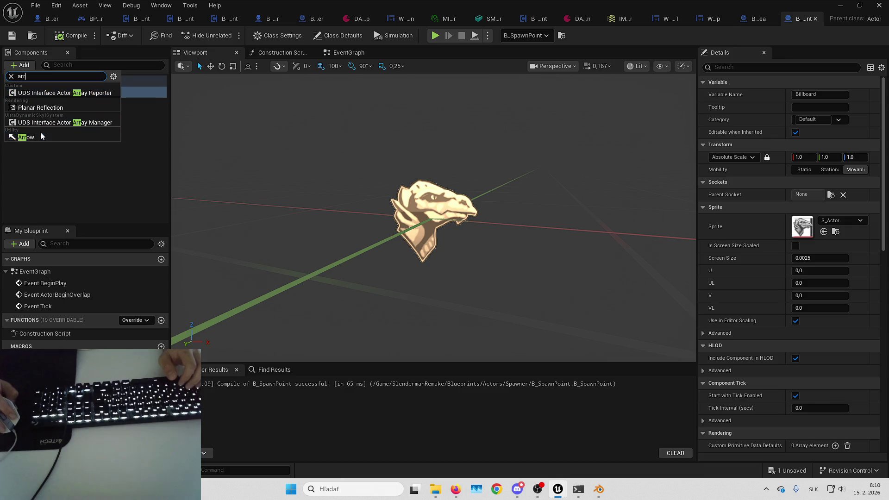
left_click(113, 138)
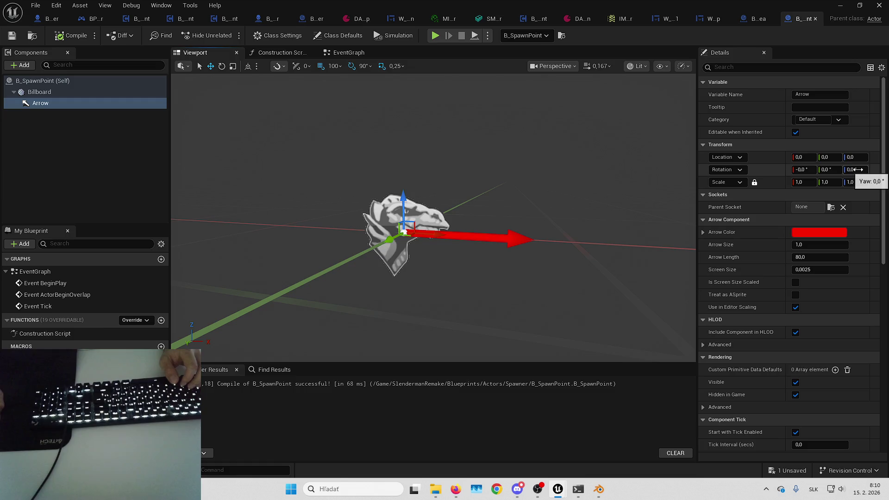
key("alt+Tab")
Step: Assign the placed B_SpawnPoint to Index[0] of B_SpawnArea's Spawn Points Reference
left_click(762, 147)
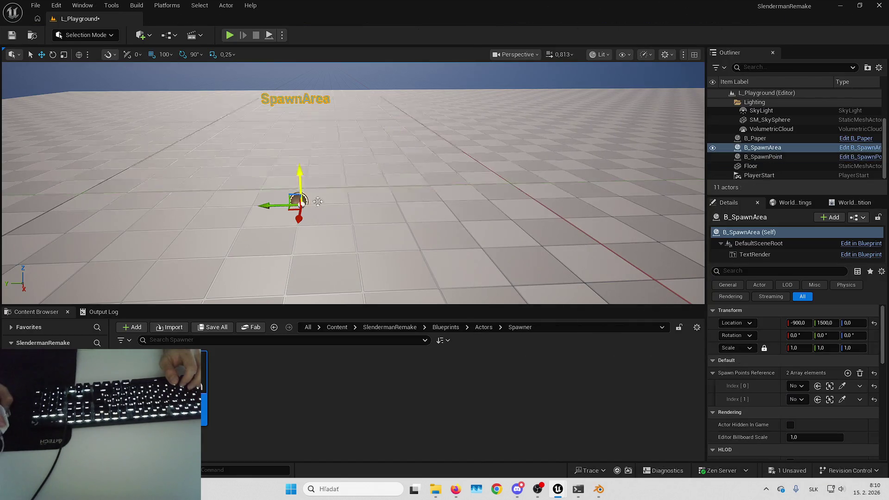
left_click(841, 386)
left_click(396, 155)
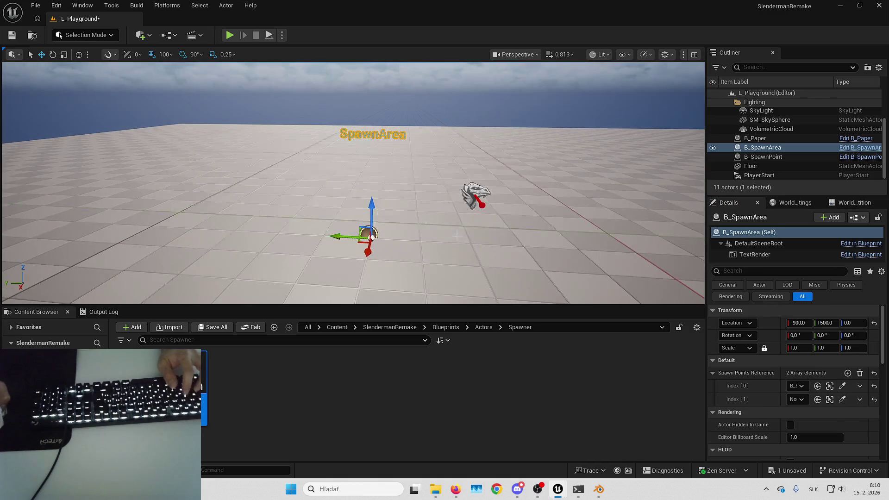
key("alt+Tab")
Step: Delete the three default event nodes from B_SpawnArea's EventGraph
right_click(456, 184)
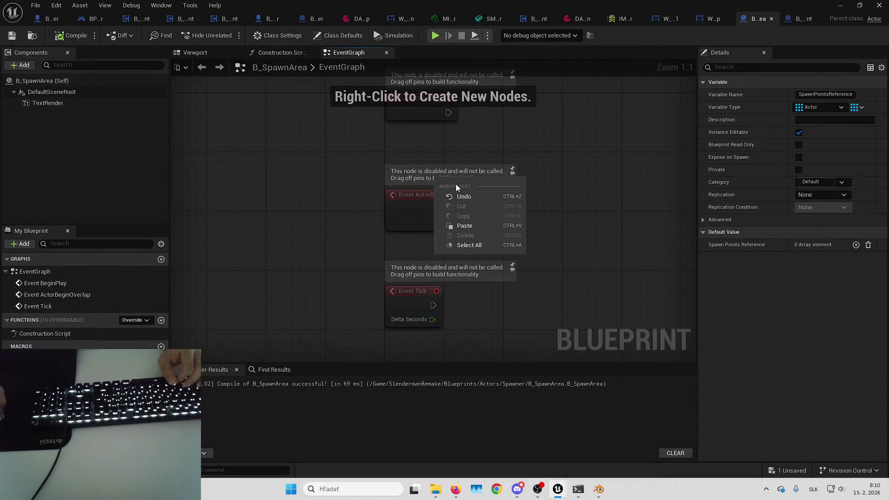
key("Home")
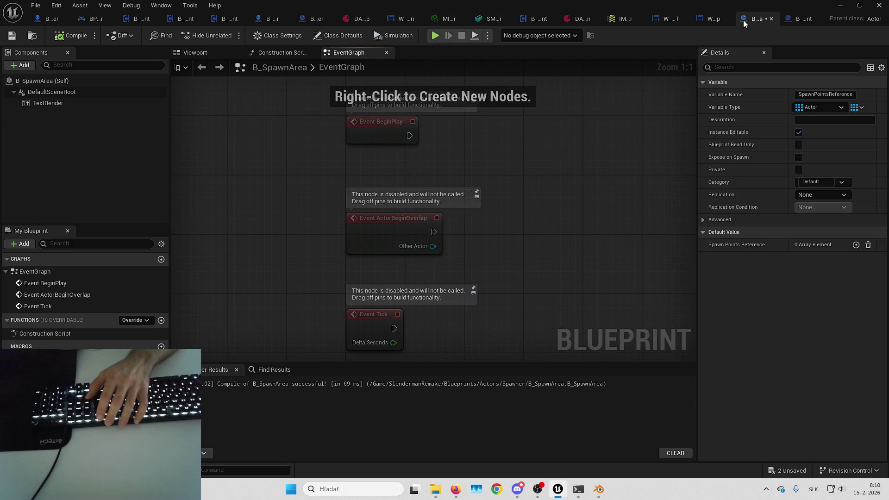
mouse_move(520, 153)
left_mouse_down()
mouse_move(515, 171)
mouse_move(449, 142)
left_mouse_up()
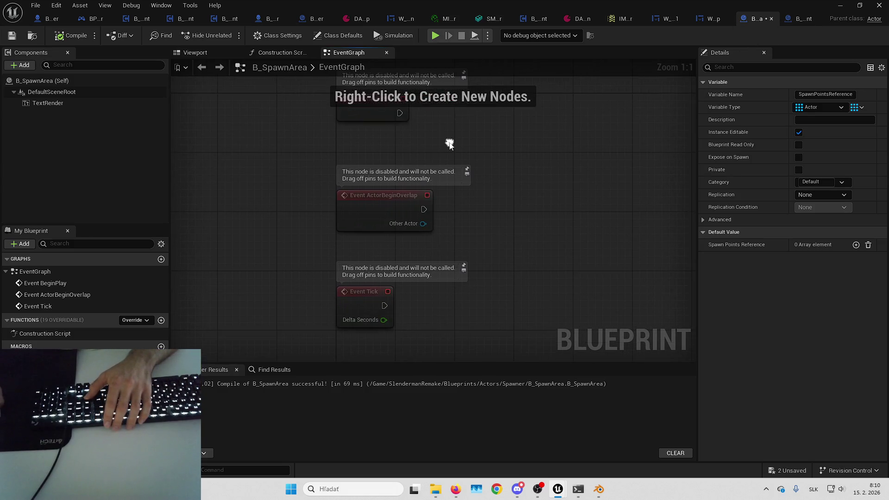
left_click_drag(293, 113, 449, 294)
left_click_drag(294, 130, 436, 330)
key("Delete")
right_click(366, 206)
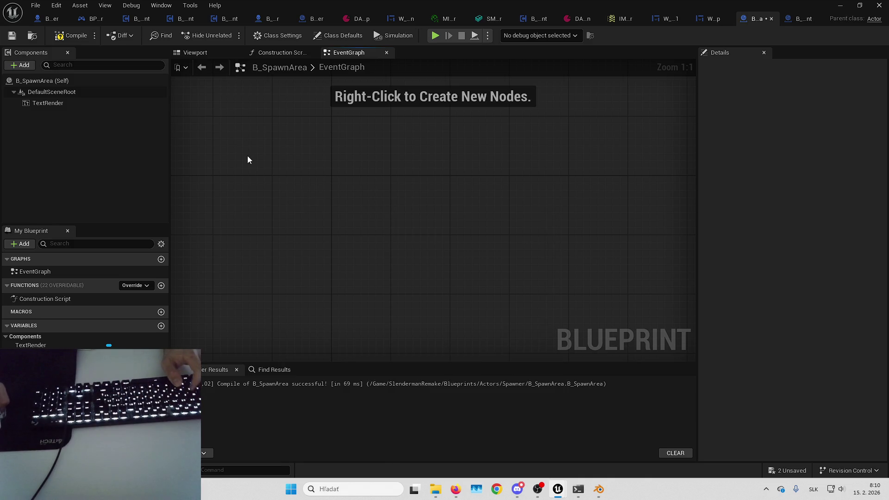
left_click_drag(288, 201, 324, 207)
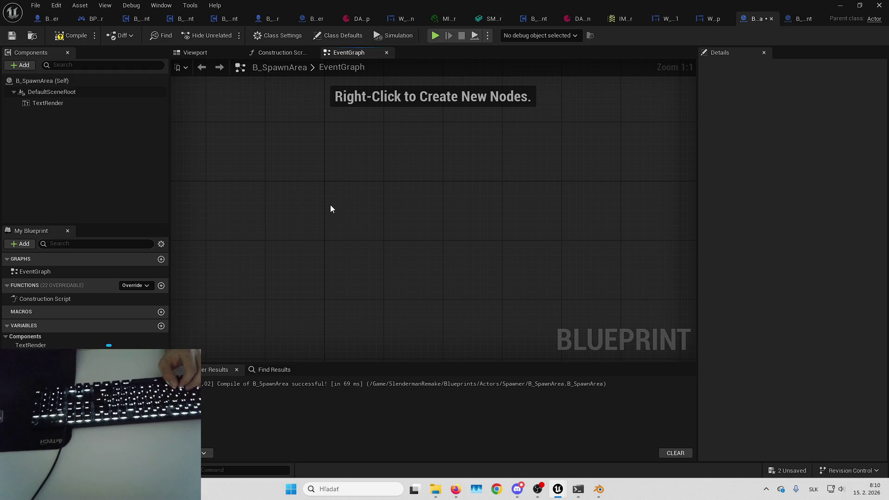
Step: Create a SpawnPaper function with a Spawn Points Reference getter feeding a RANDOM node
left_click(161, 285)
type("SpawnPaper")
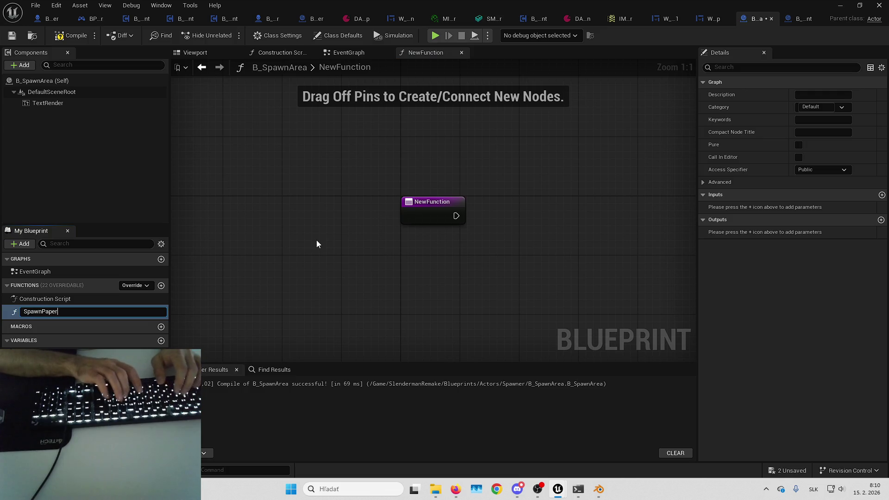
key("Return")
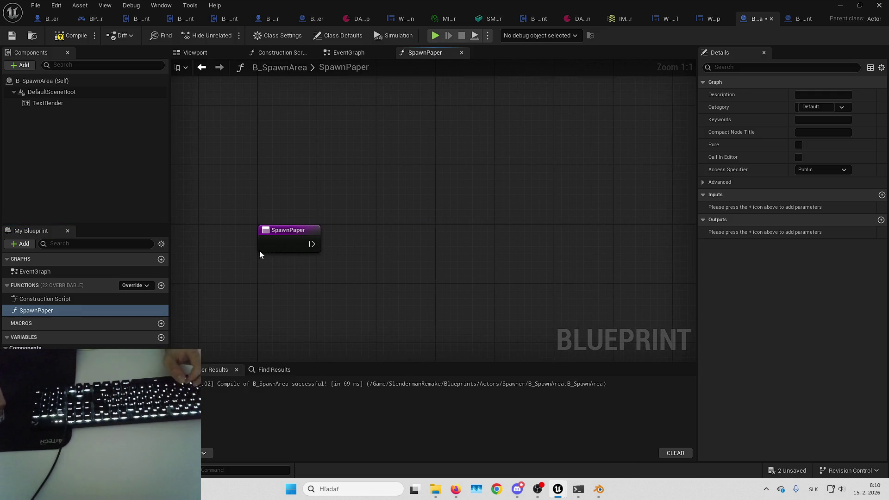
mouse_move(42, 359)
left_mouse_down()
mouse_move(324, 289)
mouse_move(319, 275)
mouse_move(301, 270)
mouse_move(342, 231)
mouse_move(432, 229)
left_mouse_up()
left_click(413, 282)
type("random")
key("Return")
left_click(338, 259)
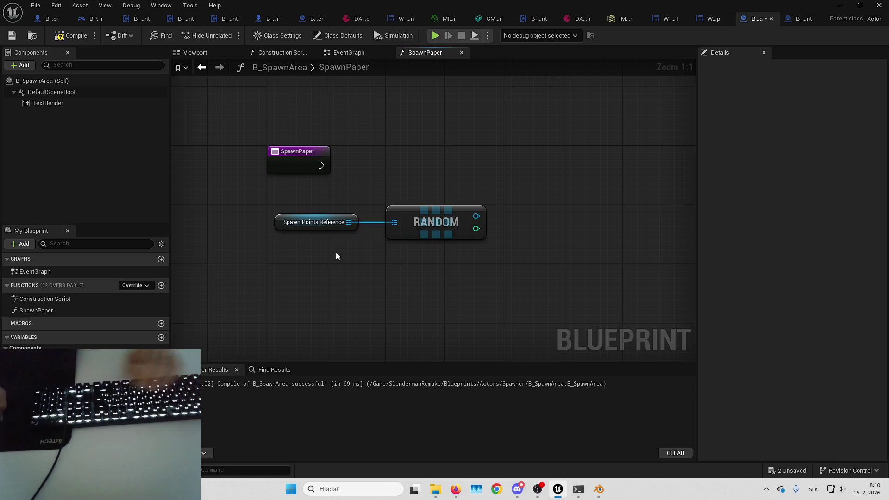
left_click(307, 221)
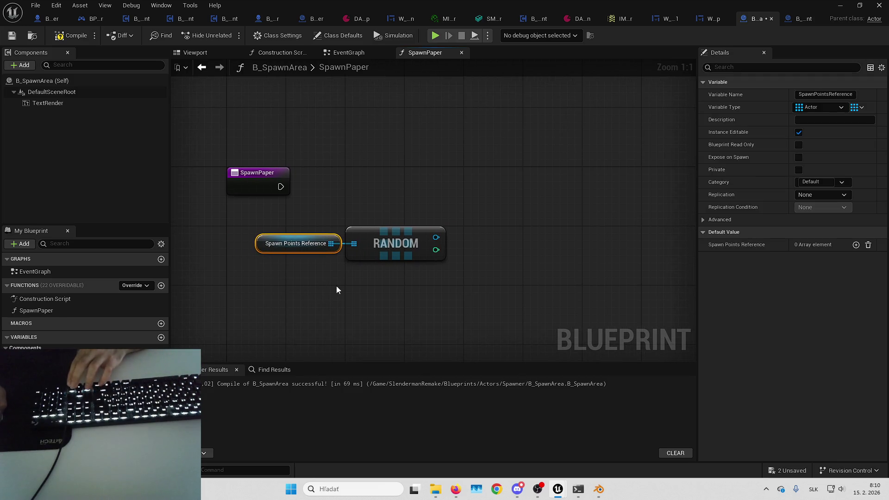
left_click(348, 289)
left_click_drag(348, 289, 309, 288)
Step: Get the random spawn point's transform with a Get Actor Transform node
left_click_drag(380, 240, 453, 214)
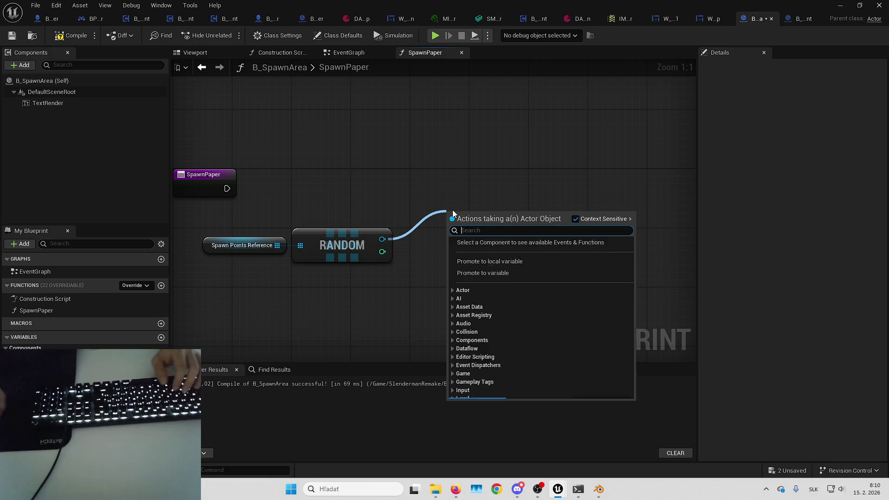
type("get actor")
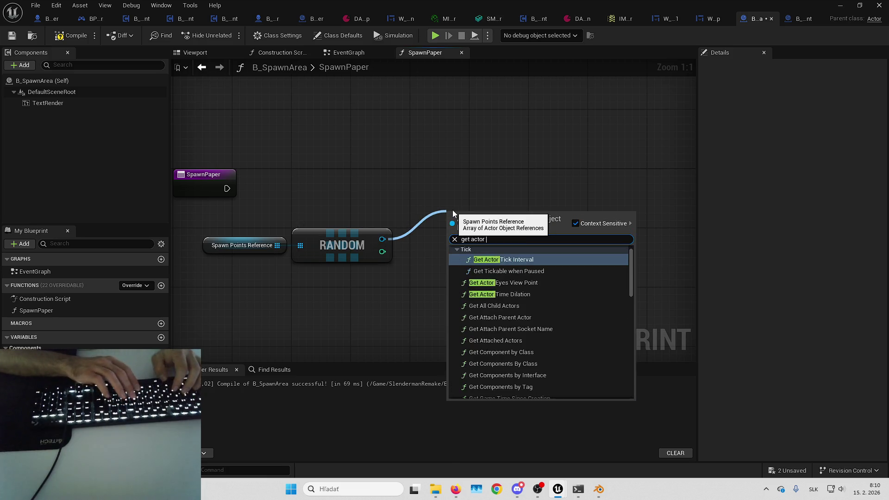
type("location")
key("Return")
left_click_drag(476, 218, 334, 204)
mouse_move(261, 194)
left_mouse_down()
mouse_move(317, 180)
mouse_move(371, 240)
left_mouse_up()
mouse_move(401, 186)
left_mouse_down()
mouse_move(385, 205)
mouse_move(334, 223)
mouse_move(394, 226)
left_mouse_up()
key("ctrl+z")
key("ctrl+z")
key("ctrl+z")
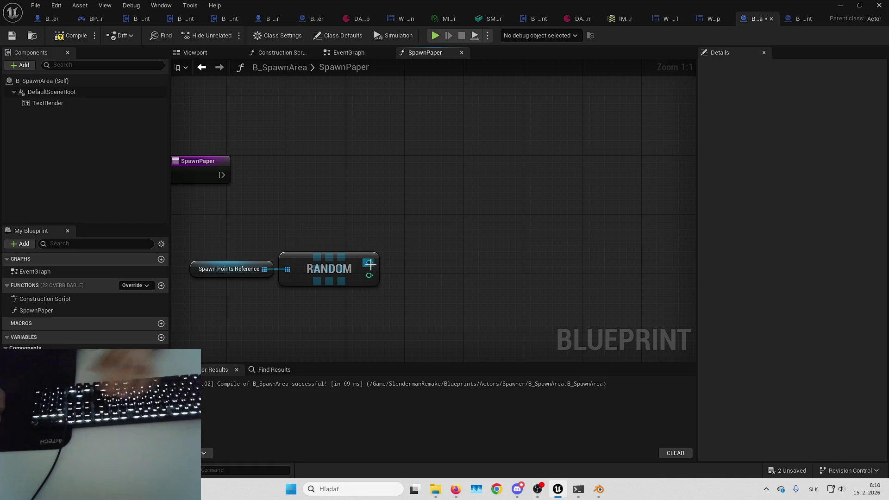
left_click_drag(369, 263, 440, 229)
type("get actor tra")
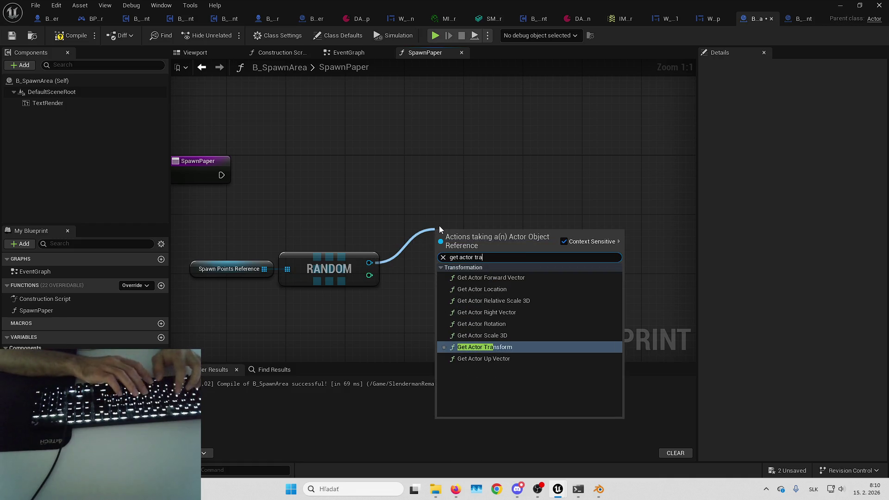
key("Return")
left_click_drag(474, 221, 327, 220)
Step: Add a SpawnActor from Class node spawning B_Paper at that transform, wired to SpawnPaper's execution
right_click(462, 180)
type("spawnactor")
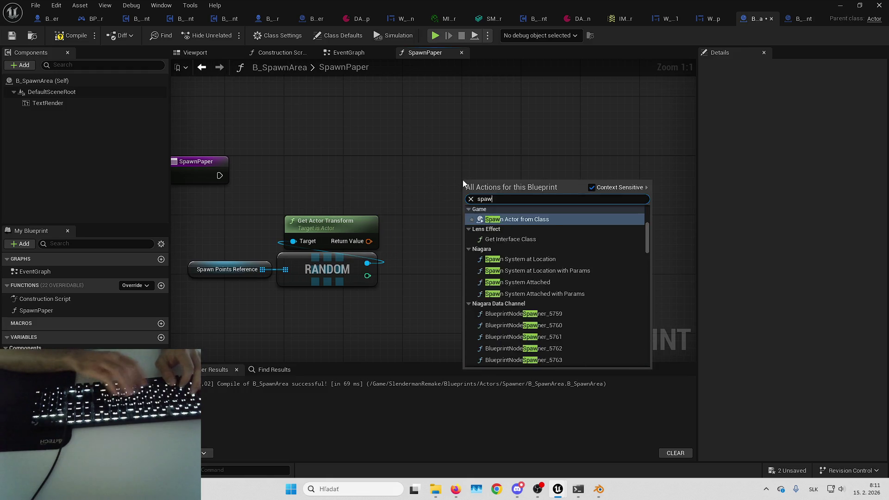
key("Return")
left_click_drag(221, 177, 219, 176)
left_click_drag(516, 173, 471, 165)
key("Home")
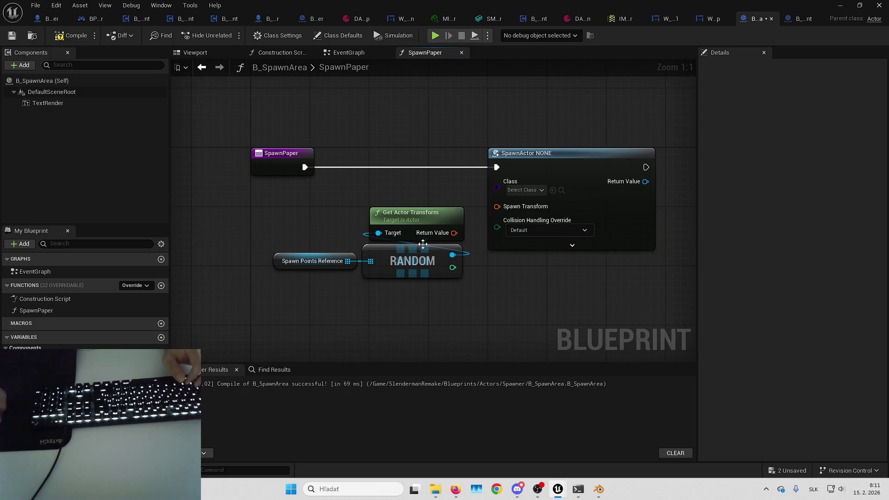
left_click_drag(516, 207, 515, 207)
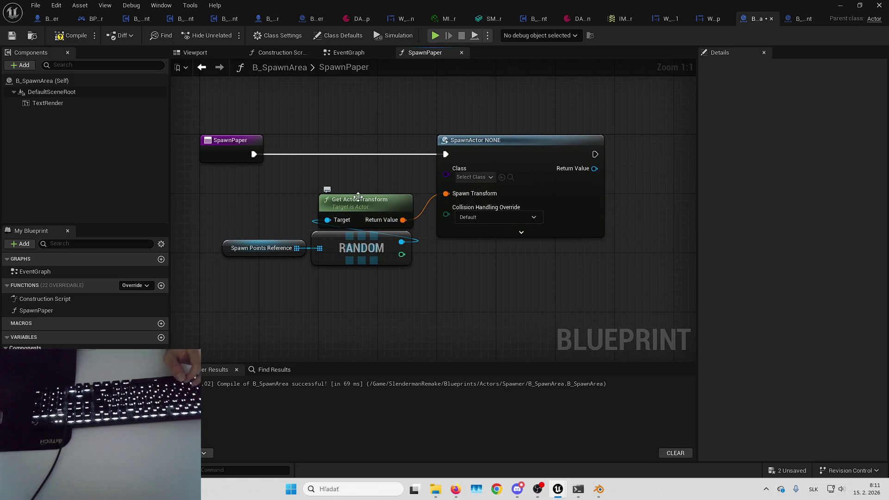
left_click(473, 177)
type("b_paper")
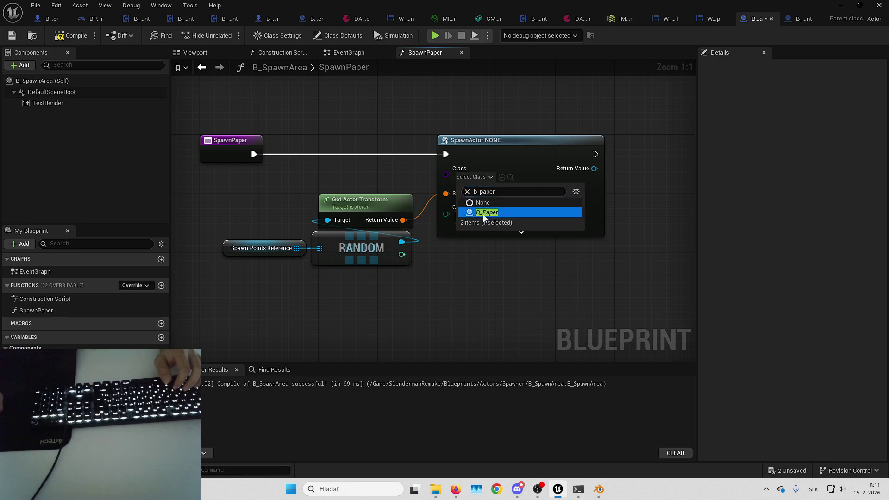
key("Return")
key("Home")
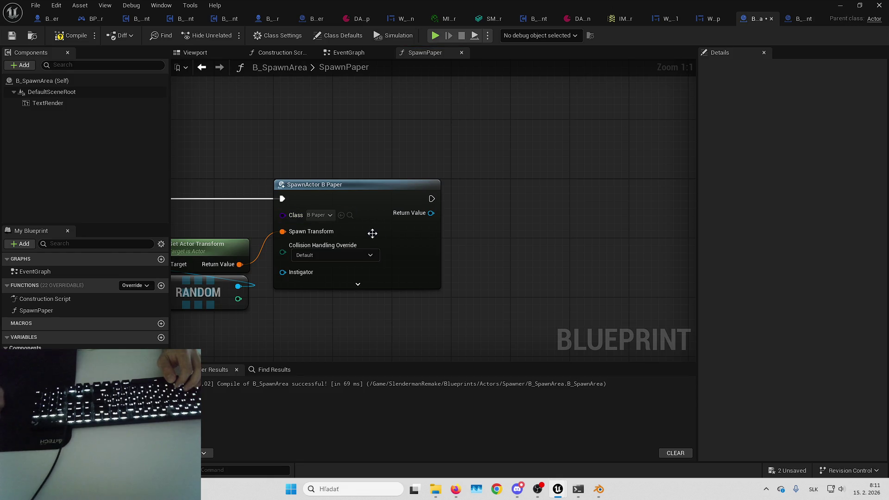
key("alt+Tab")
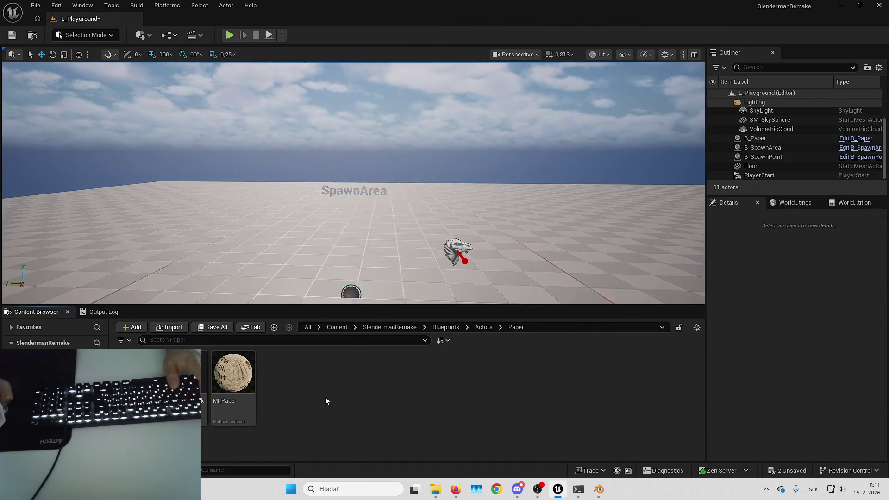
Step: Create a Blueprint Interface named Paper_Interface in the Paper folder and open it
right_click(325, 396)
mouse_move(352, 227)
left_click(476, 257)
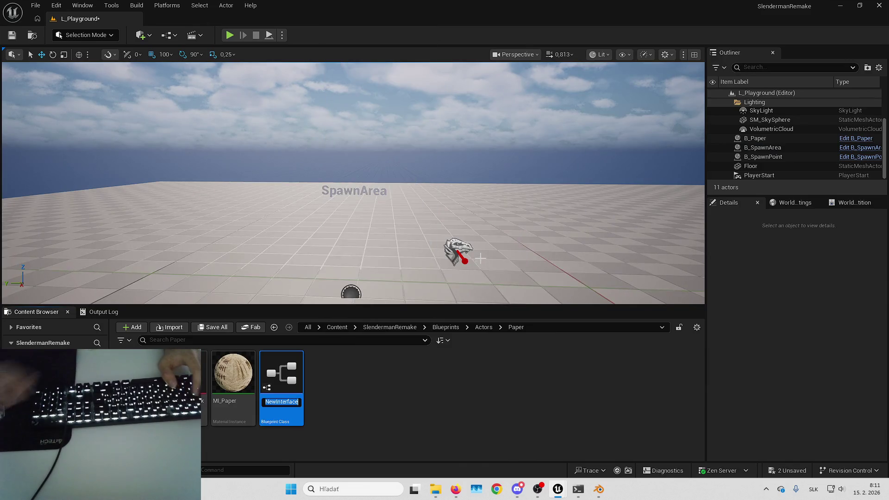
type("Paper_Interface")
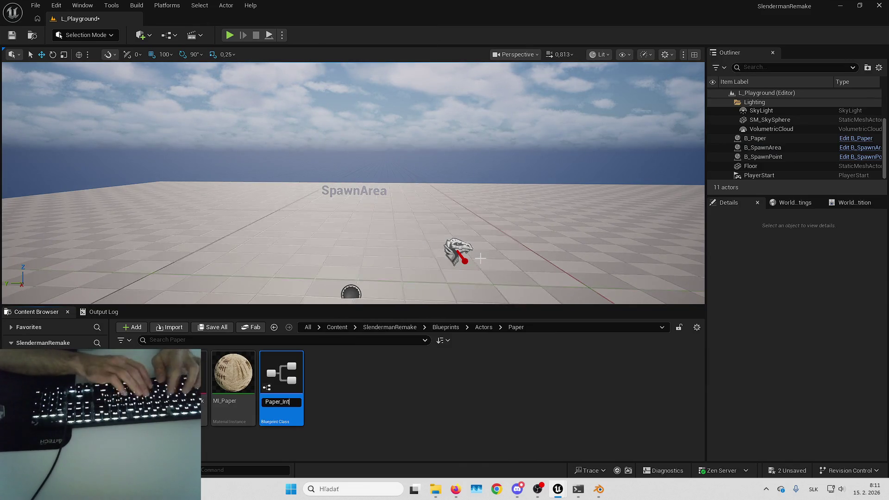
key("Return")
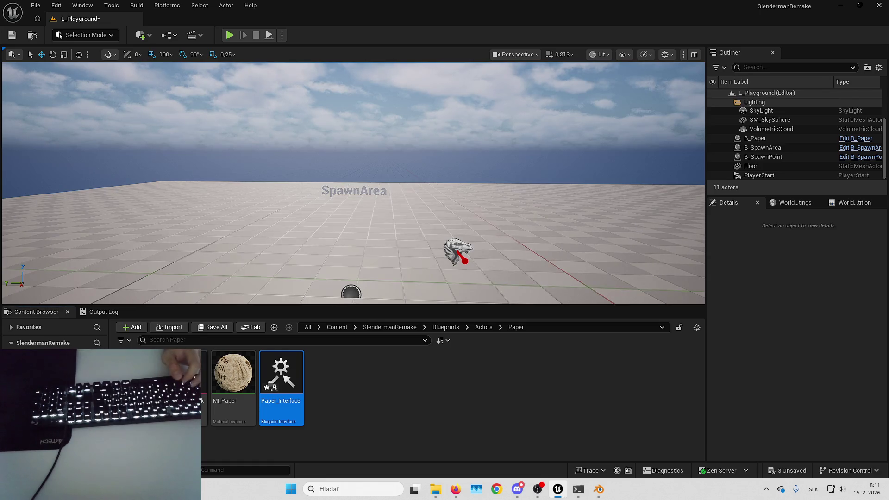
key("Return")
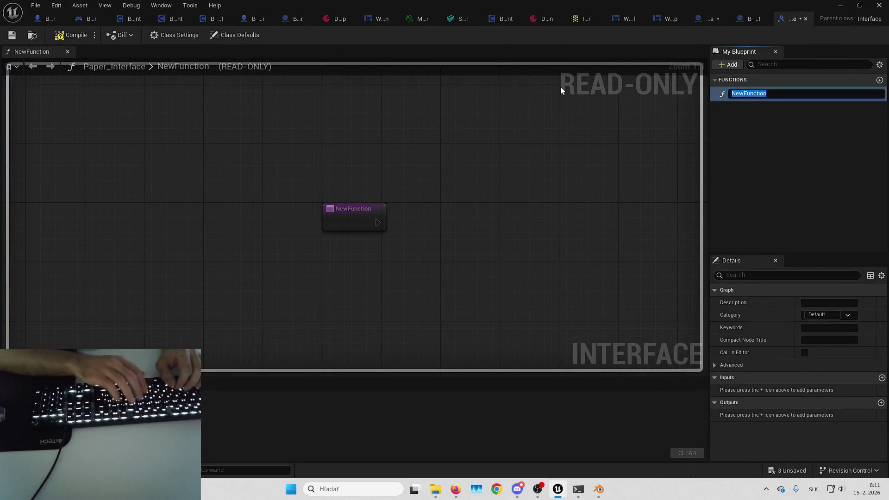
Step: Name the interface function InitializePaper and give it a Texture 2D input called PaperTexture
type("Initil")
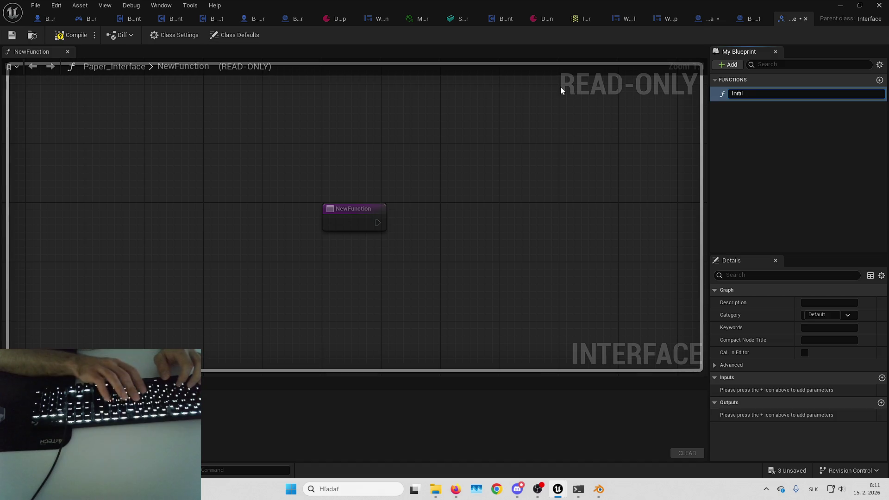
key("BackSpace")
type("alizePaper")
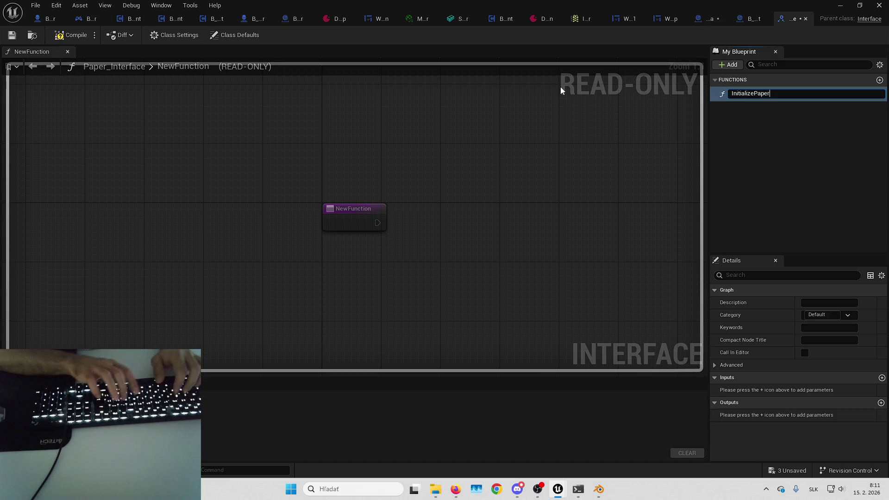
key("Return")
left_click(882, 377)
left_click(819, 390)
type("texture")
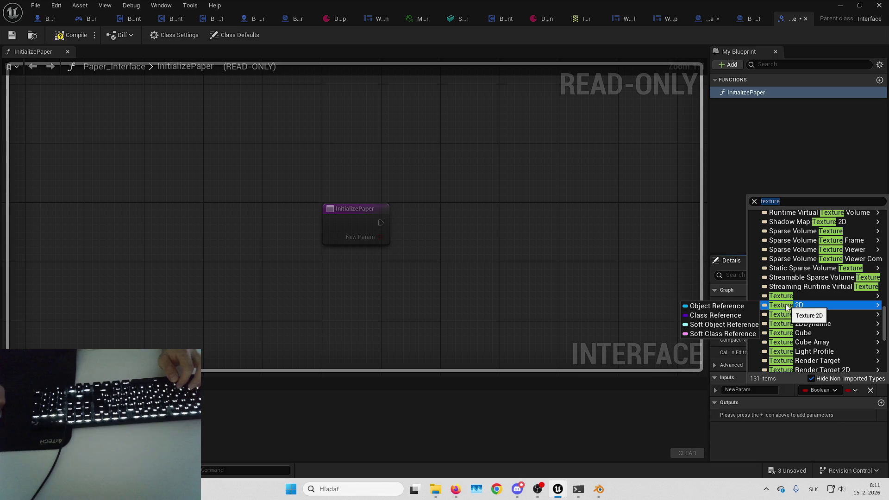
left_click(785, 307)
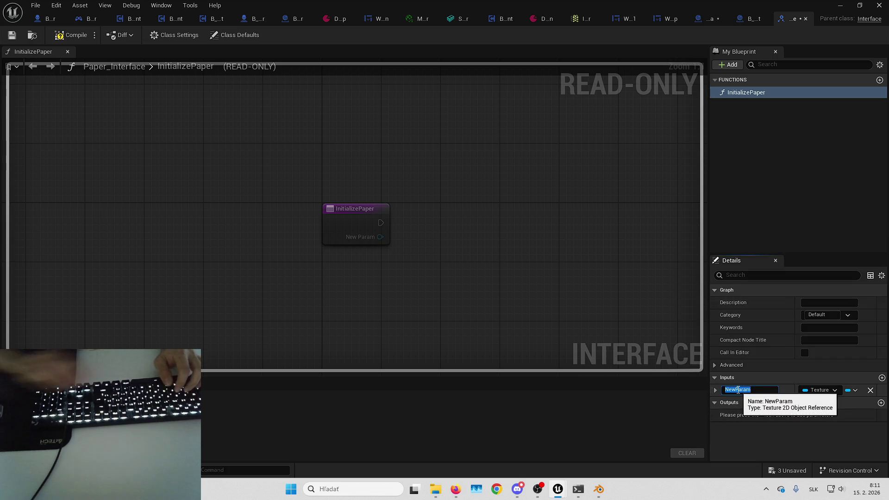
type("PaperTexture")
key("Return")
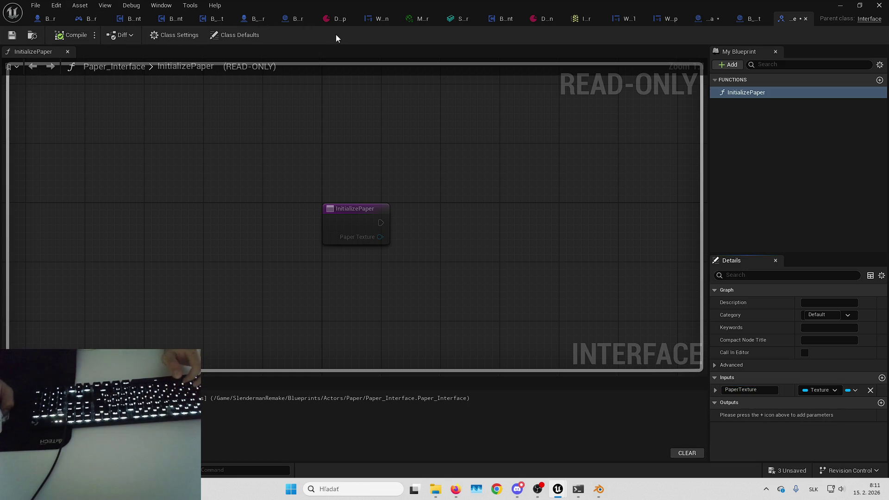
left_click(288, 20)
left_click(299, 37)
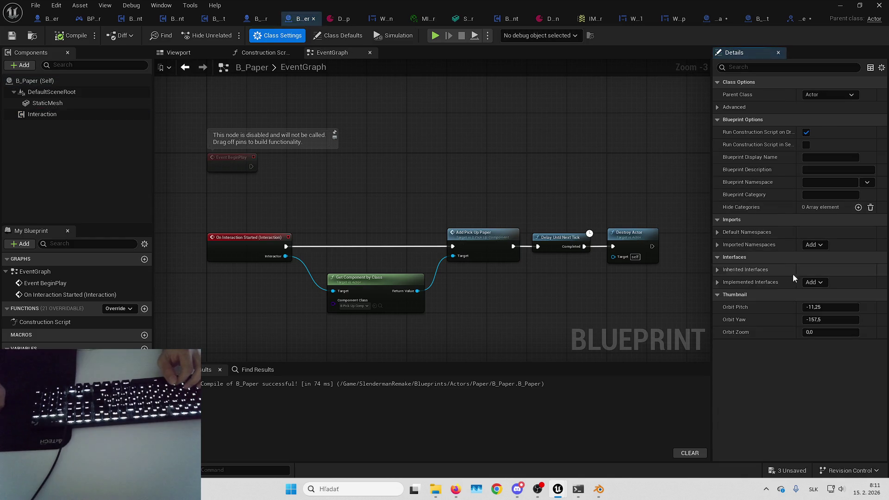
Step: Add Paper_Interface to B_Paper's implemented interfaces in Class Settings
left_click(822, 281)
type("paper_inter")
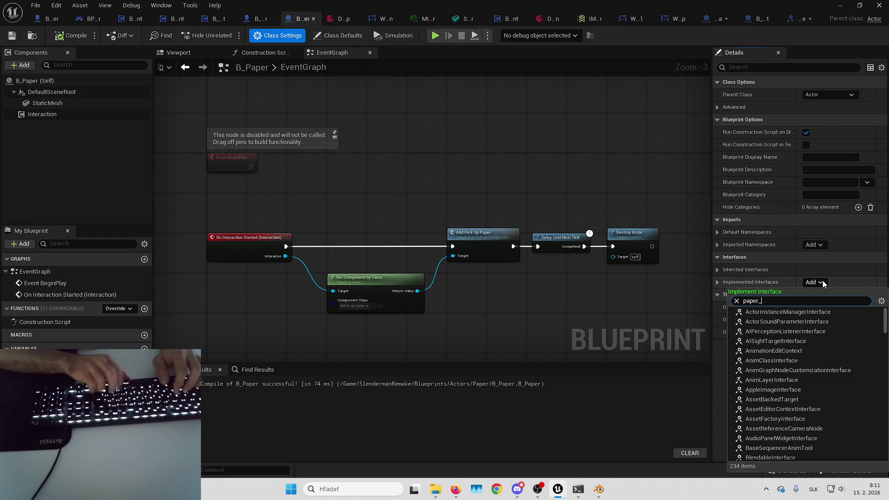
left_click(766, 312)
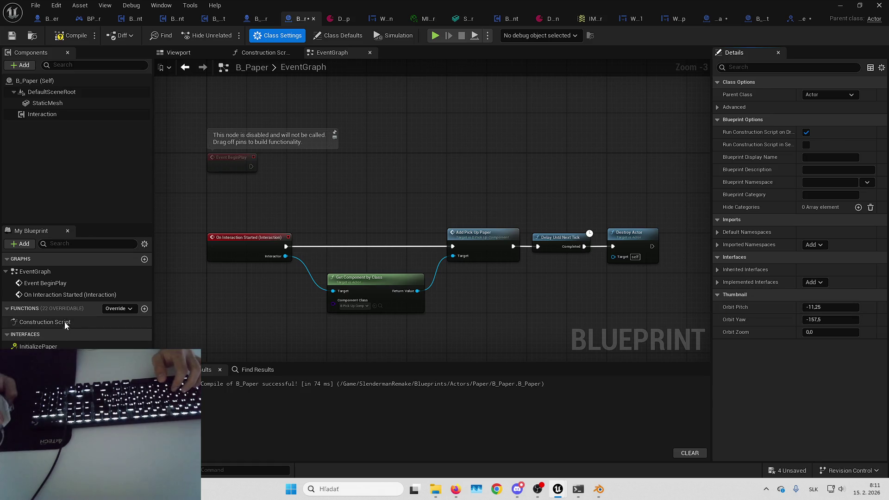
Step: Add the Event InitializePaper node with its Paper Texture output to the EventGraph, then save all assets
double_click(38, 347)
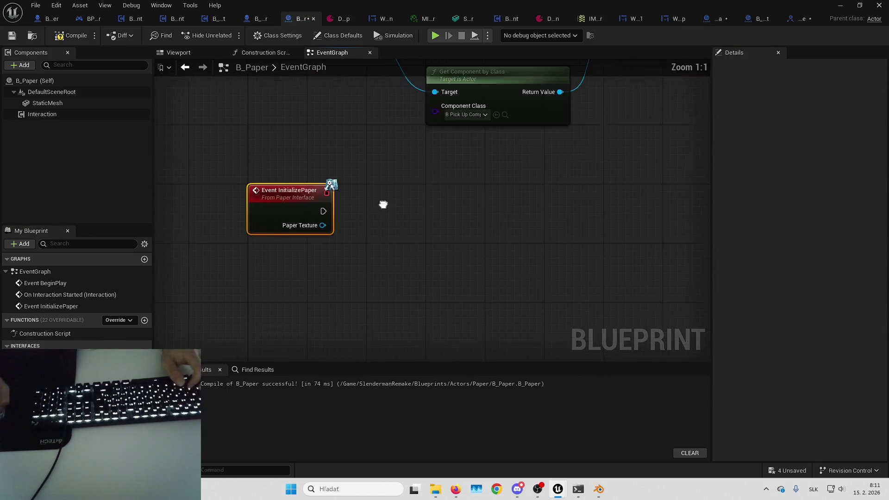
left_click(779, 472)
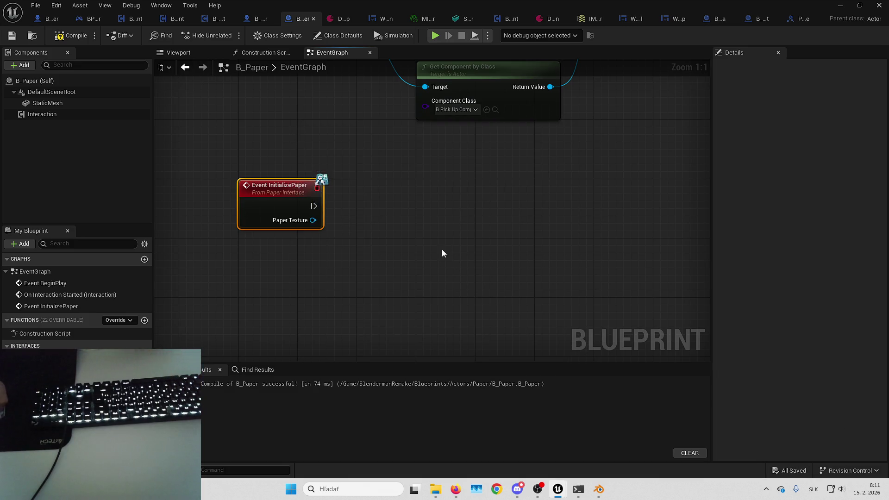
mouse_move(400, 254)
left_mouse_down()
mouse_move(420, 250)
mouse_move(436, 265)
mouse_move(431, 271)
left_mouse_up()
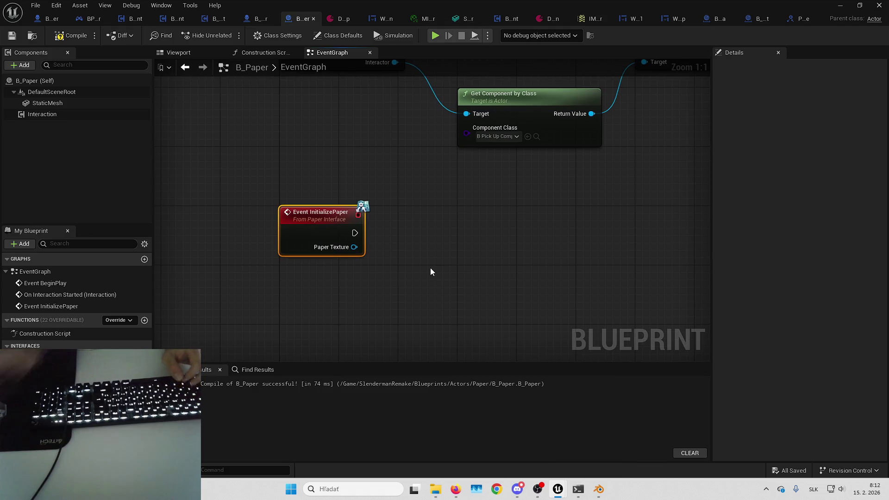